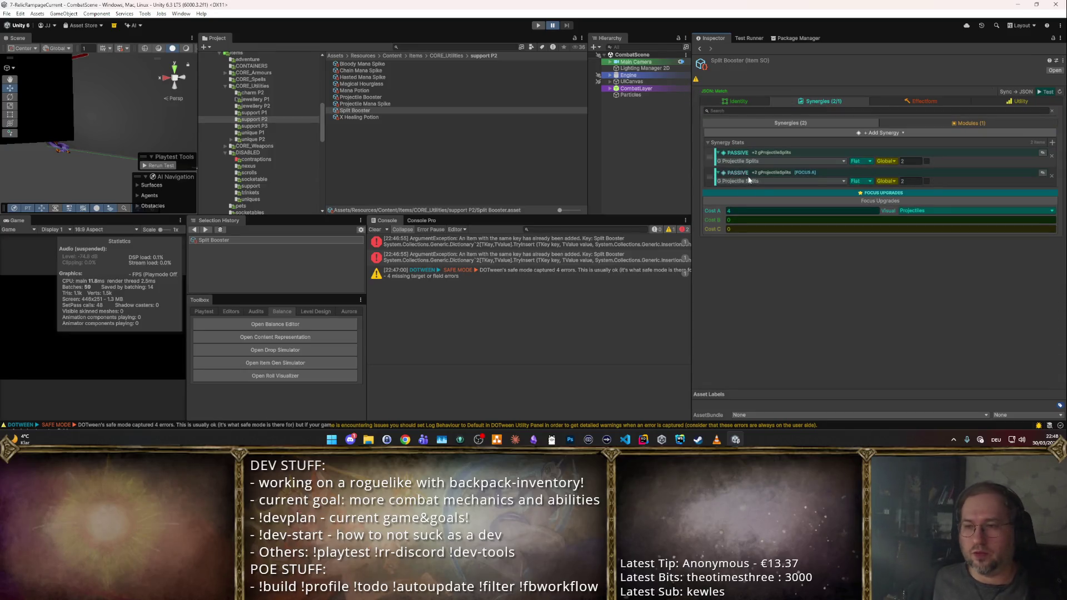
- Review the Split Booster's identity settings, then return to its synergy list
click(743, 102)
scroll(789, 95, down, 3)
scroll(784, 95, down, 2)
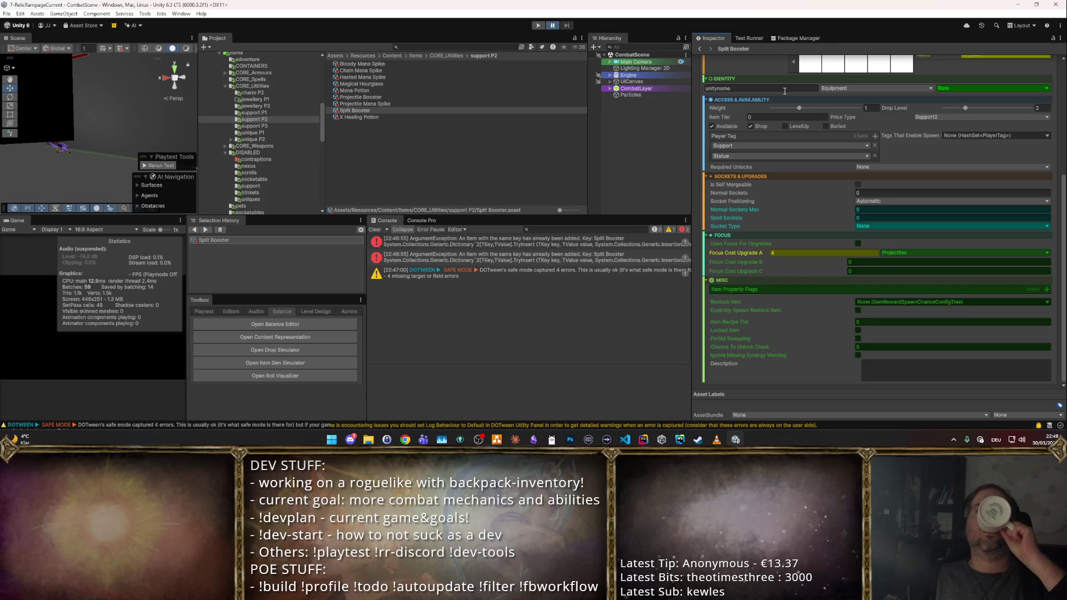
scroll(800, 100, up, 5)
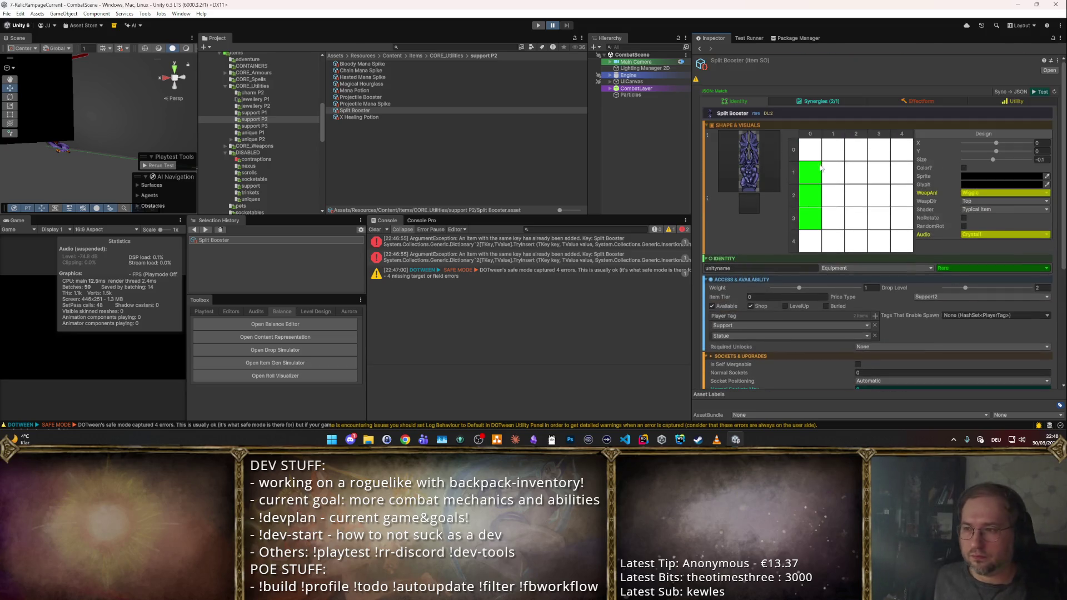
click(820, 102)
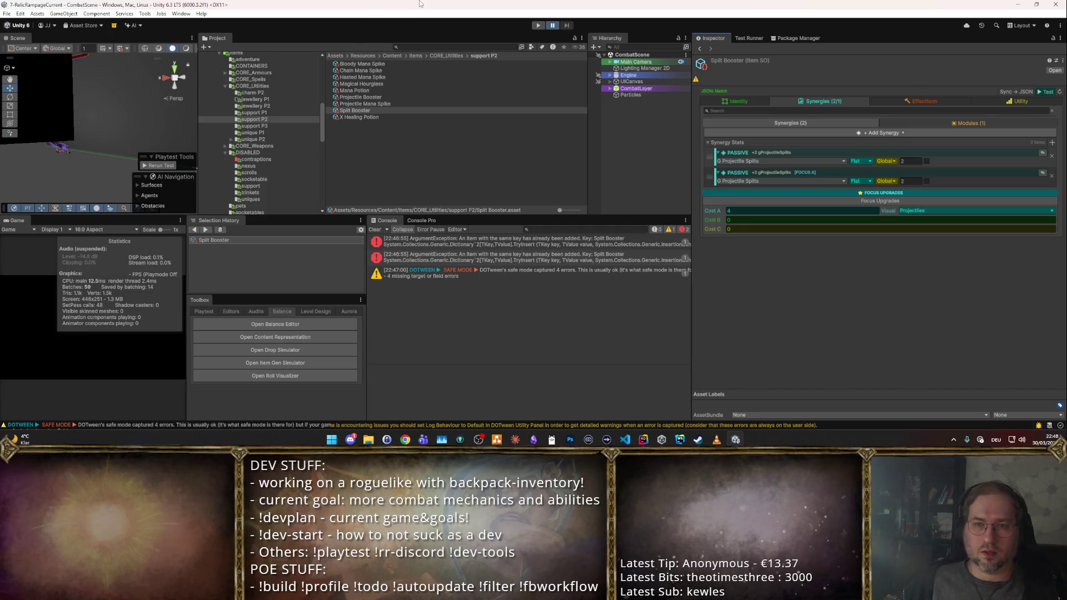
- Run a brief play-mode test, stop it, then start the game again to playtest
click(538, 25)
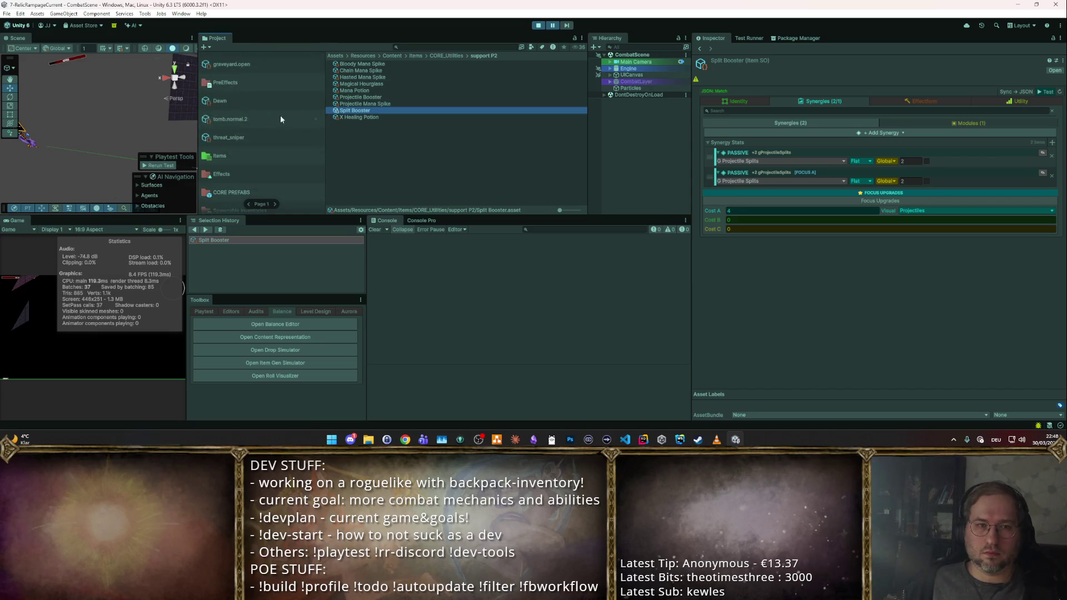
click(537, 25)
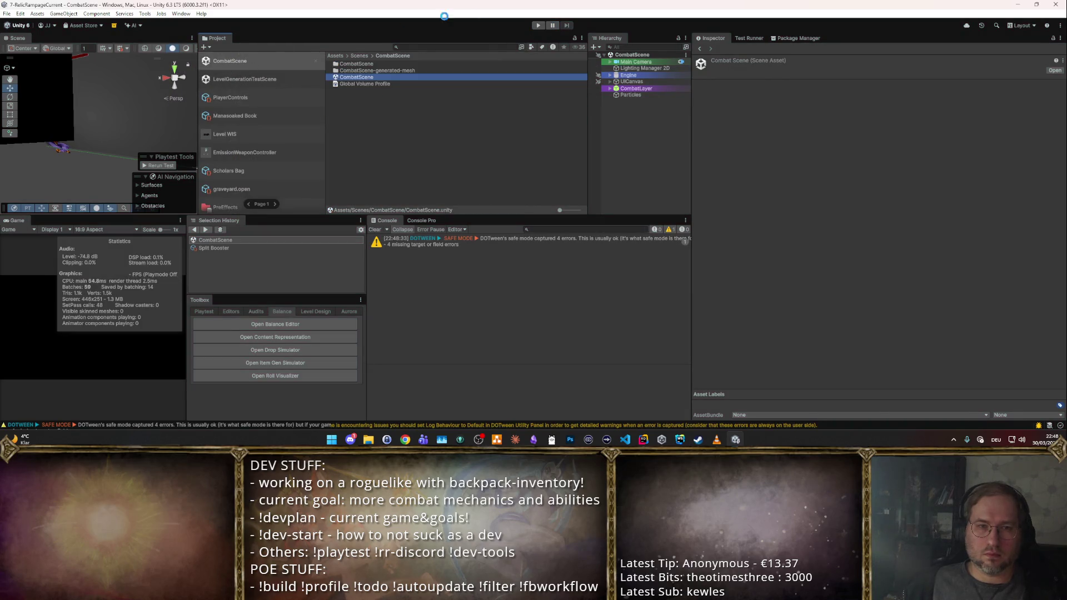
click(538, 26)
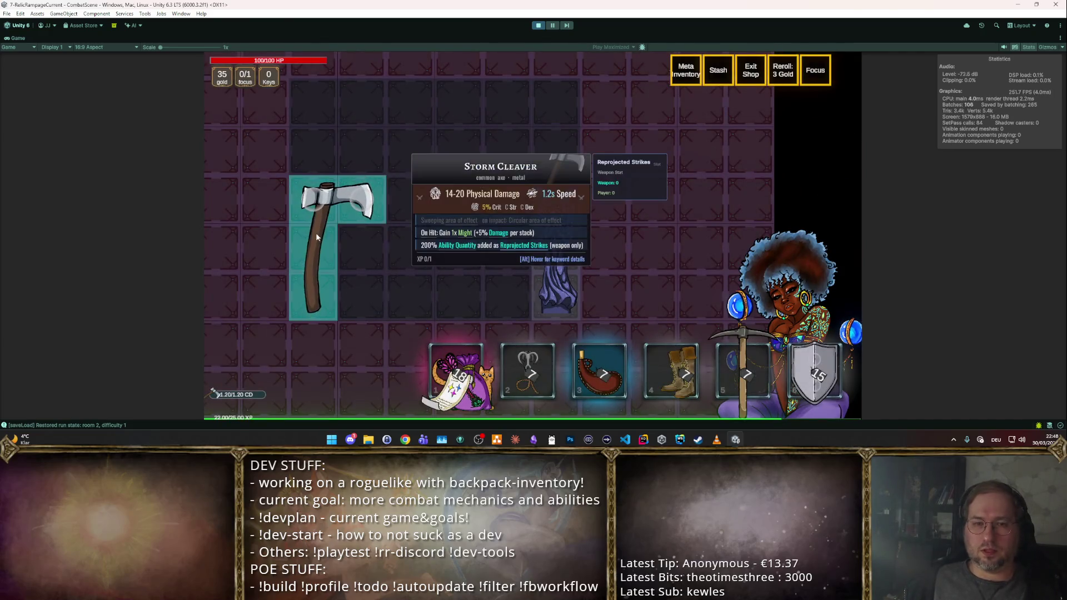
- Sell the statue for 5 gold and bring up the debug panel listing every item
drag(536, 252, 750, 291)
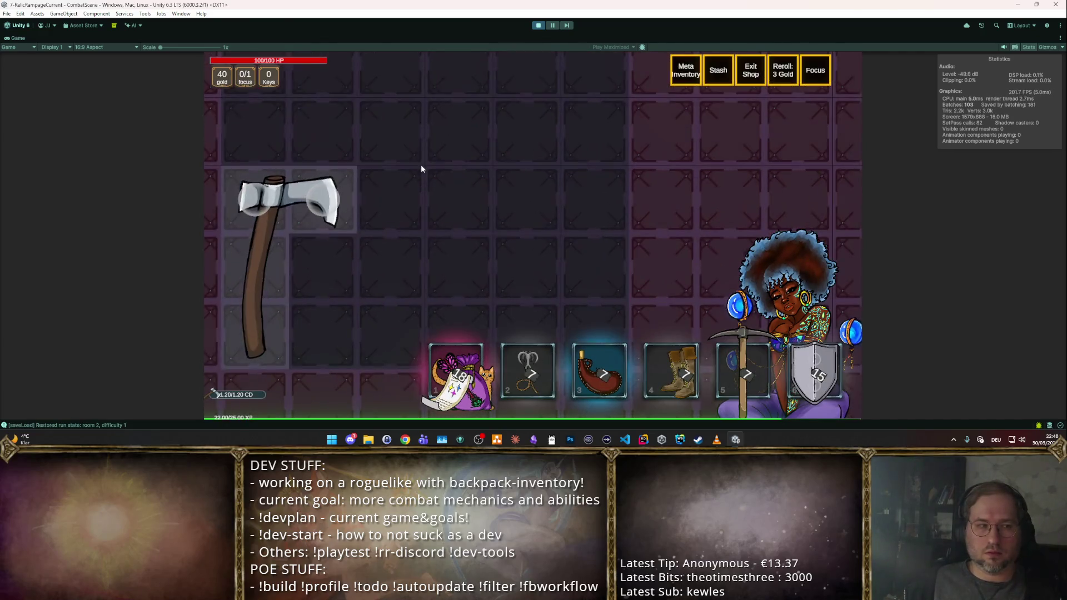
key(F2)
key(F3)
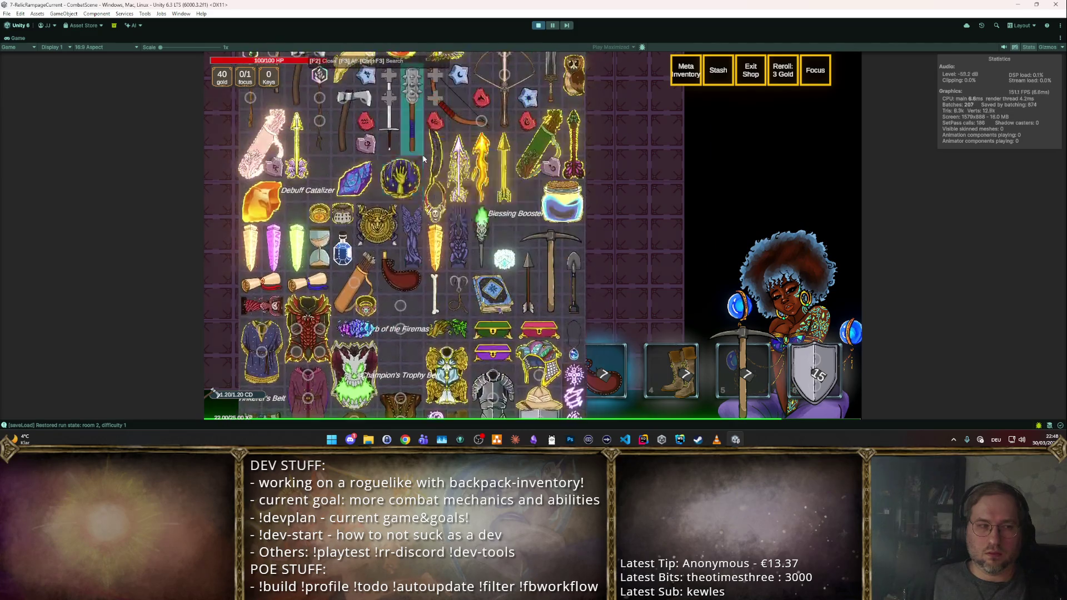
scroll(500, 175, down, 2)
scroll(492, 183, down, 2)
scroll(479, 192, down, 2)
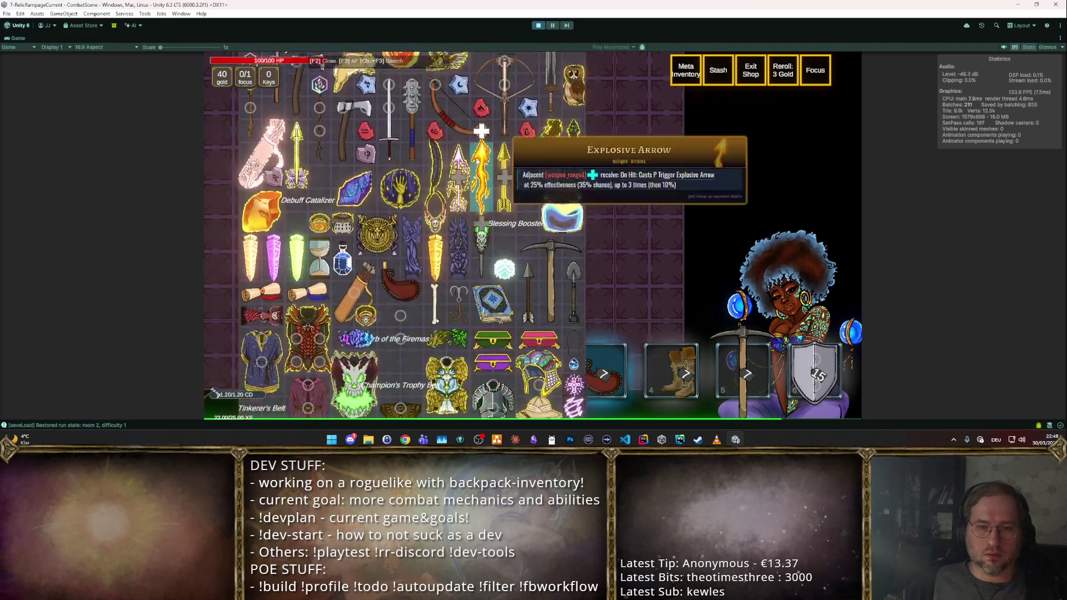
scroll(477, 193, down, 4)
scroll(478, 187, down, 3)
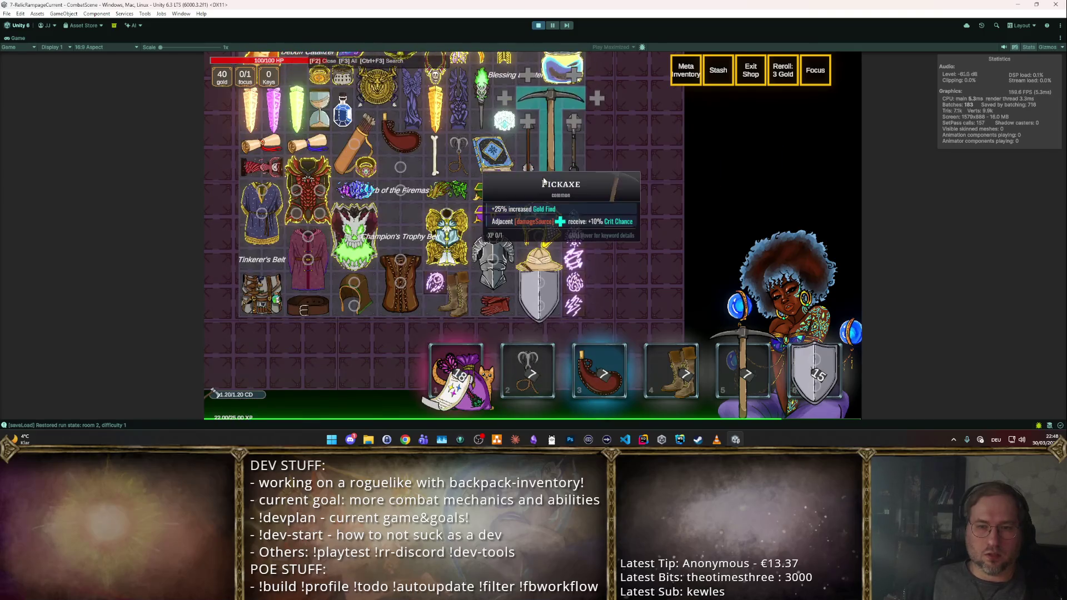
scroll(488, 175, up, 4)
scroll(489, 175, up, 2)
scroll(500, 179, up, 2)
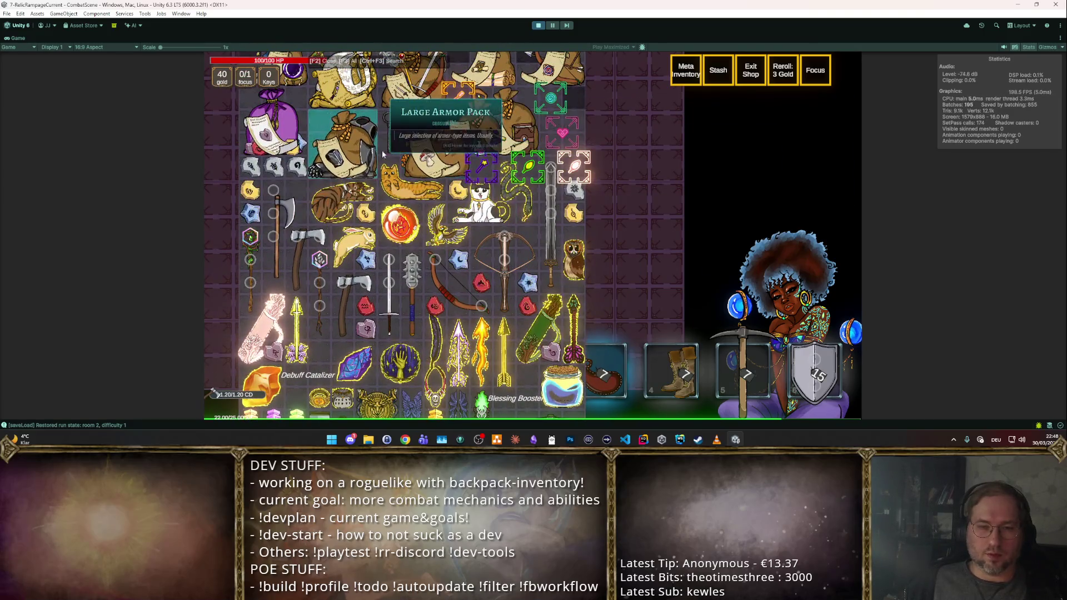
scroll(530, 179, up, 2)
scroll(529, 159, up, 2)
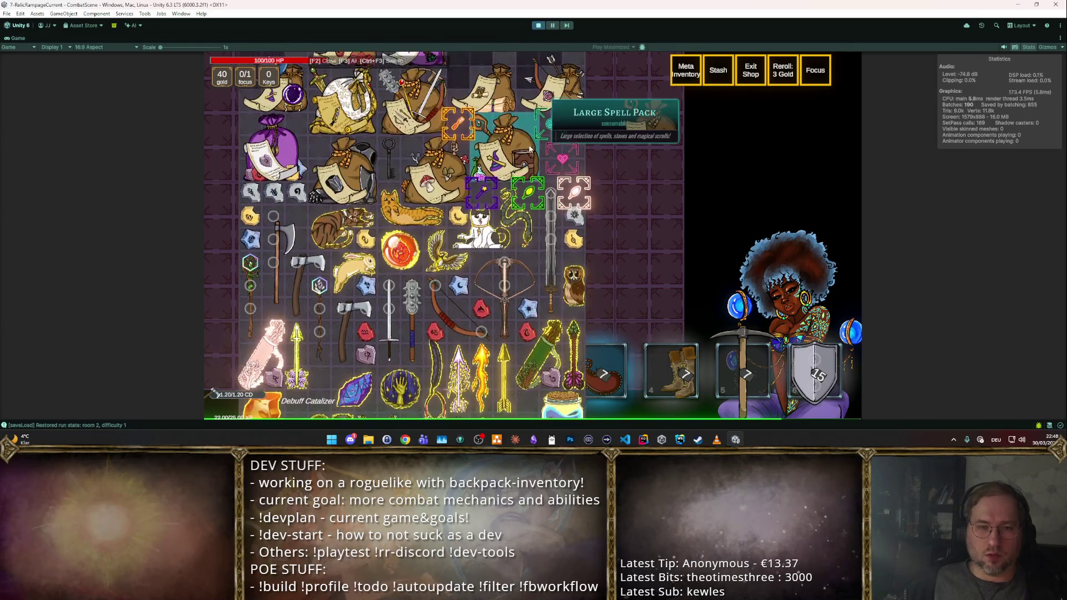
scroll(529, 140, down, 2)
scroll(530, 141, down, 3)
scroll(528, 141, down, 3)
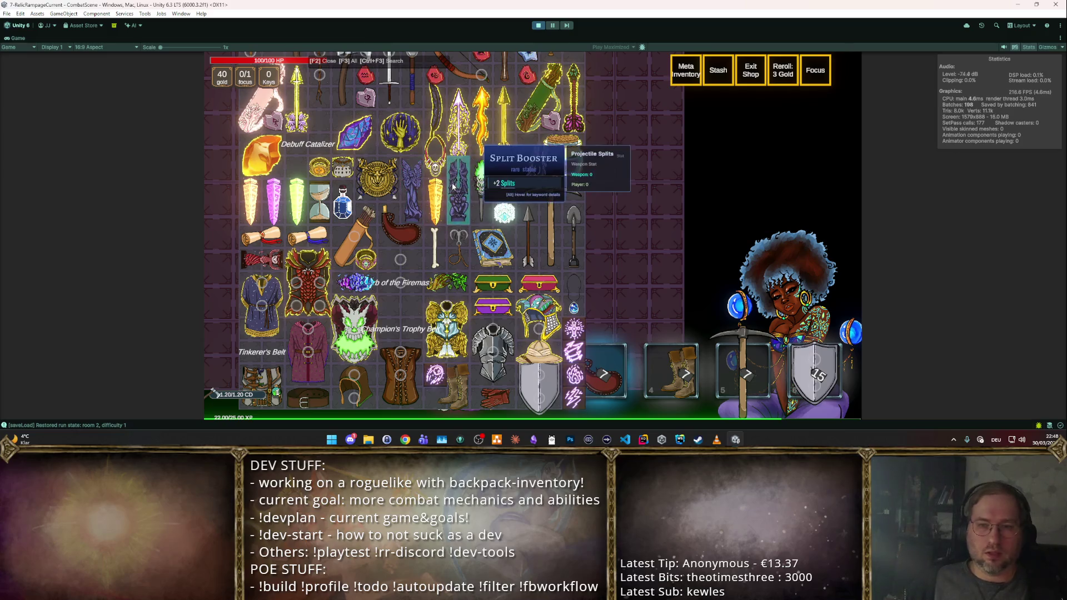
- Pick an item from the debug catalogue and bring up the item glossary
click(458, 196)
key(F1)
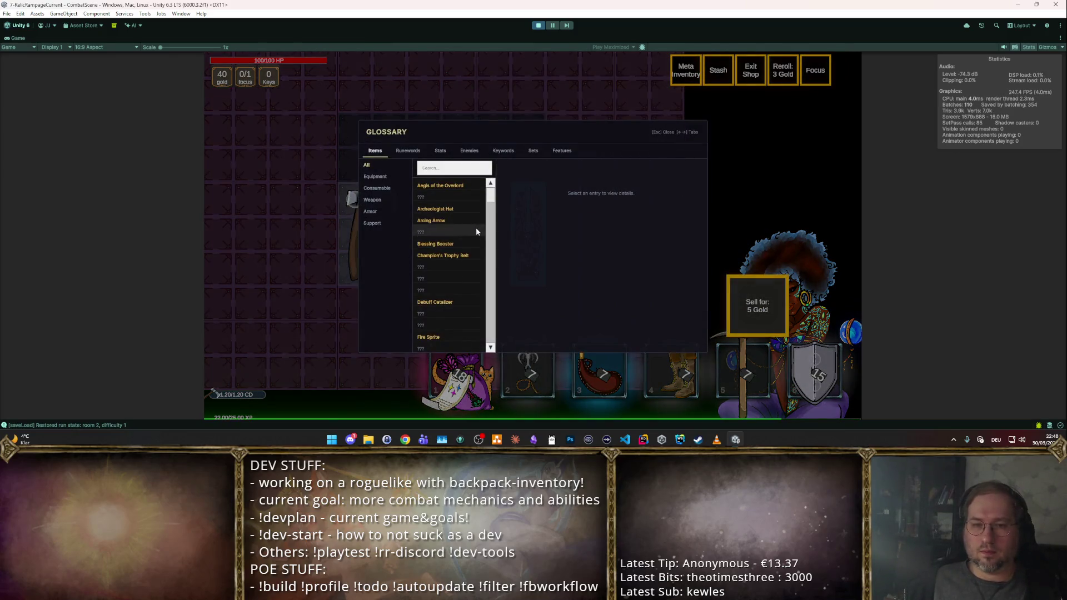
- Leave the inventory screen to begin the first dungeon combat wave
click(476, 227)
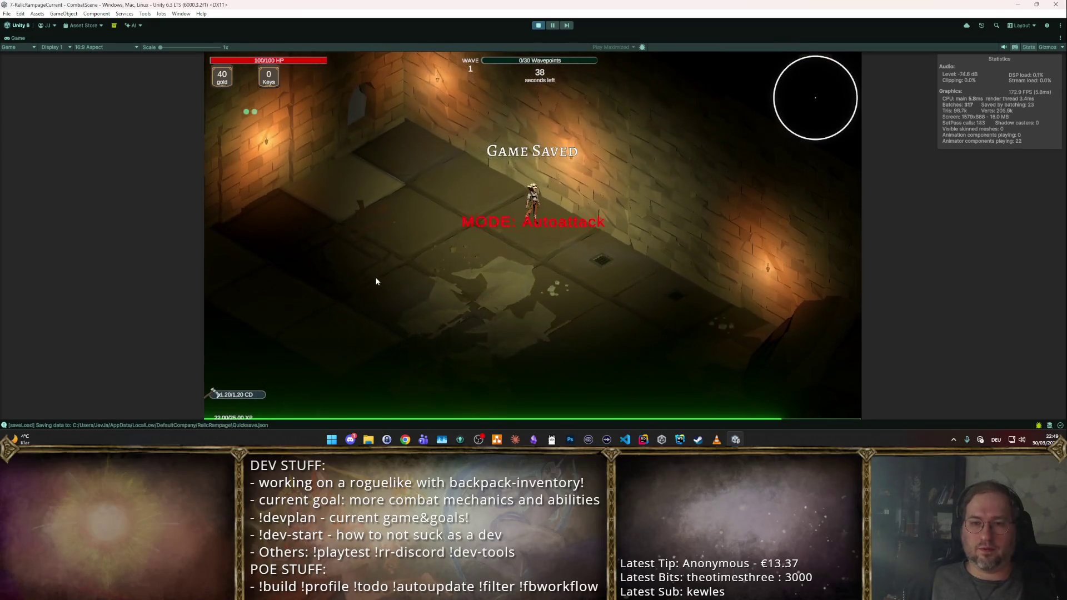
- Move through the dungeon and choose upgrades, including max life, across waves up to wave 7
key(s)
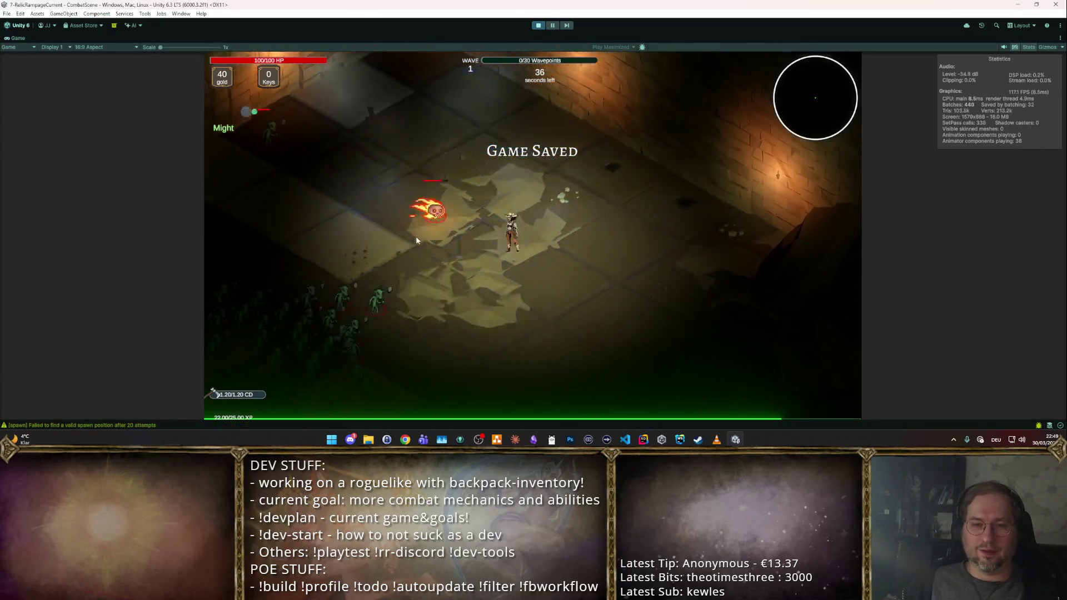
key(w)
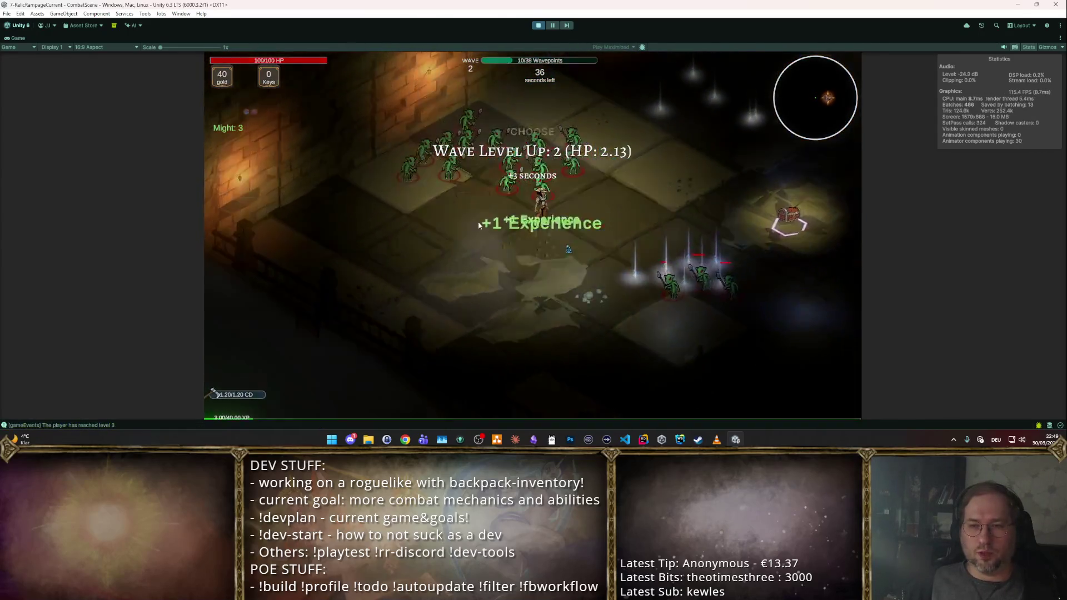
click(441, 198)
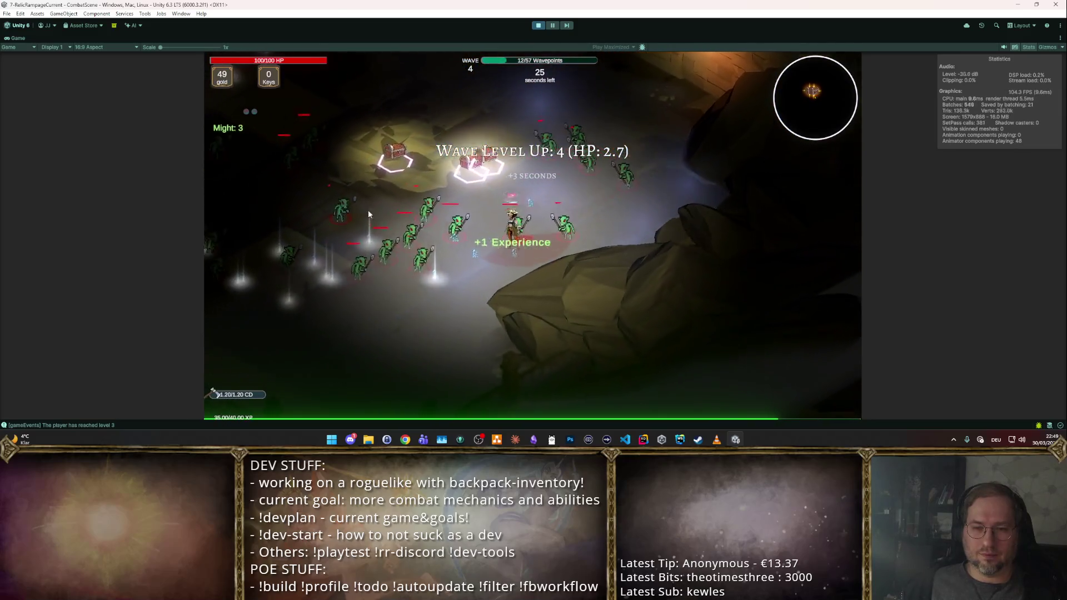
click(500, 159)
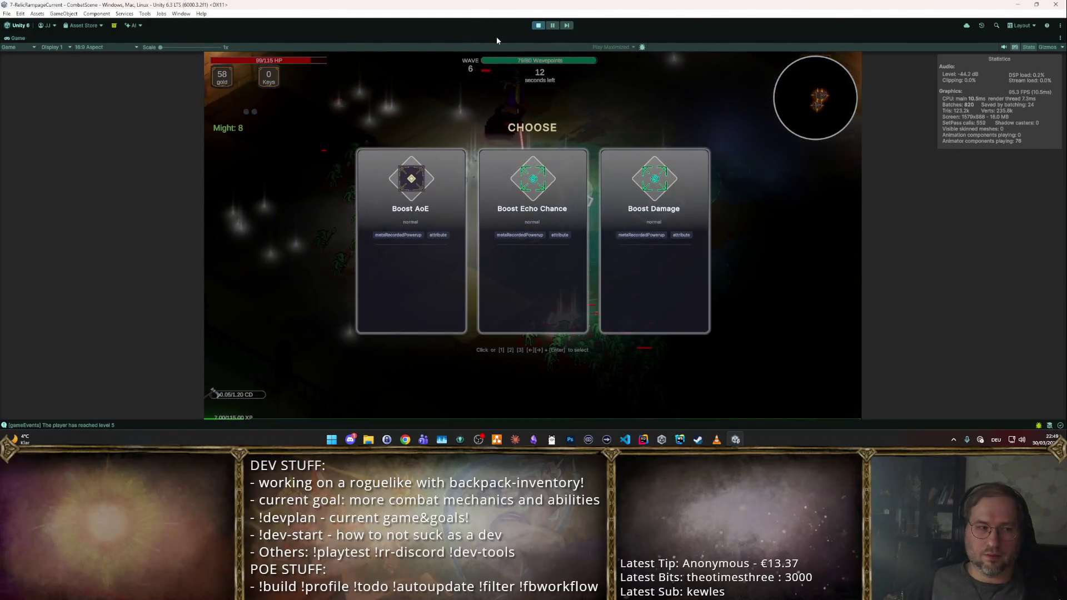
key(Return)
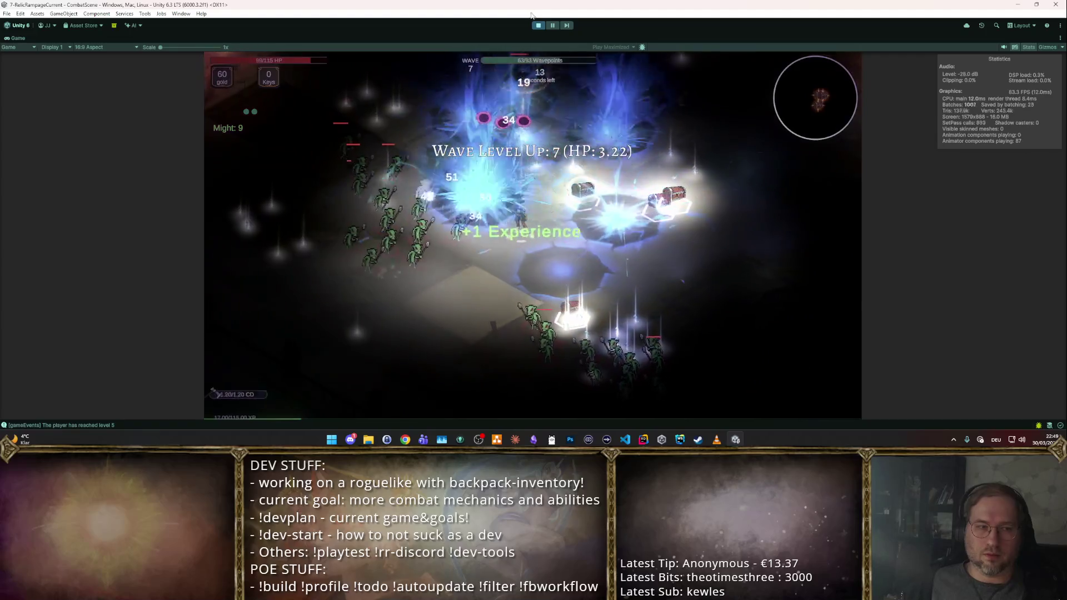
- Stop the game and return to editing the CombatScene
click(538, 25)
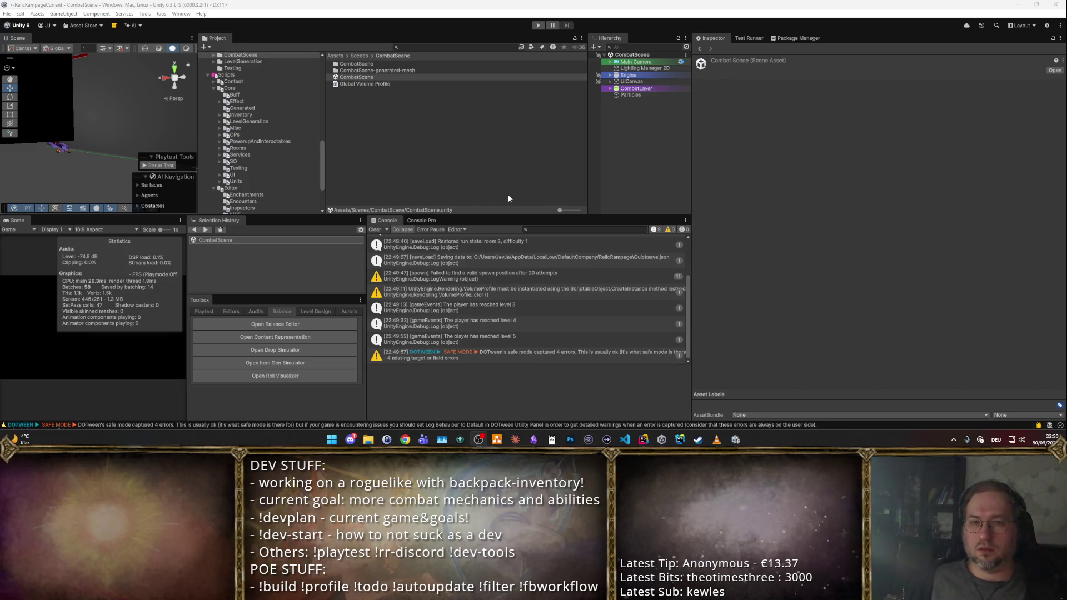
- Select the Manasoaked Book item from the favourite assets list
click(666, 172)
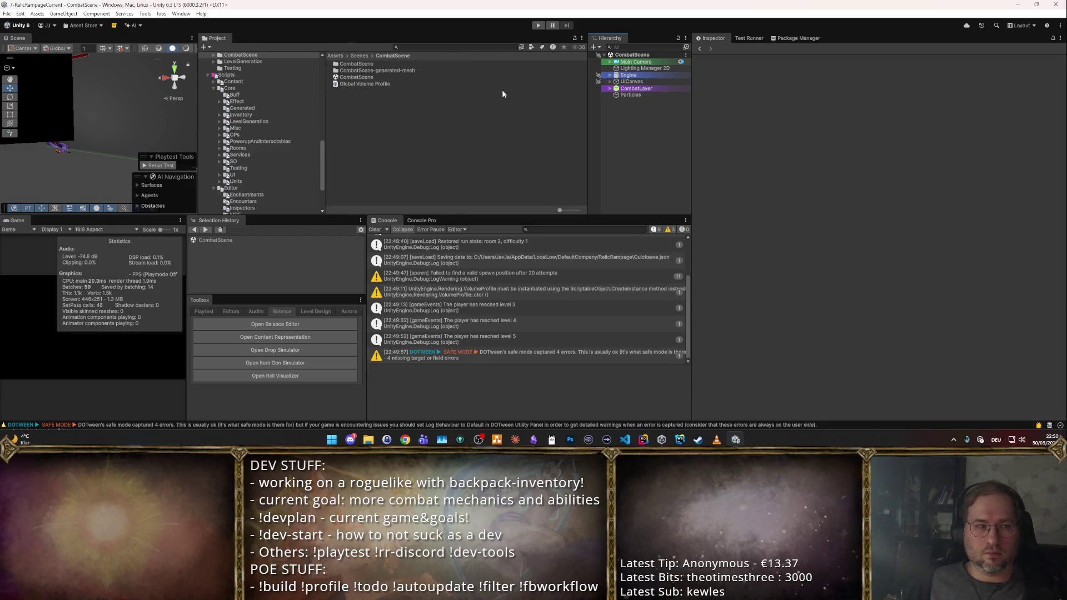
key(ctrl+q)
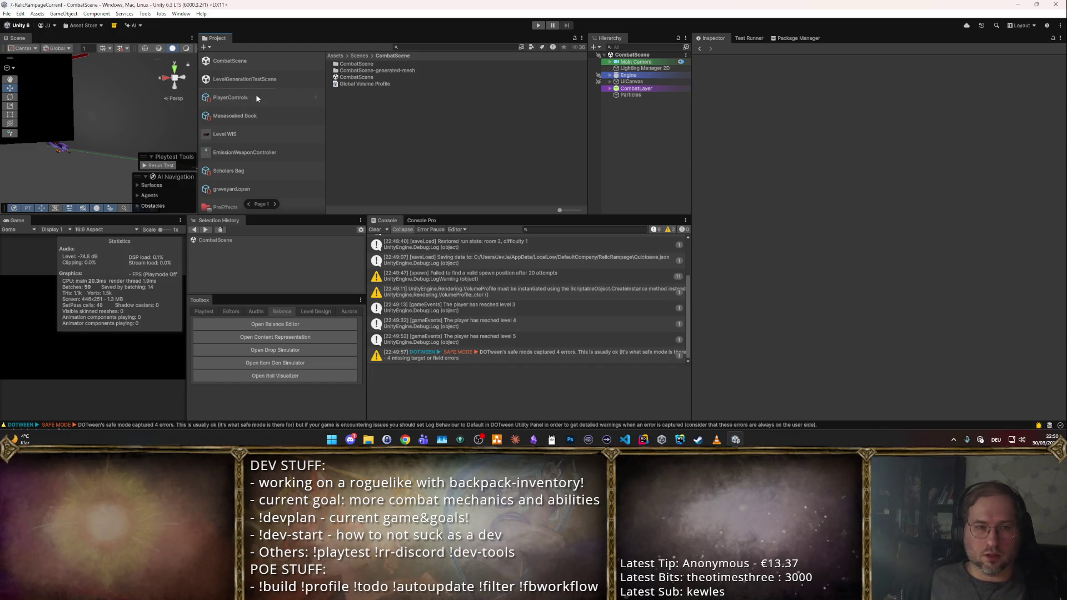
click(256, 95)
click(278, 121)
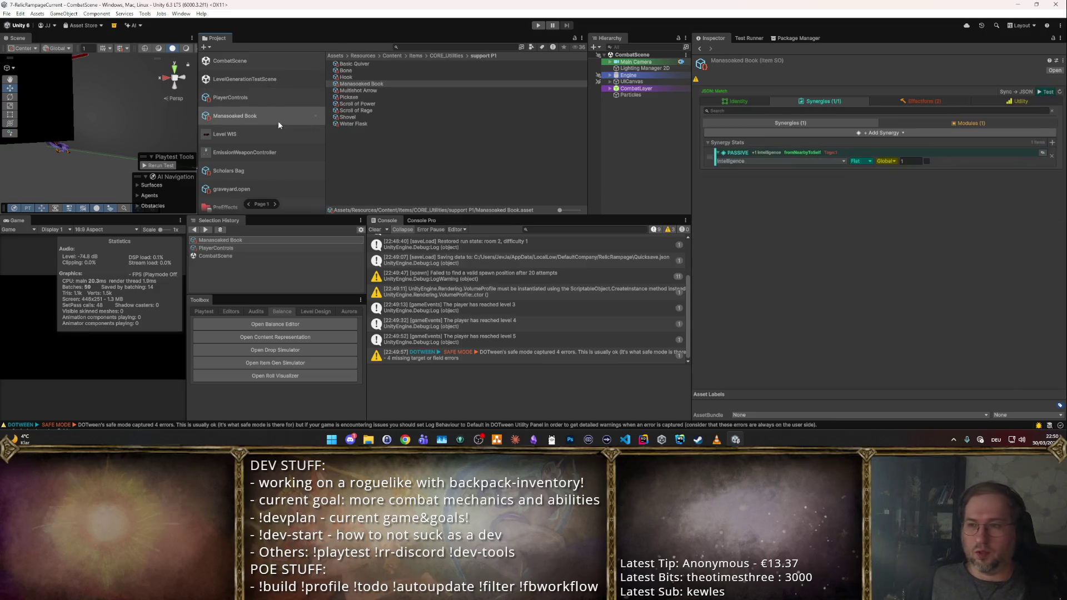
- Look through the book's effect forms, synergy modules and synergy stats
click(897, 98)
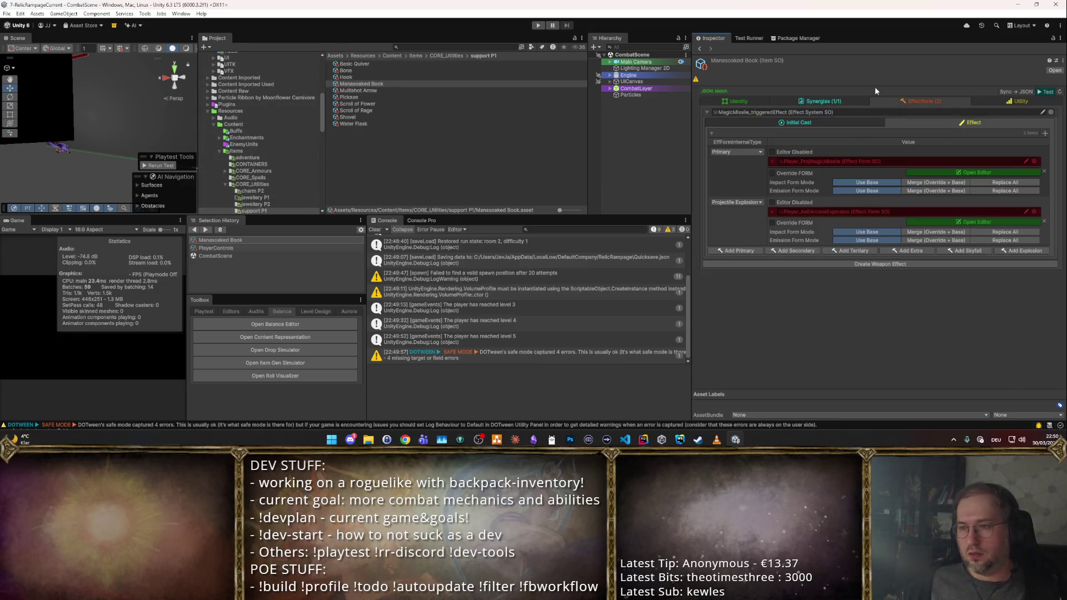
click(851, 98)
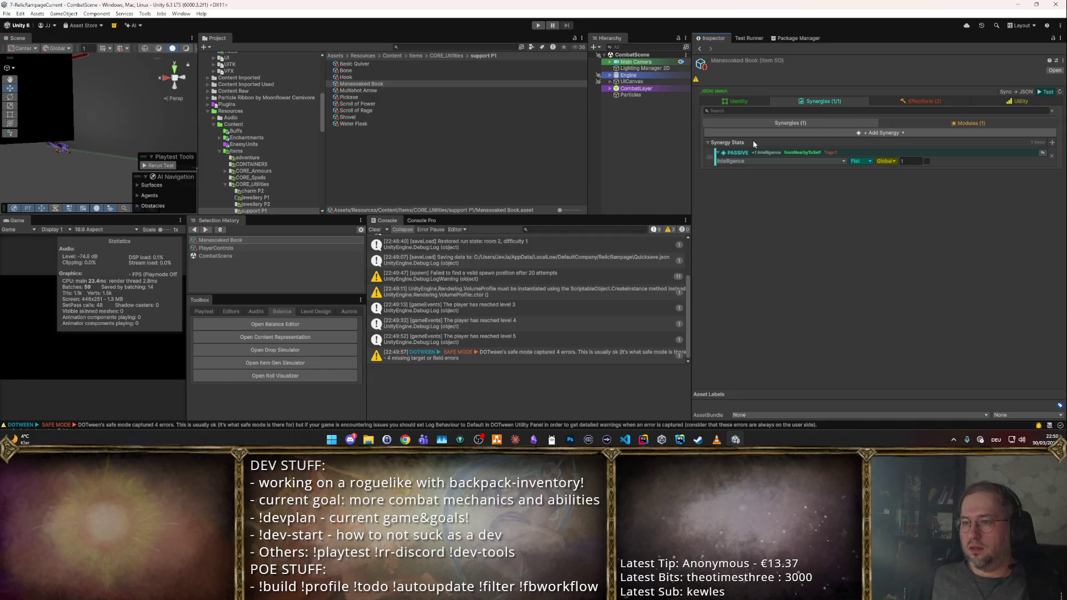
click(967, 123)
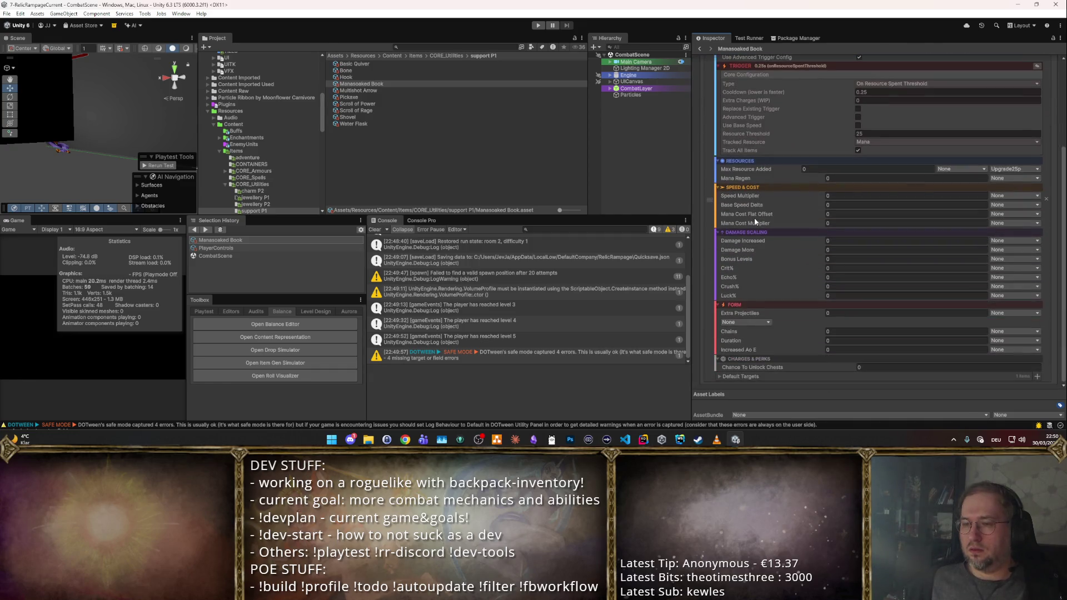
click(816, 121)
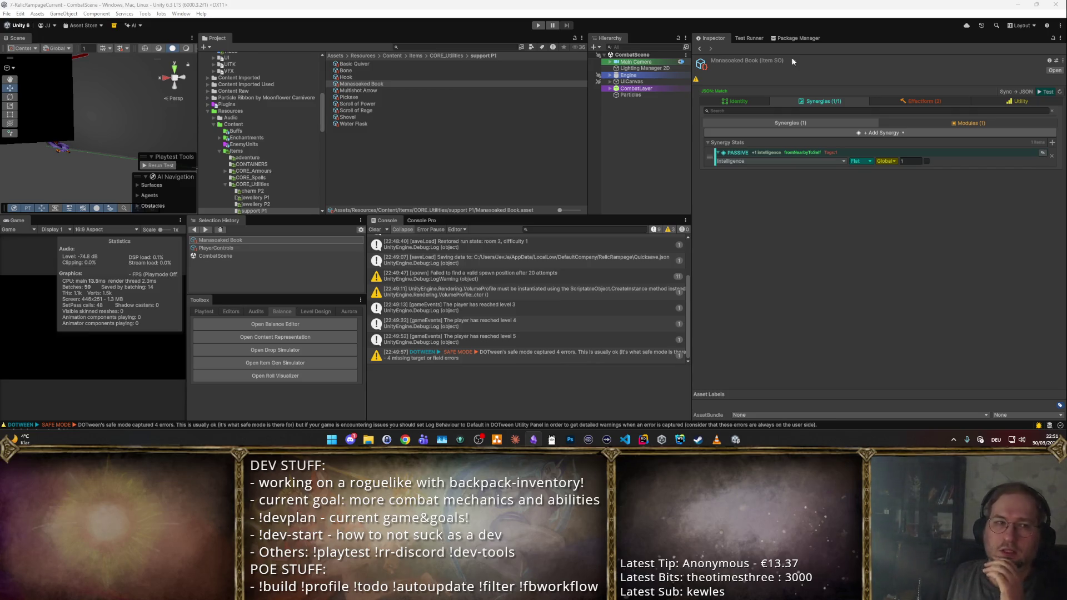
- Select the Hook item and show its identity settings with the shape grid
click(146, 15)
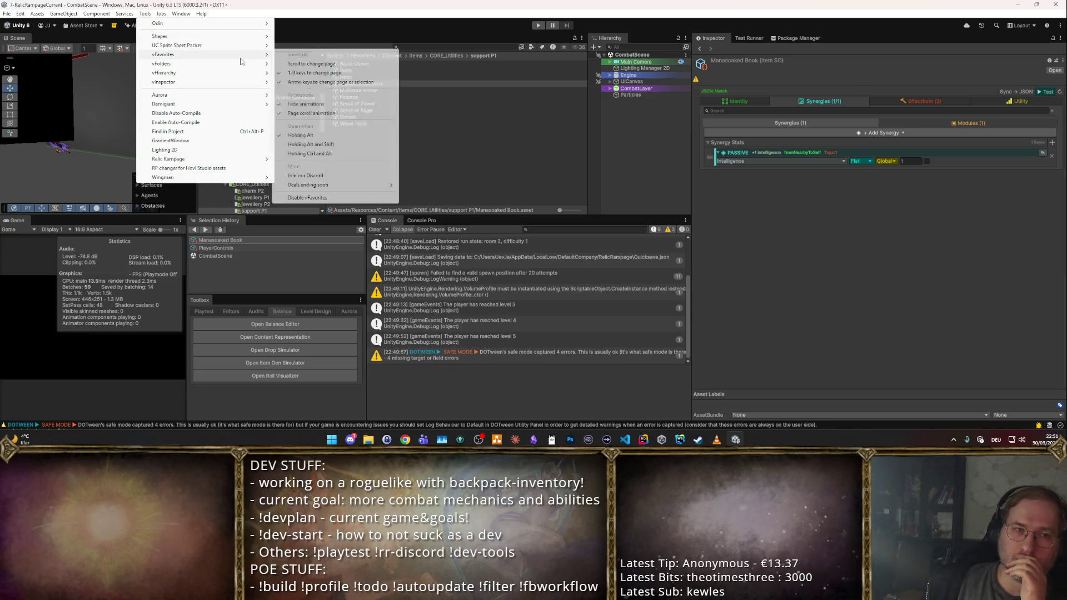
mouse_move(161, 63)
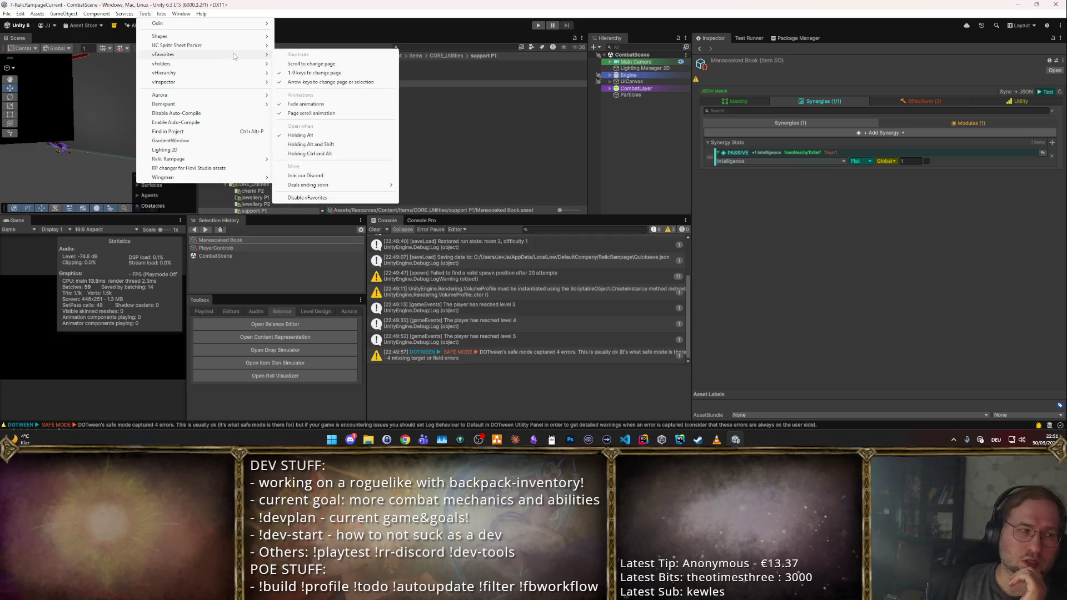
mouse_move(208, 55)
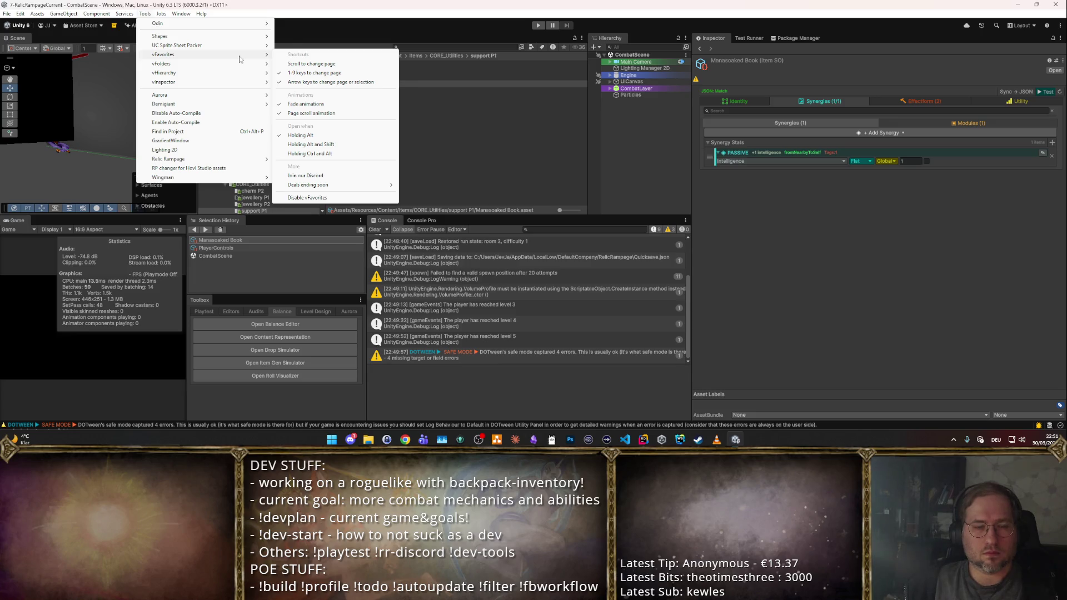
click(613, 137)
click(345, 77)
click(738, 101)
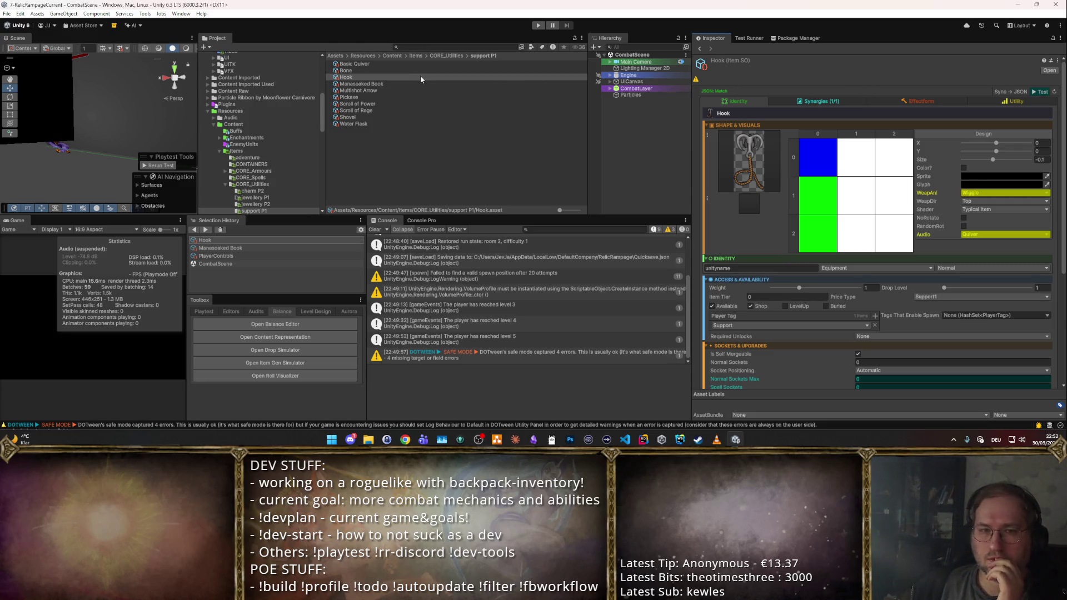
scroll(287, 128, down, 3)
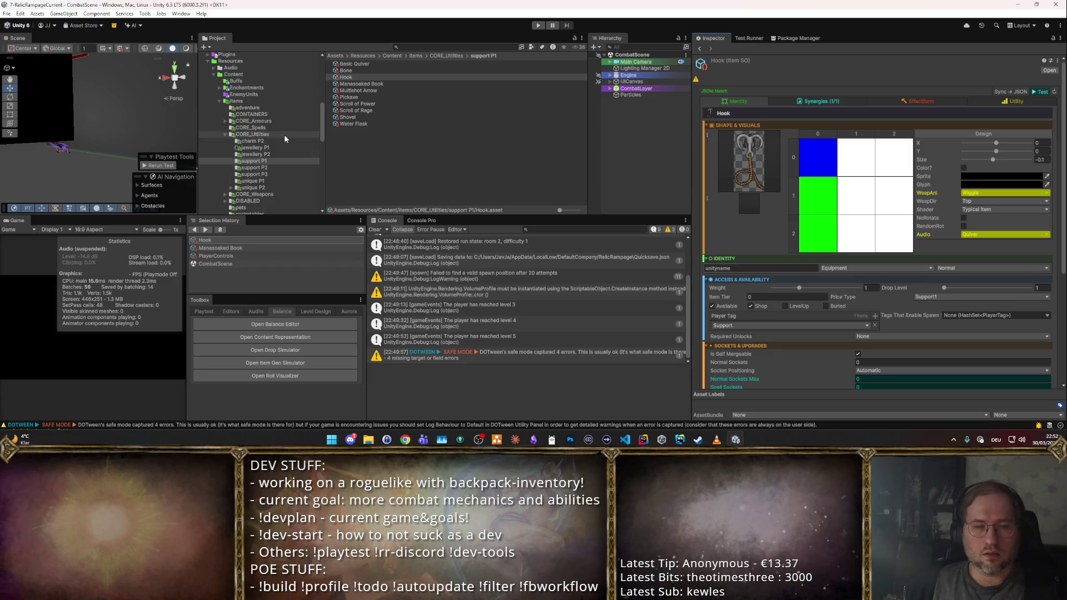
- Navigate into the CORE_Weapons P1 folder listing Basic Staff, Hatchet, Longsword, Mace and Multishot Bow
middle_click(271, 152)
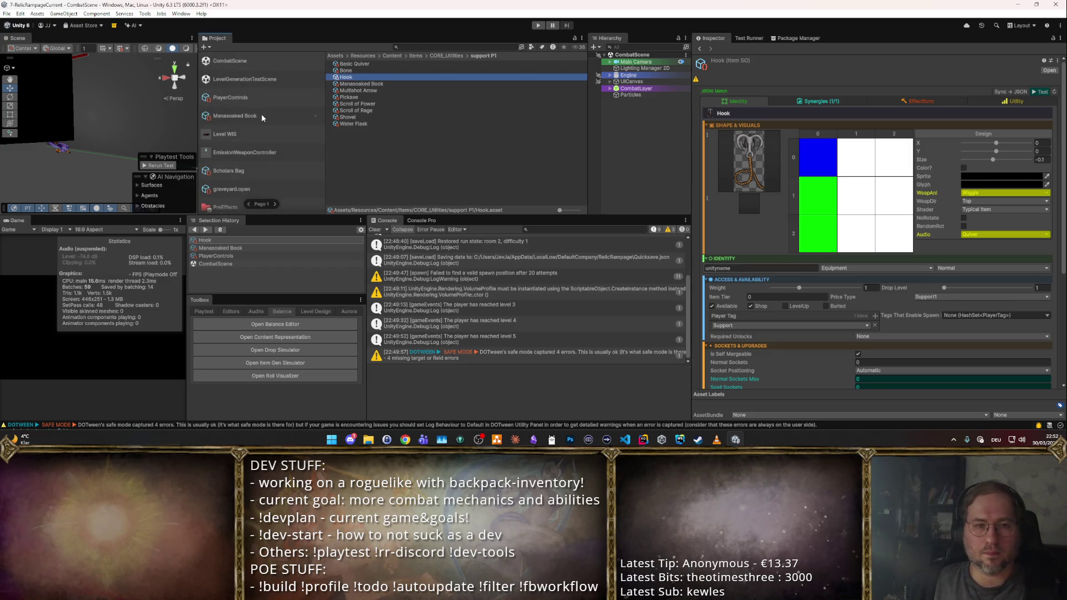
scroll(260, 114, down, 3)
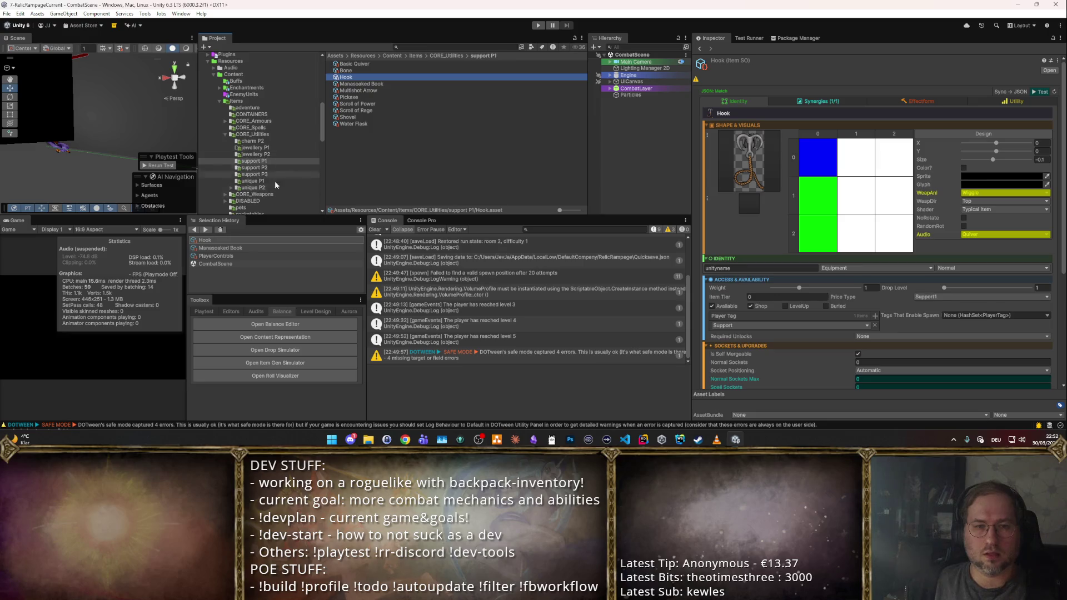
click(260, 195)
double_click(355, 64)
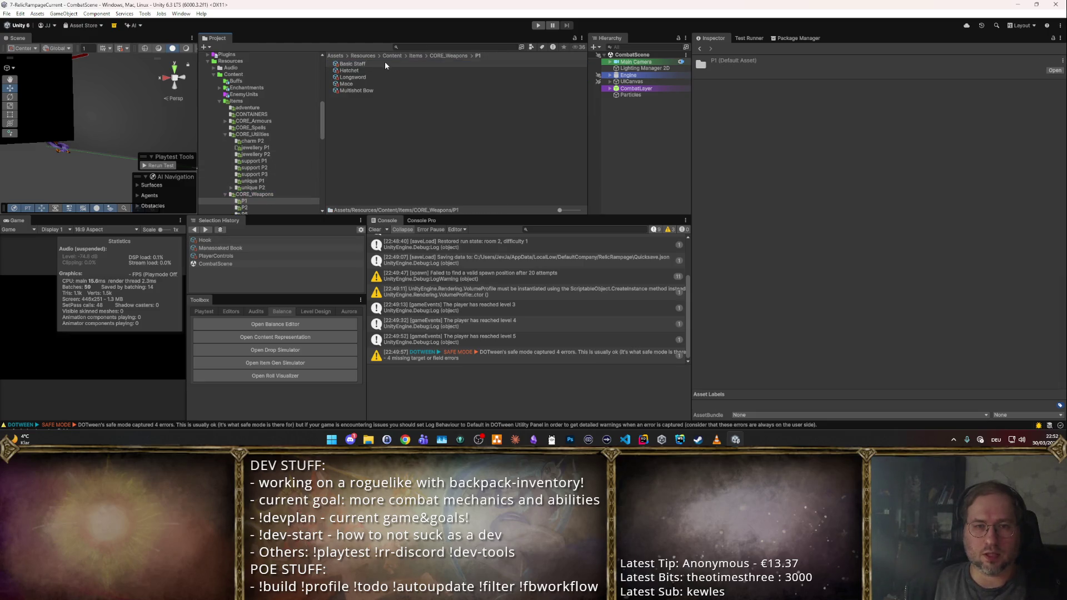
- Compare Storm Cleaver with Great Axe and Knight's Claymore, then set its Drop Level to 2
click(259, 158)
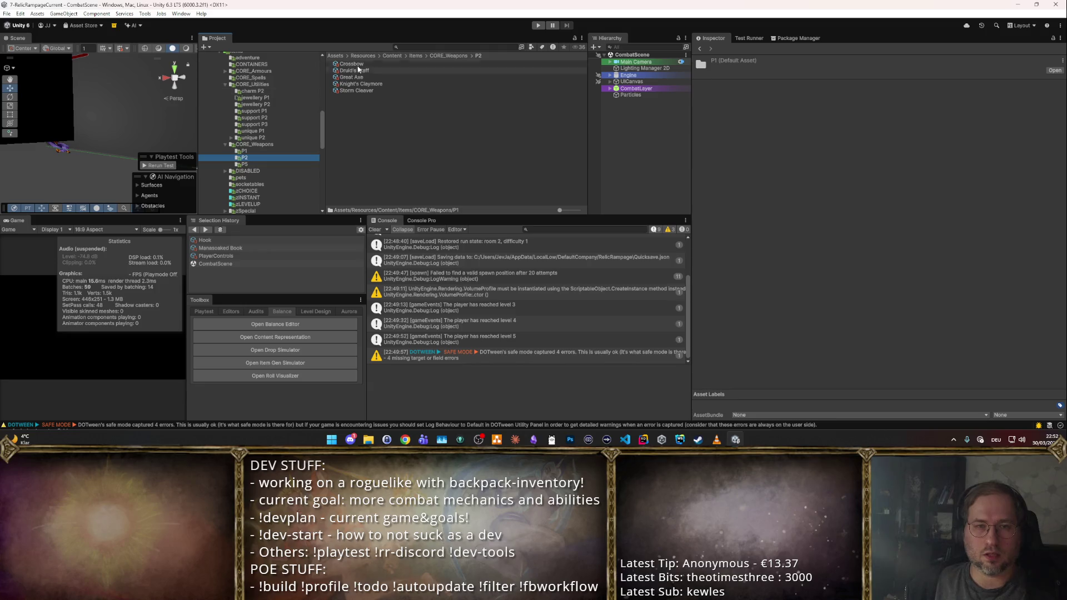
click(357, 89)
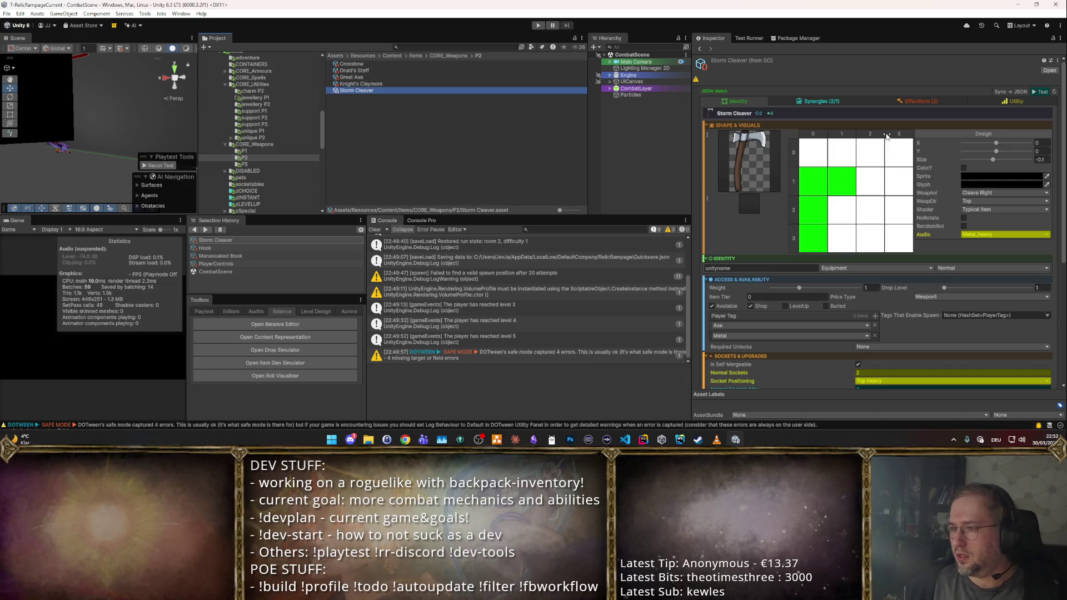
scroll(863, 158, down, 3)
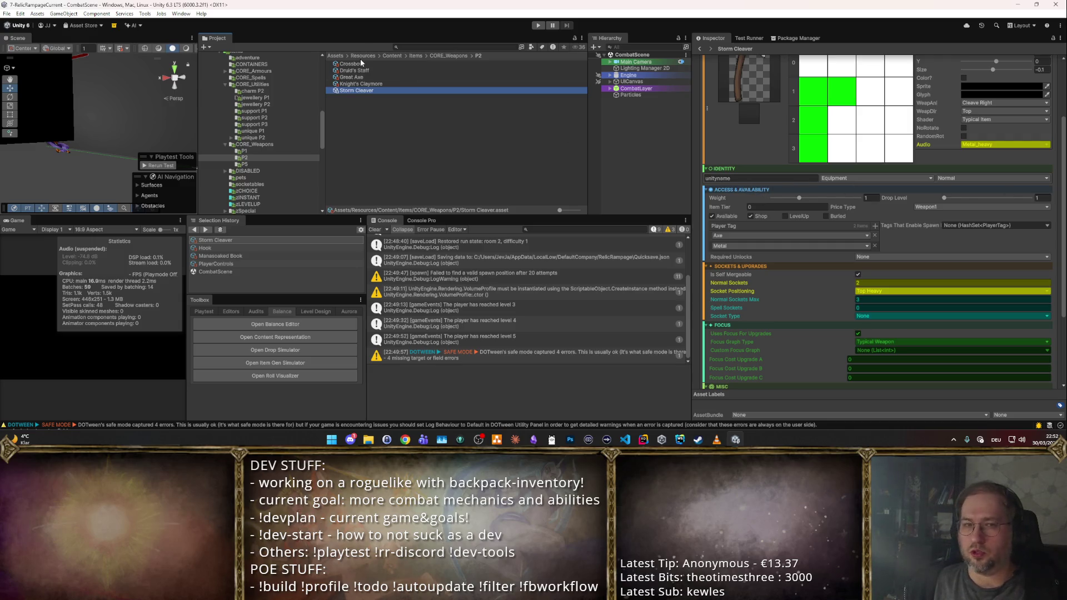
click(357, 76)
click(361, 83)
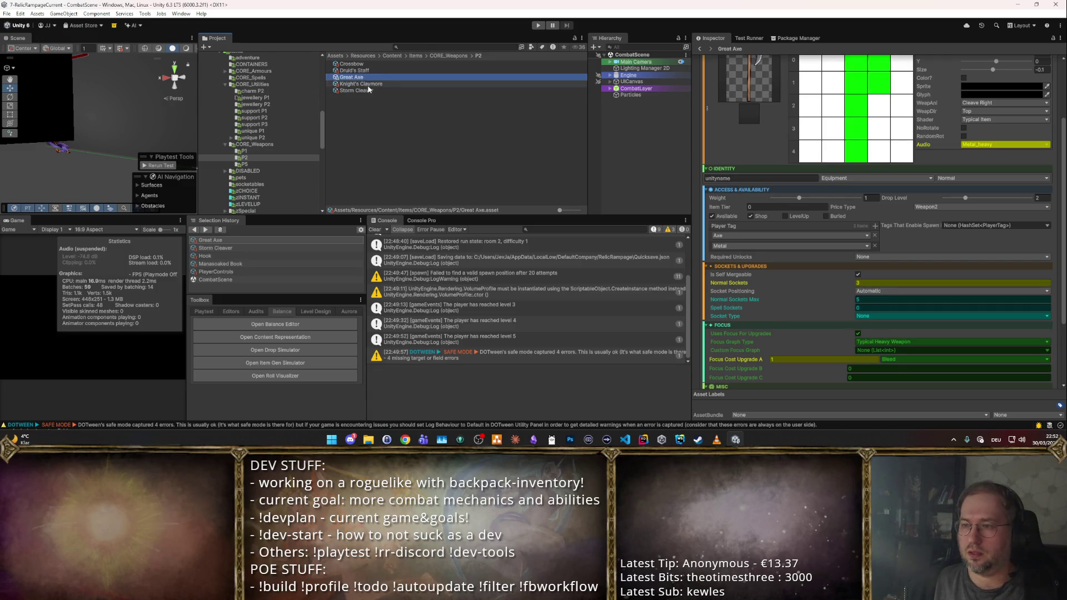
click(371, 90)
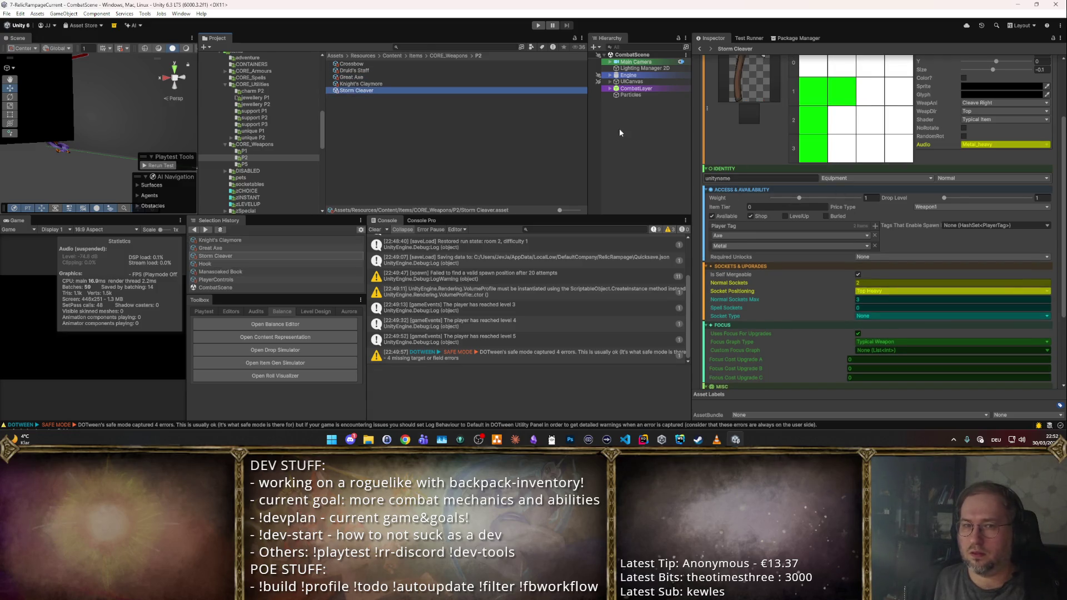
click(1039, 198)
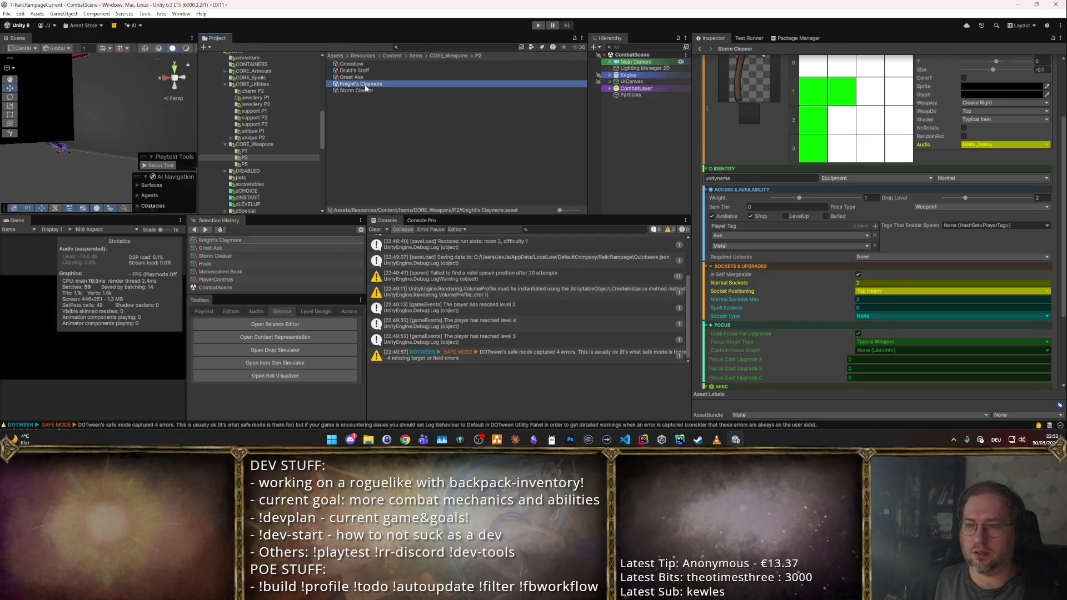
- Cycle through the other P2 weapons for comparison, then start a playtest
click(366, 78)
key(Up)
key(Up)
key(Down)
key(Down)
key(Down)
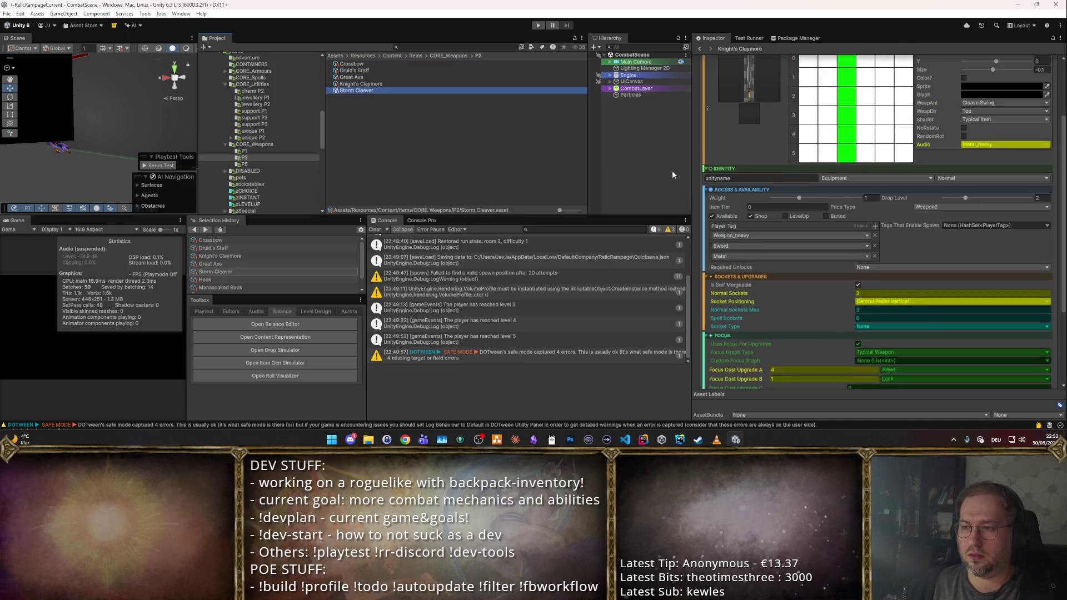
key(Up)
key(Up)
key(Up)
key(Down)
key(Down)
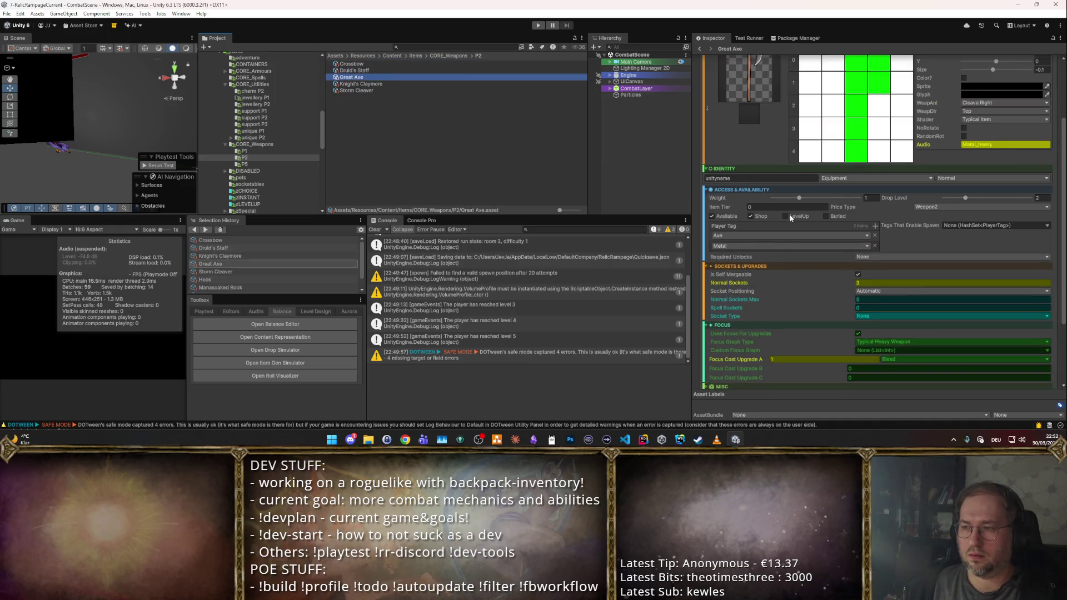
key(Down)
key(Up)
key(Down)
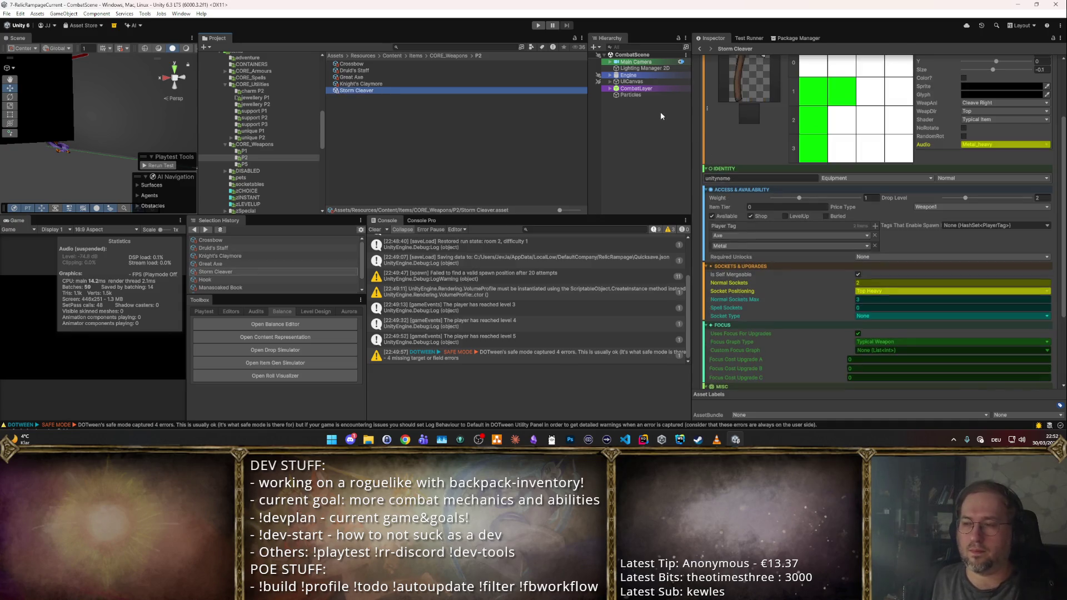
click(538, 25)
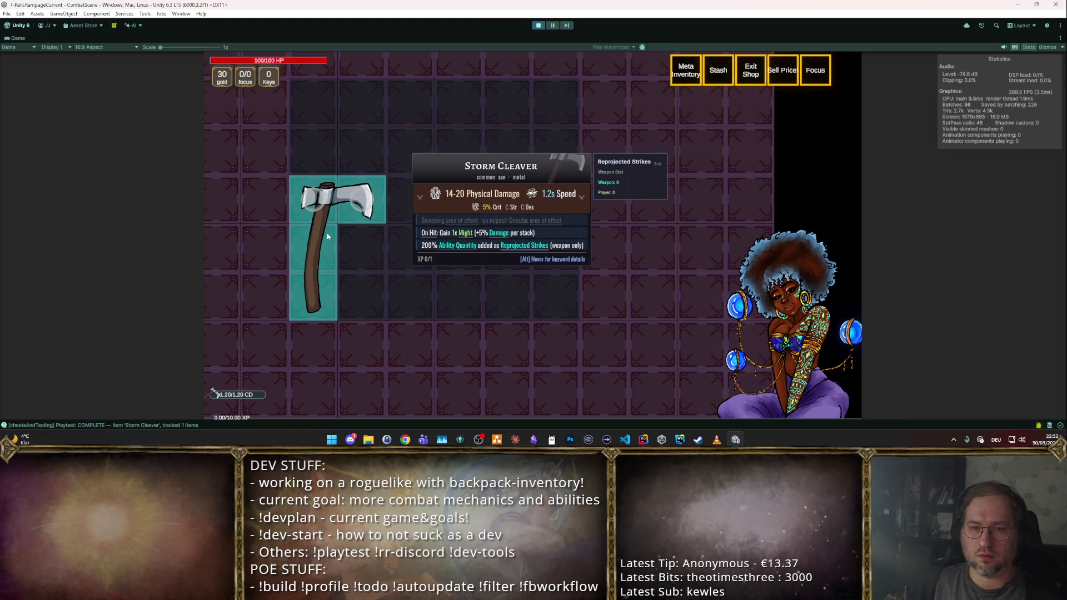
- Reposition Storm Cleaver, spawn a Hatchet beside it to compare stats, then stop the playtest
drag(327, 237, 505, 249)
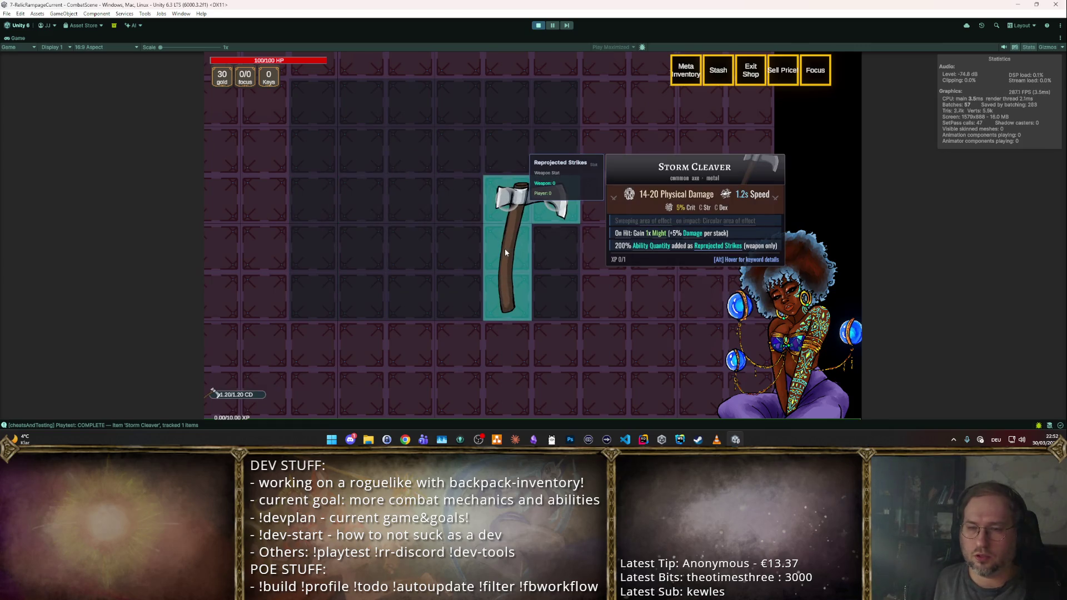
click(504, 248)
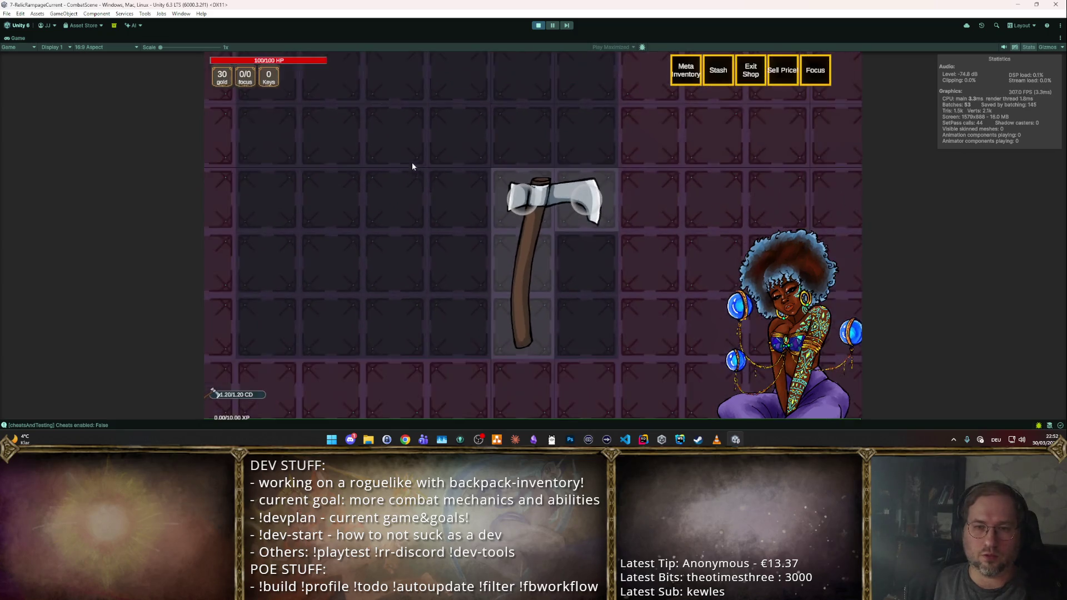
key(F2)
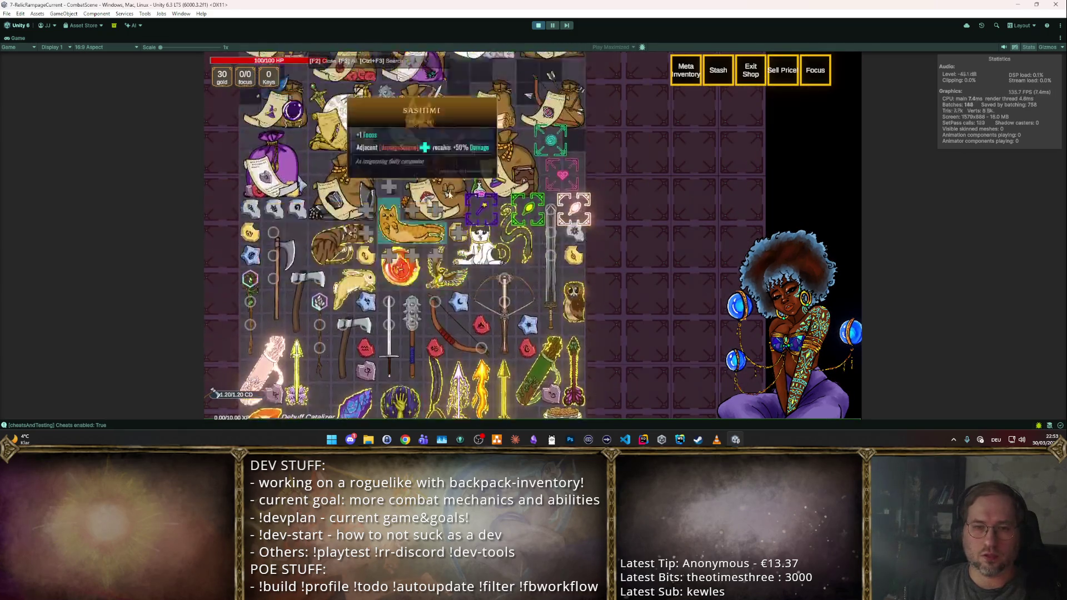
scroll(531, 184, down, 5)
scroll(533, 175, down, 5)
scroll(500, 183, down, 5)
scroll(542, 192, down, 5)
scroll(625, 239, up, 5)
scroll(588, 189, up, 5)
scroll(586, 188, up, 3)
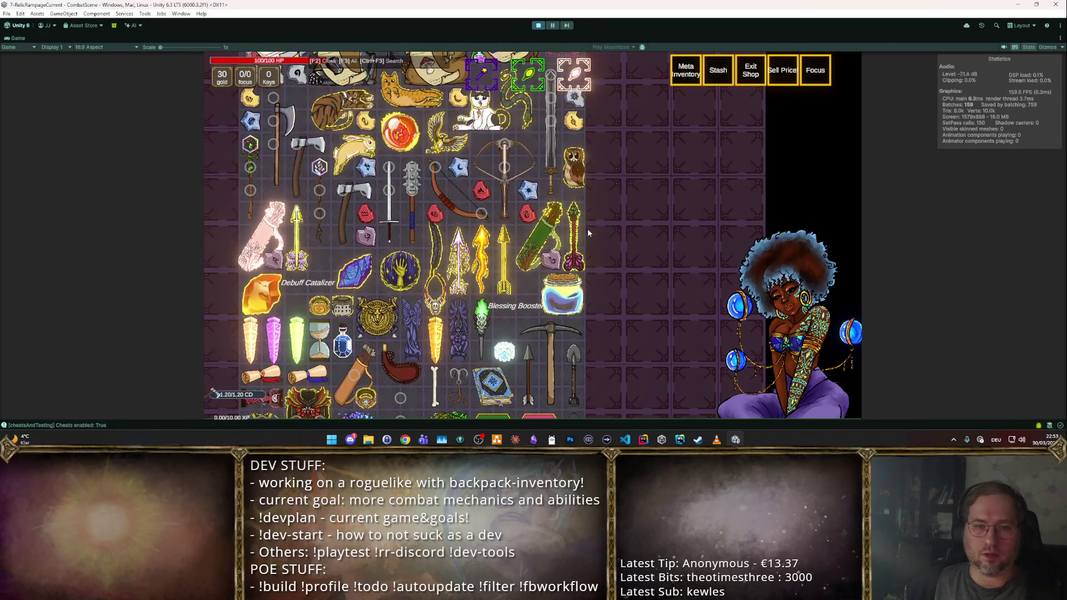
click(363, 204)
key(F2)
click(424, 231)
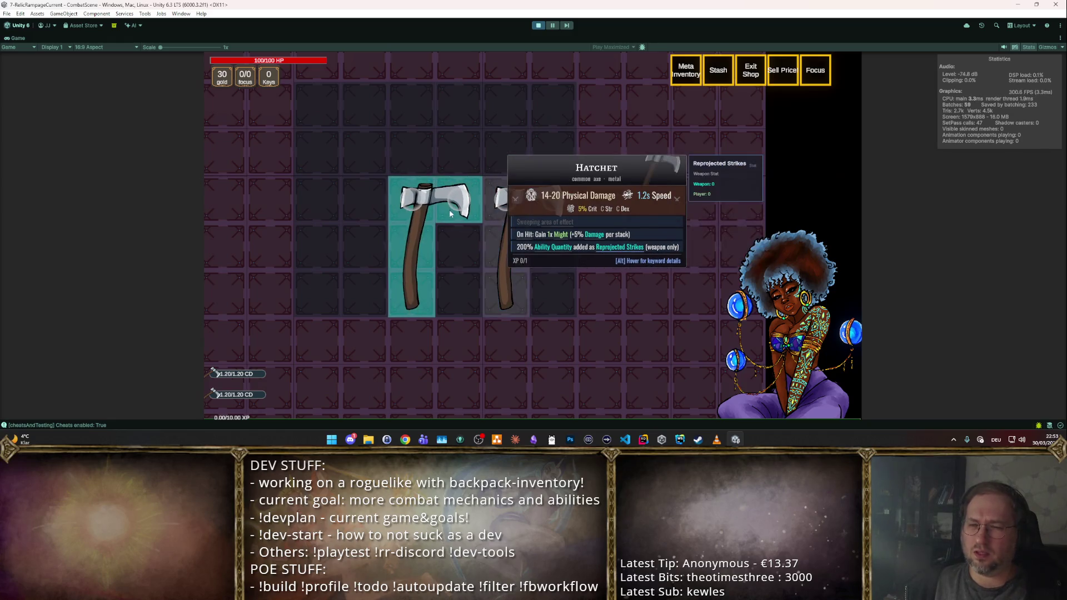
click(538, 26)
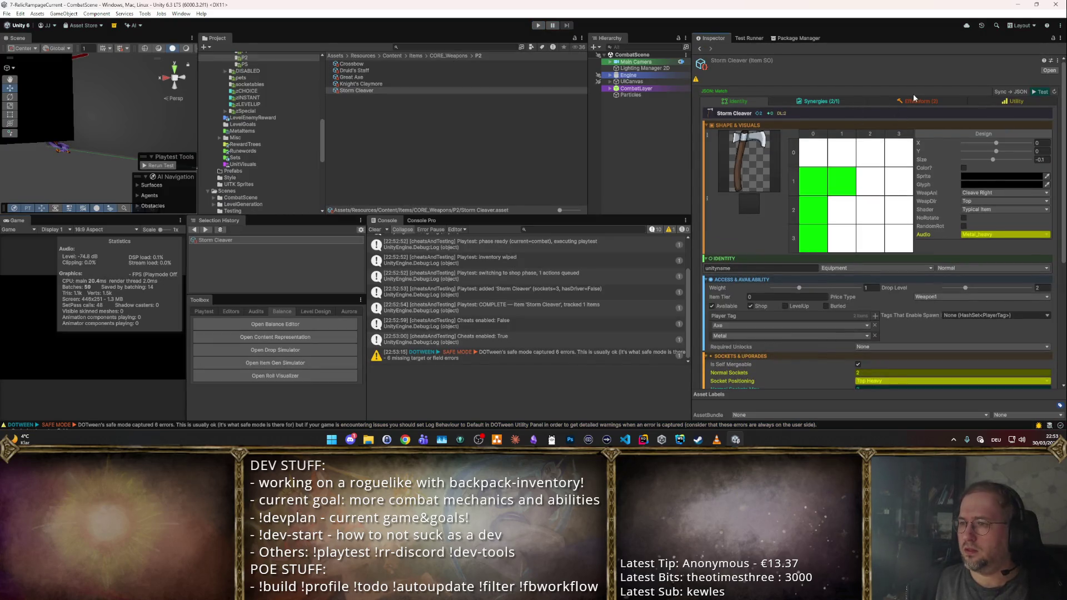
- Remove the IMPACT synergy from Storm Cleaver, leaving CONVERT, and sync it to JSON
click(917, 101)
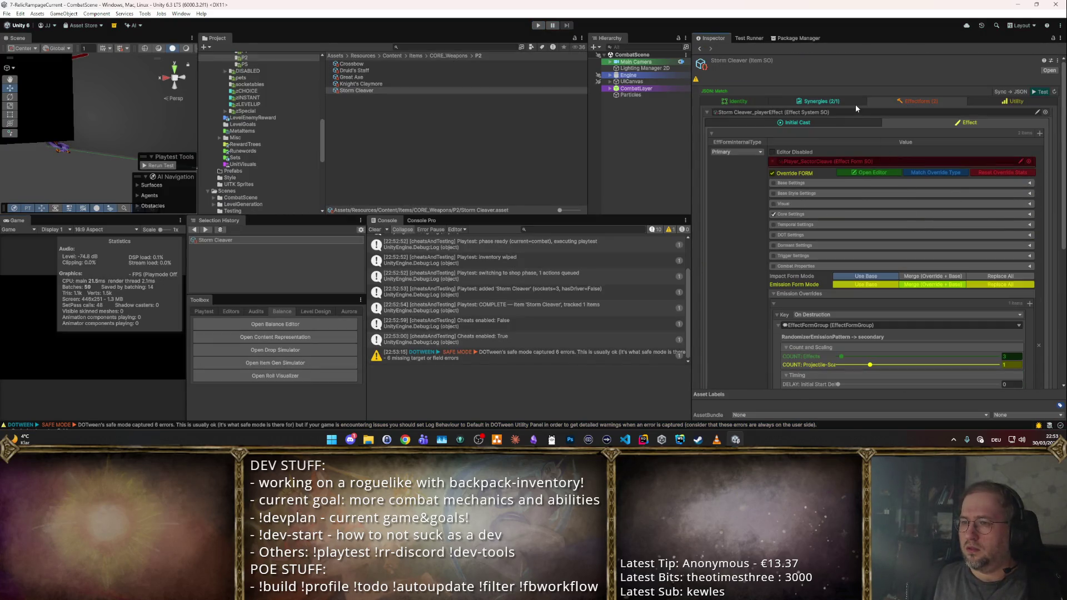
click(849, 102)
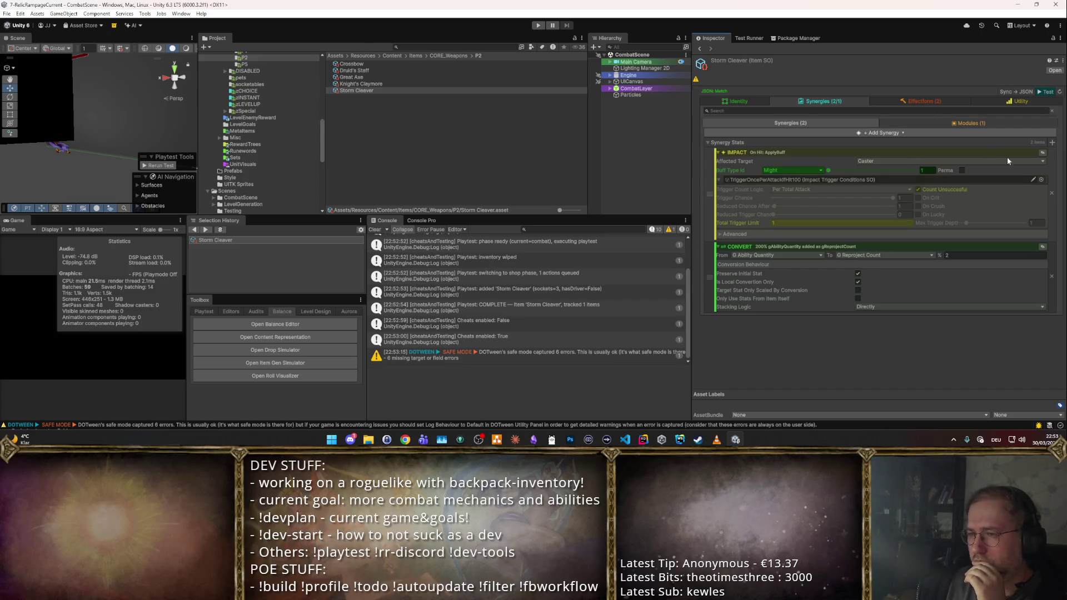
click(1052, 194)
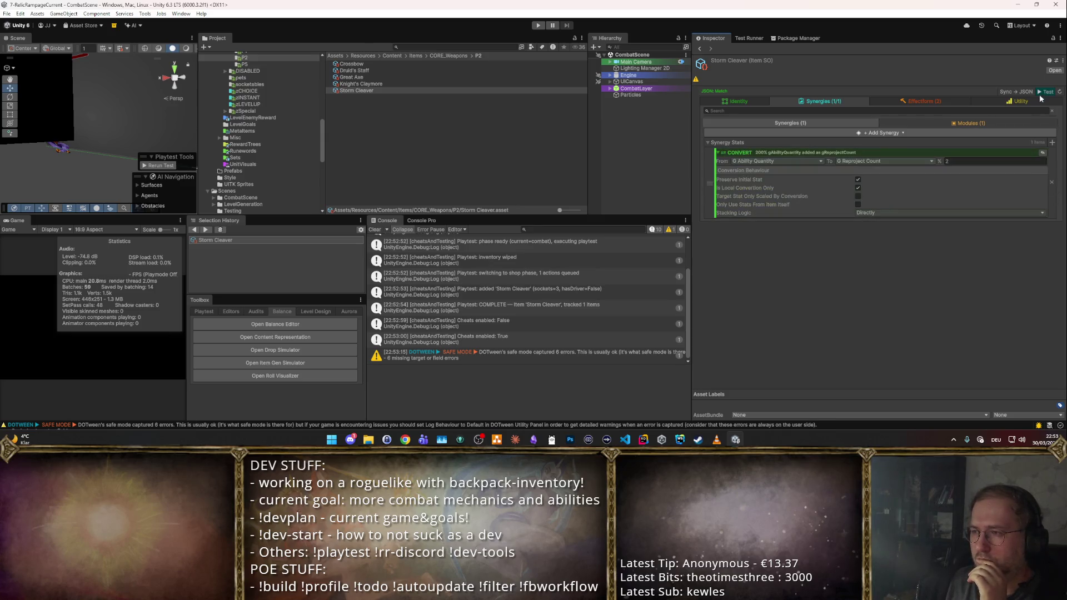
click(1026, 92)
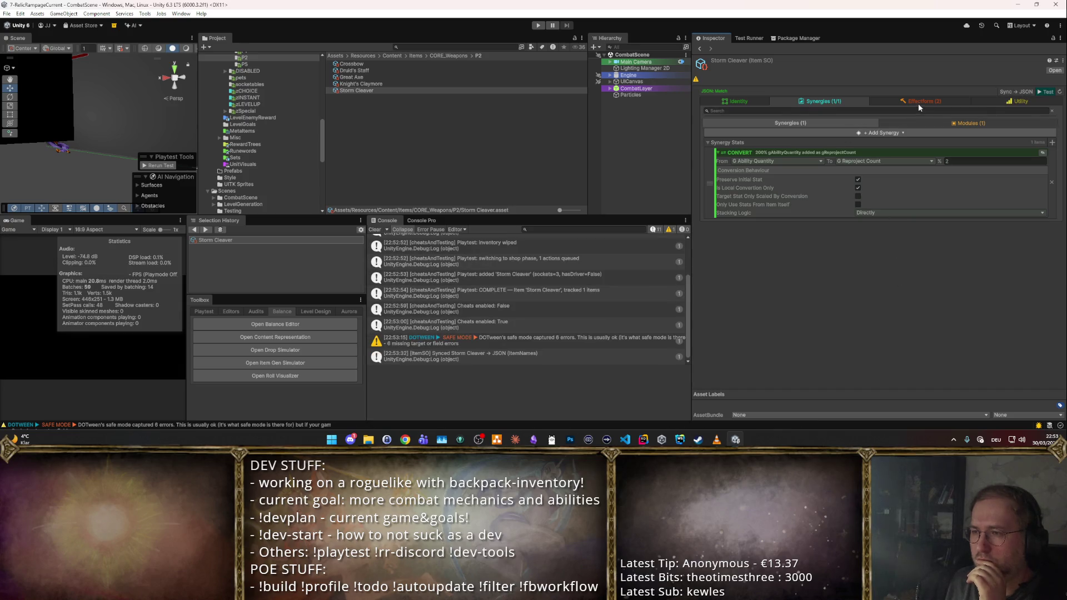
- Return to Storm Cleaver's identity settings
click(918, 102)
click(821, 103)
click(734, 101)
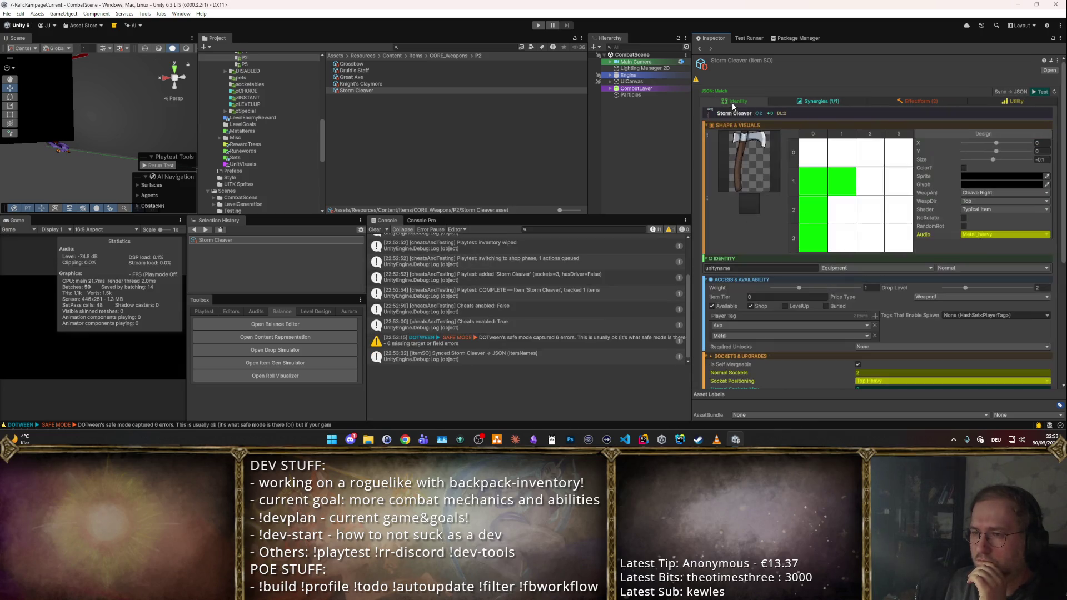
scroll(873, 194, down, 3)
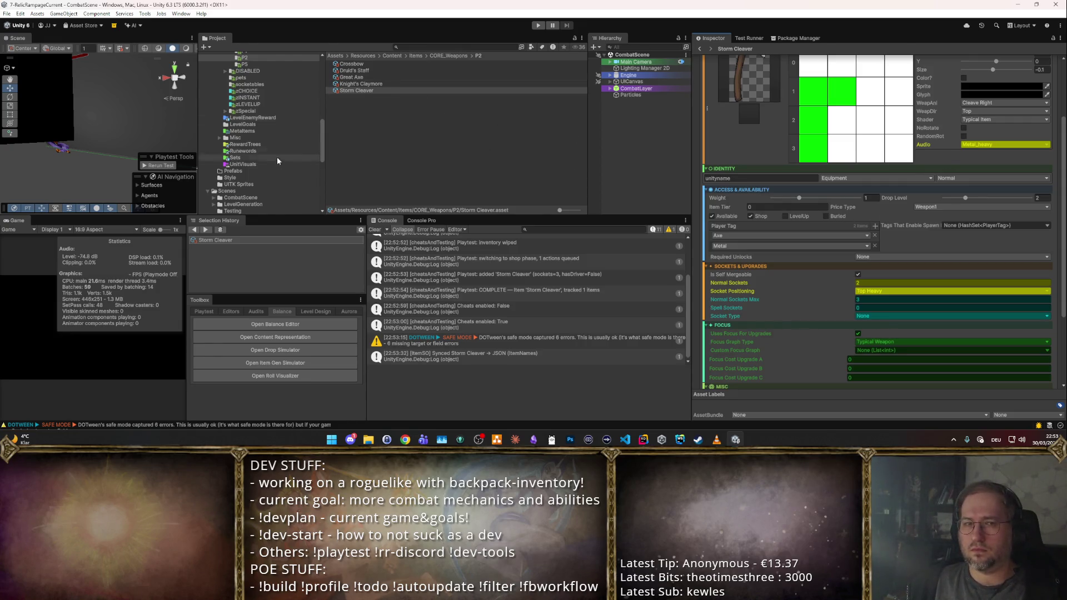
scroll(286, 155, up, 3)
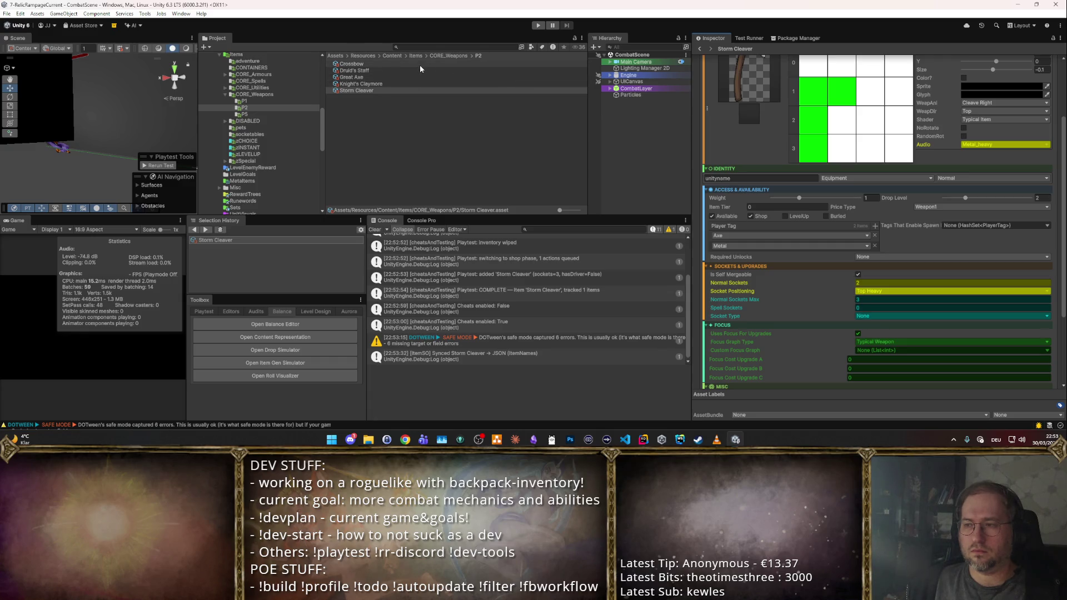
- Give all five selected P2 weapons Item Tier 2, then run and stop a quick playtest
shift+click(419, 64)
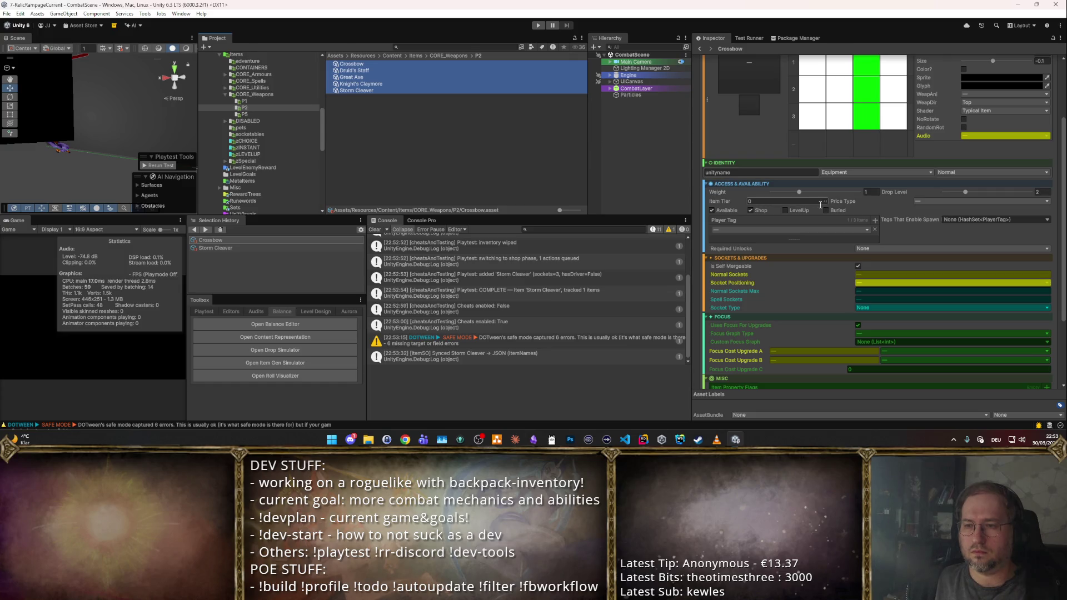
click(792, 199)
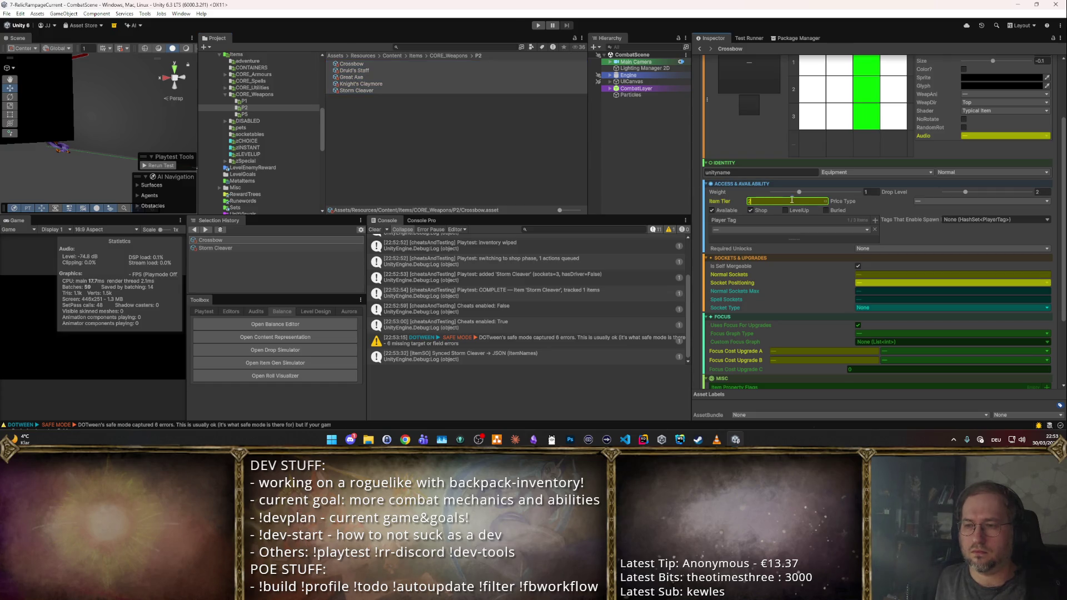
click(537, 26)
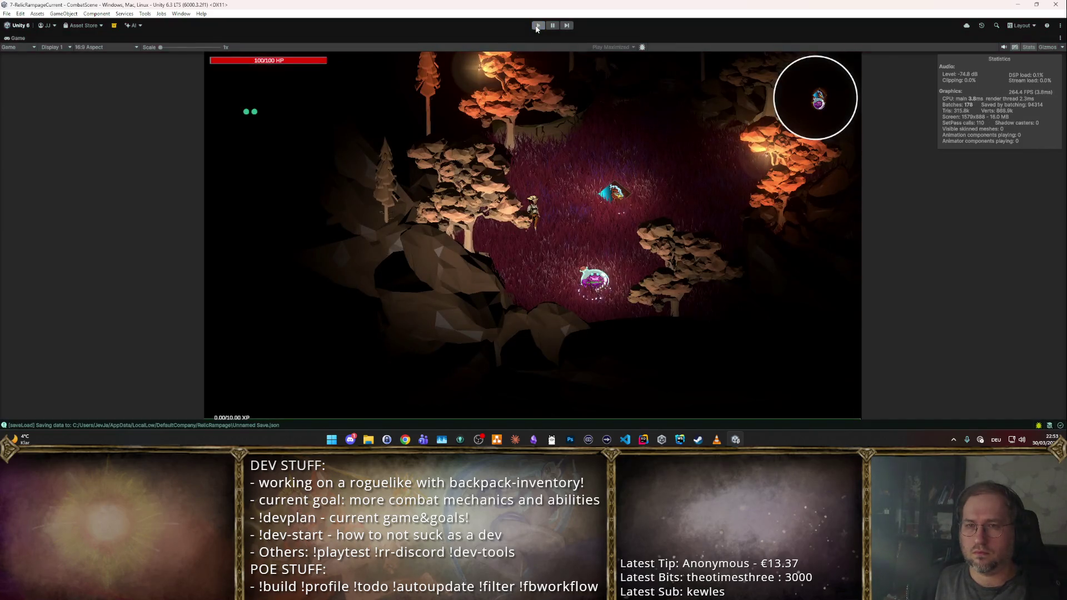
key(ctrl+p)
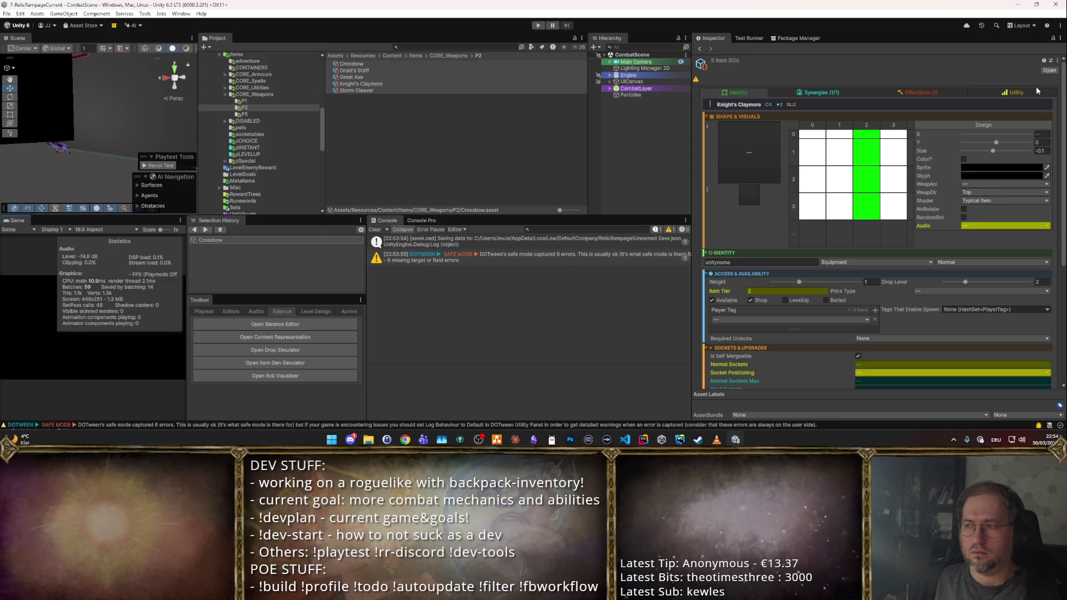
- Launch a Storm Cleaver playtest and move the axe within the backpack grid
click(418, 92)
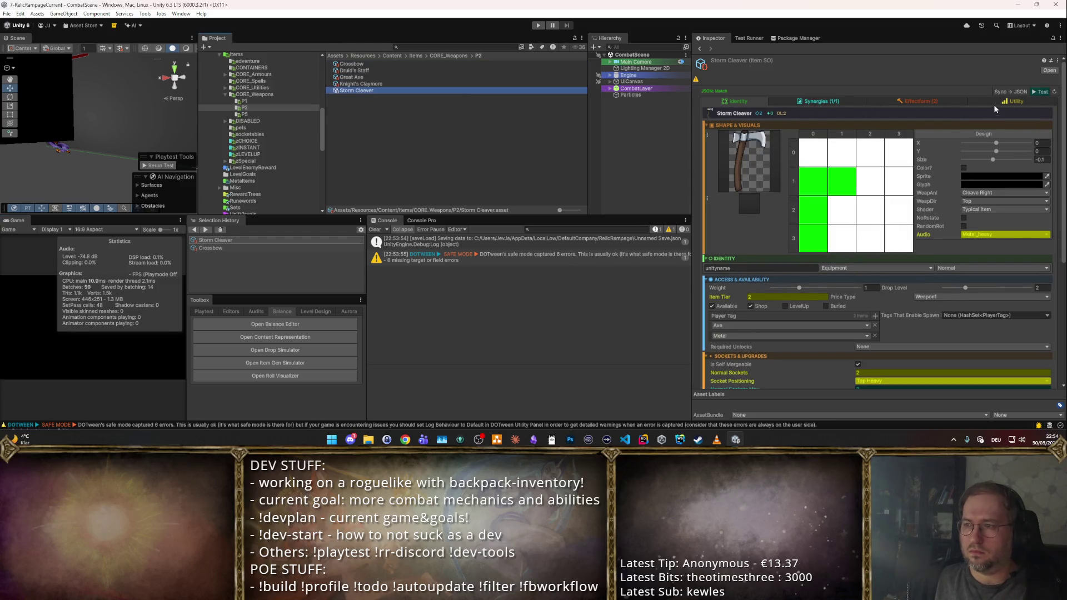
click(1042, 92)
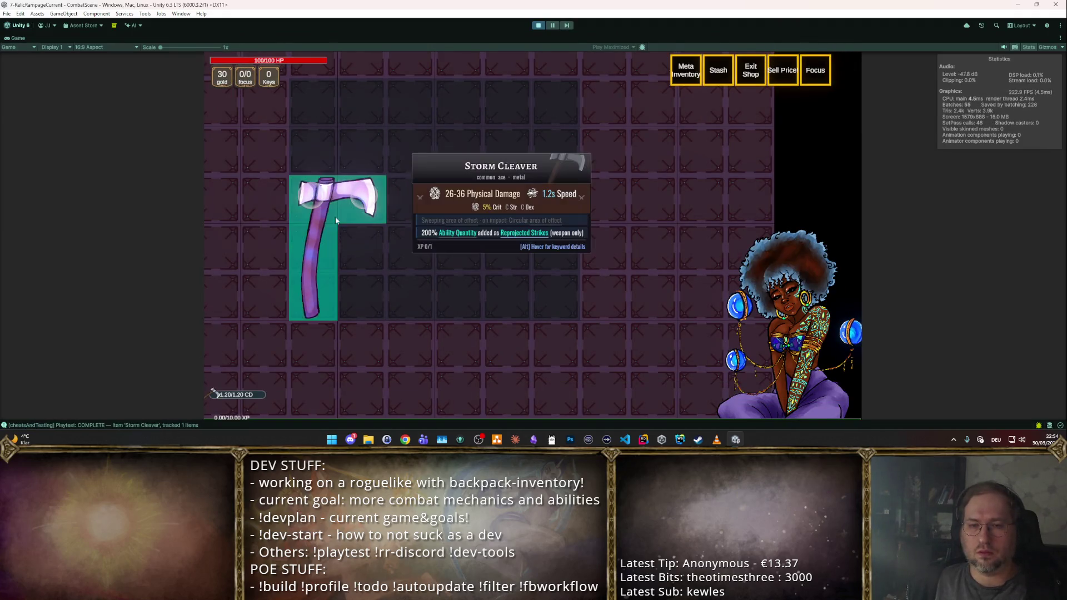
mouse_move(329, 200)
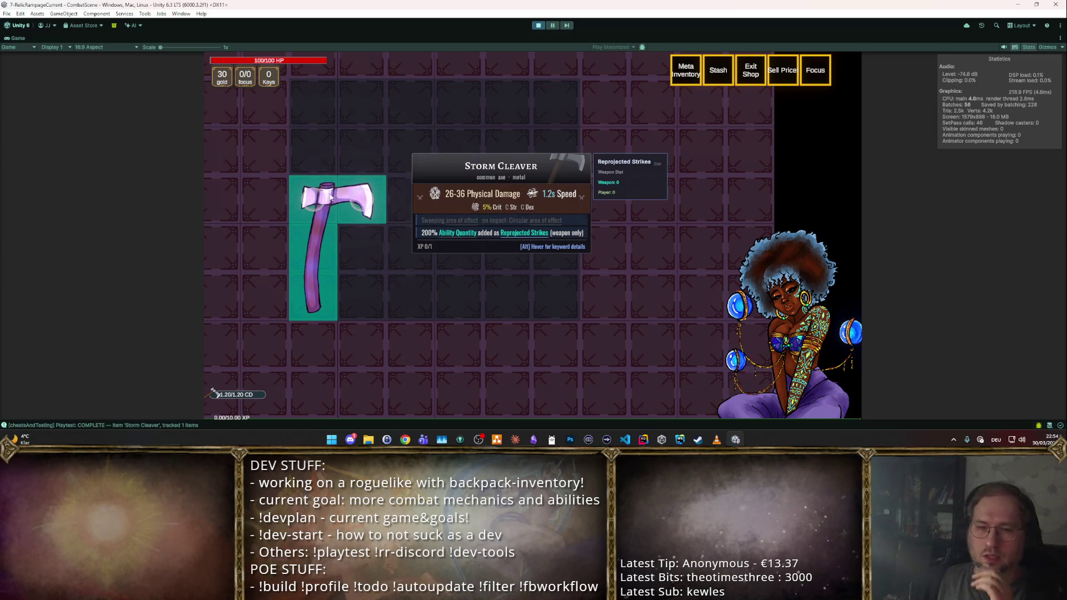
mouse_move(325, 192)
mouse_down()
mouse_move(321, 298)
mouse_move(320, 240)
mouse_up()
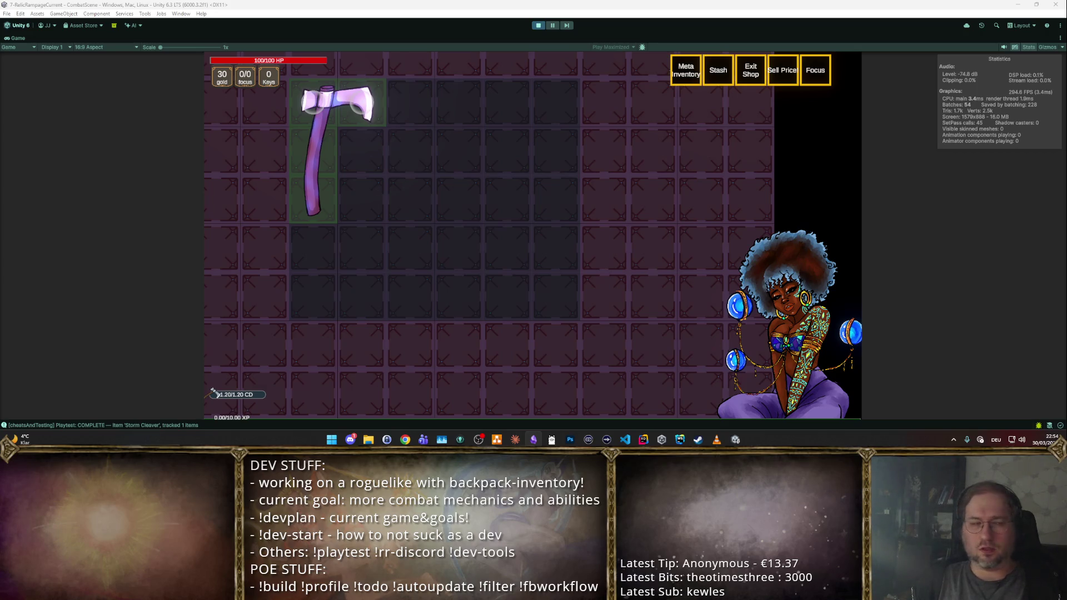
- Stop the playtest and assign the StormHatchet 2 sprite to Storm Cleaver
click(538, 26)
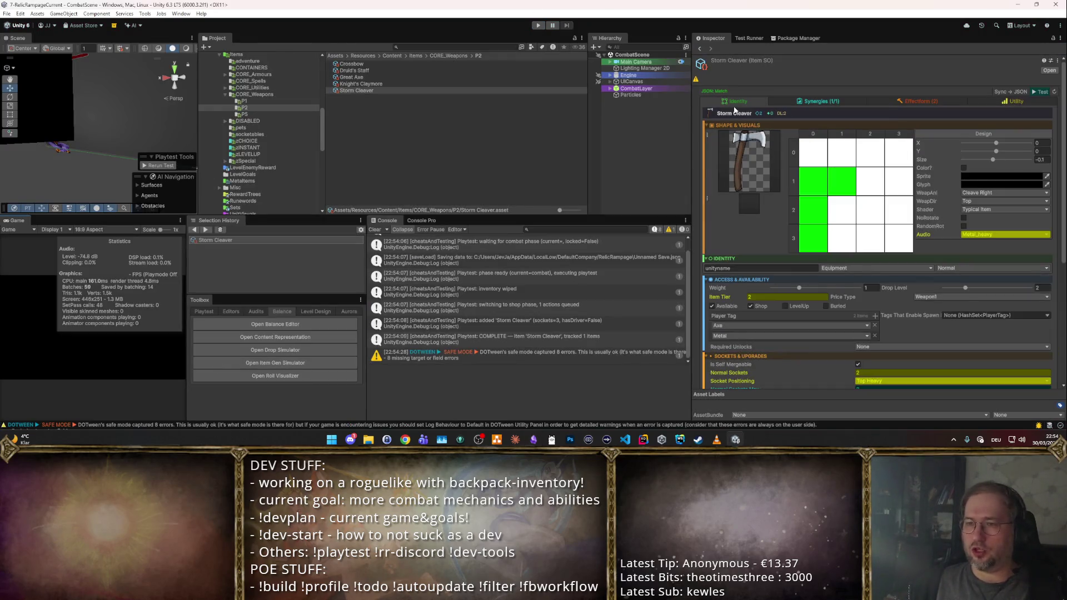
click(747, 148)
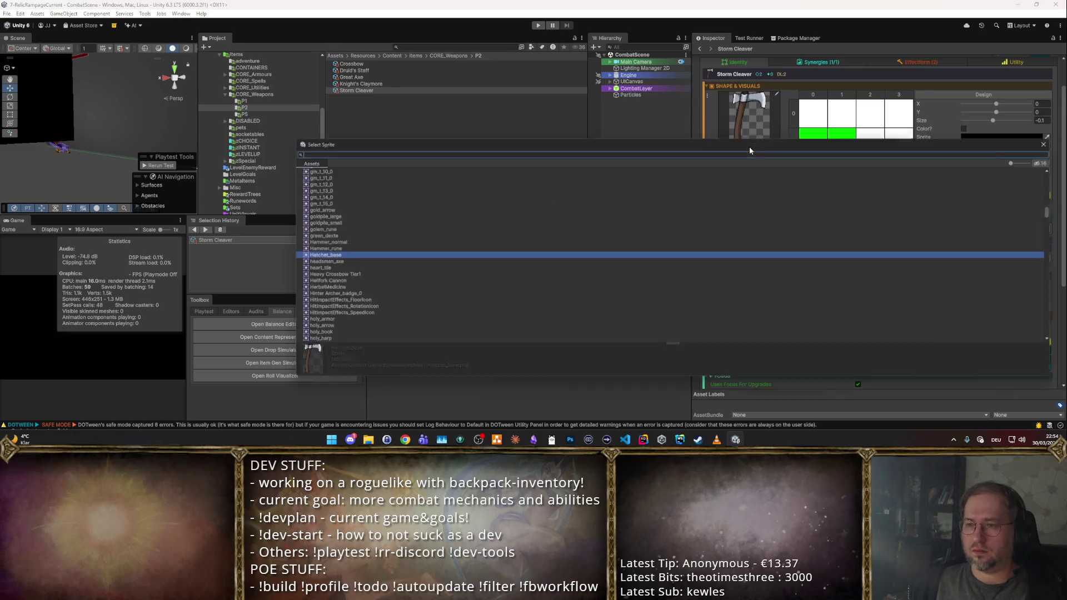
text(Storm)
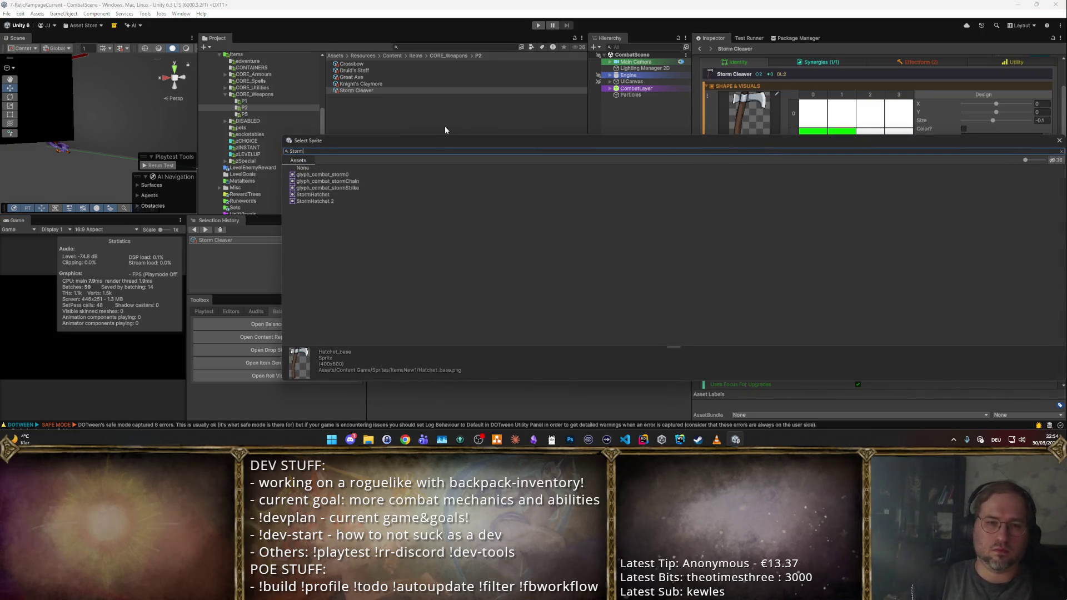
click(319, 196)
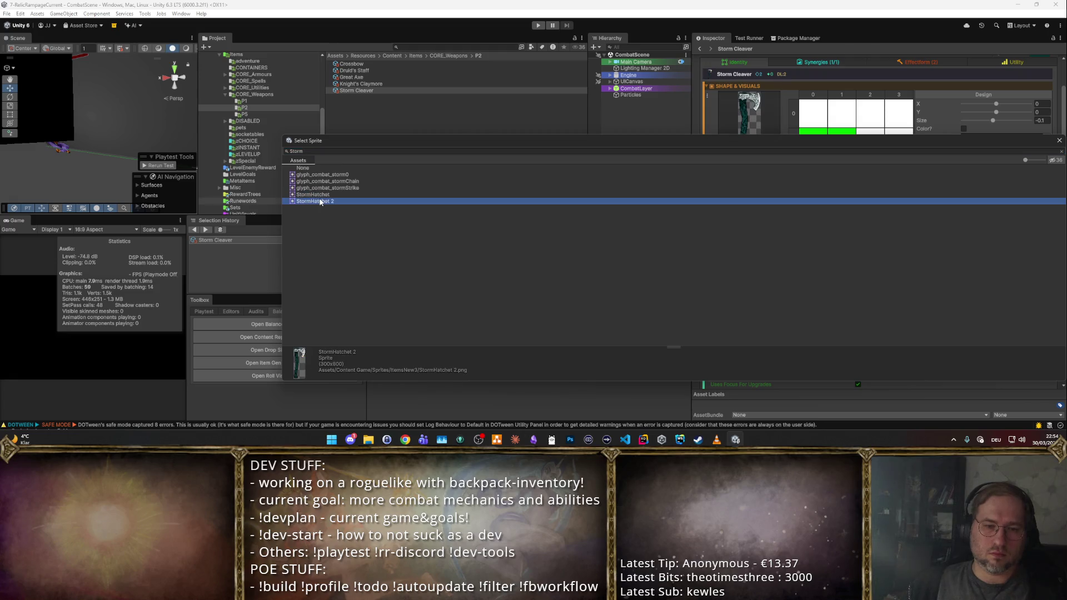
key(Return)
- Reshape the item's grid footprint to fit the hatchet art and start a new playtest
click(812, 112)
click(844, 108)
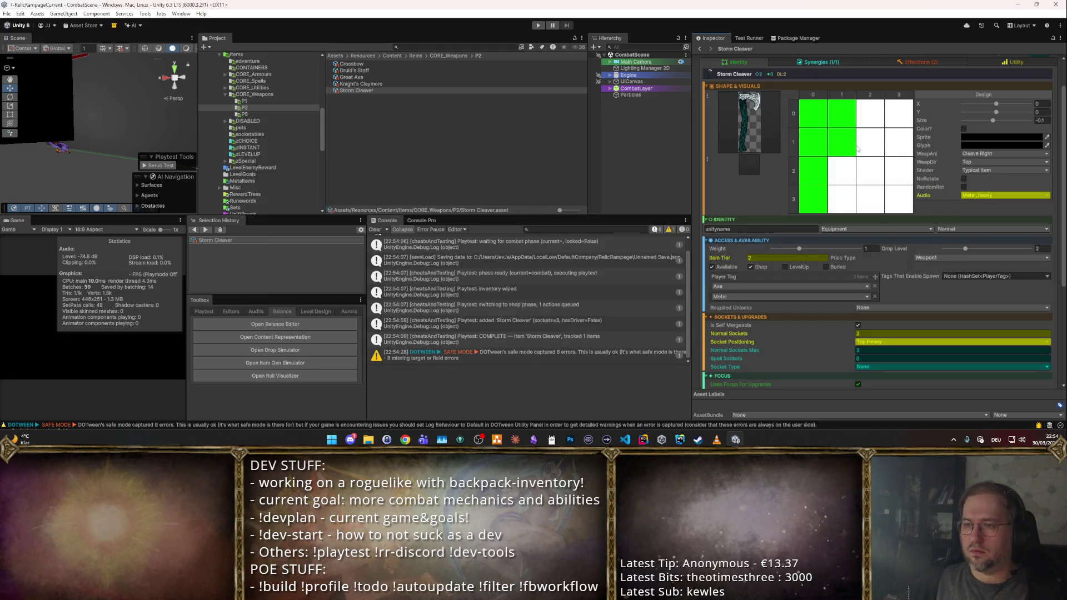
click(840, 139)
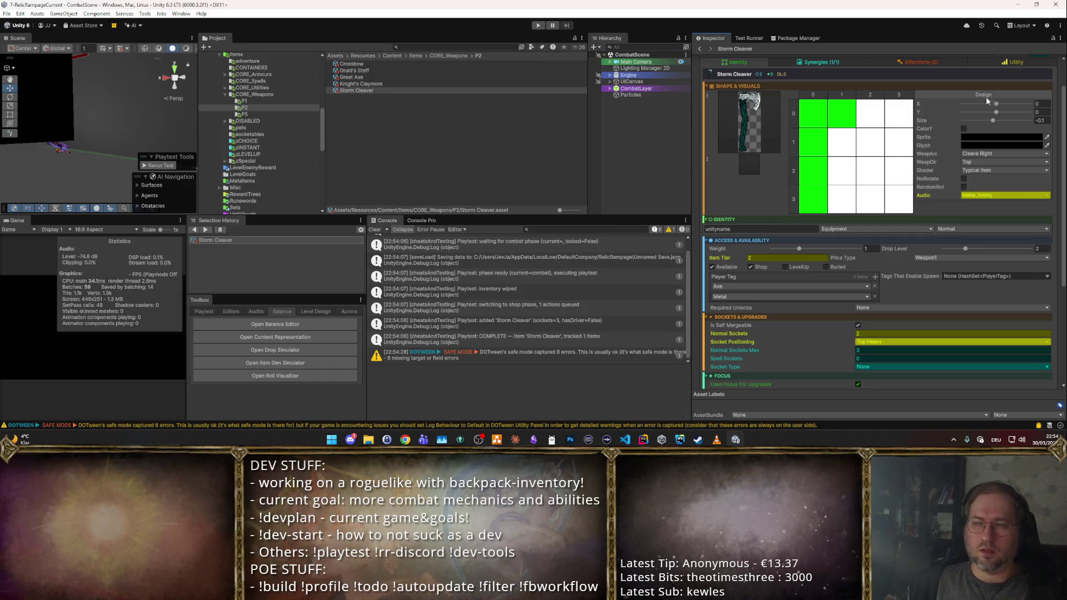
click(1038, 94)
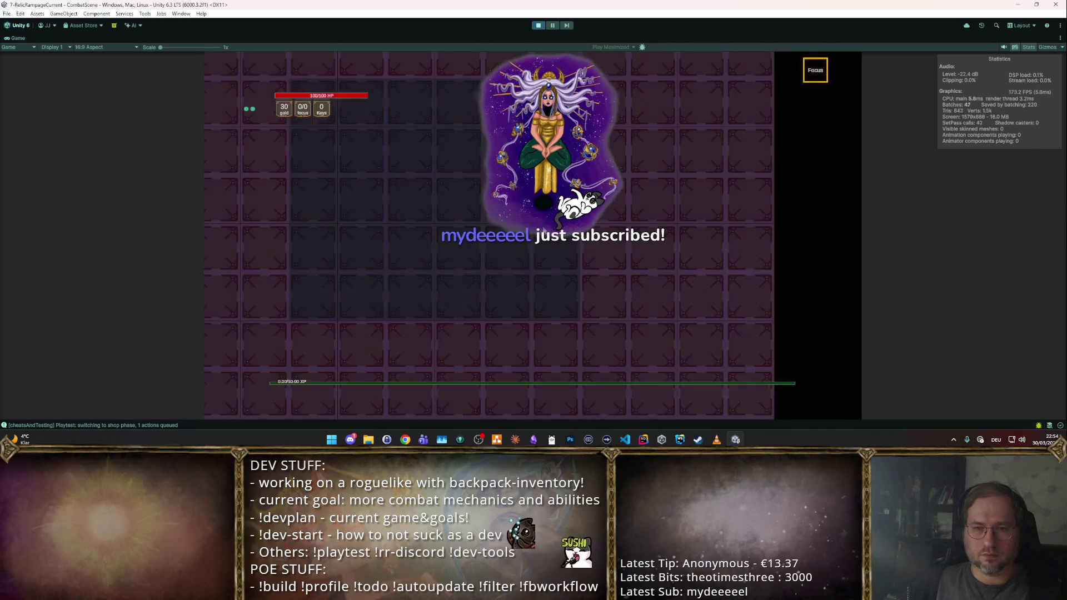
- Drag and rotate the resprited axe around the backpack grid, then stop the playtest
drag(474, 190, 294, 226)
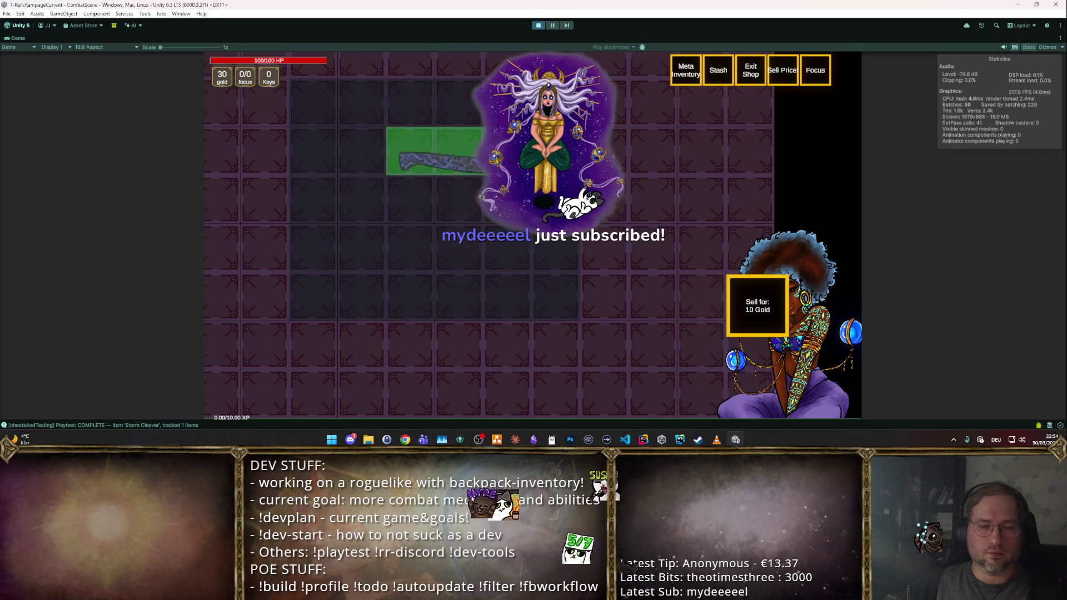
drag(413, 309, 517, 108)
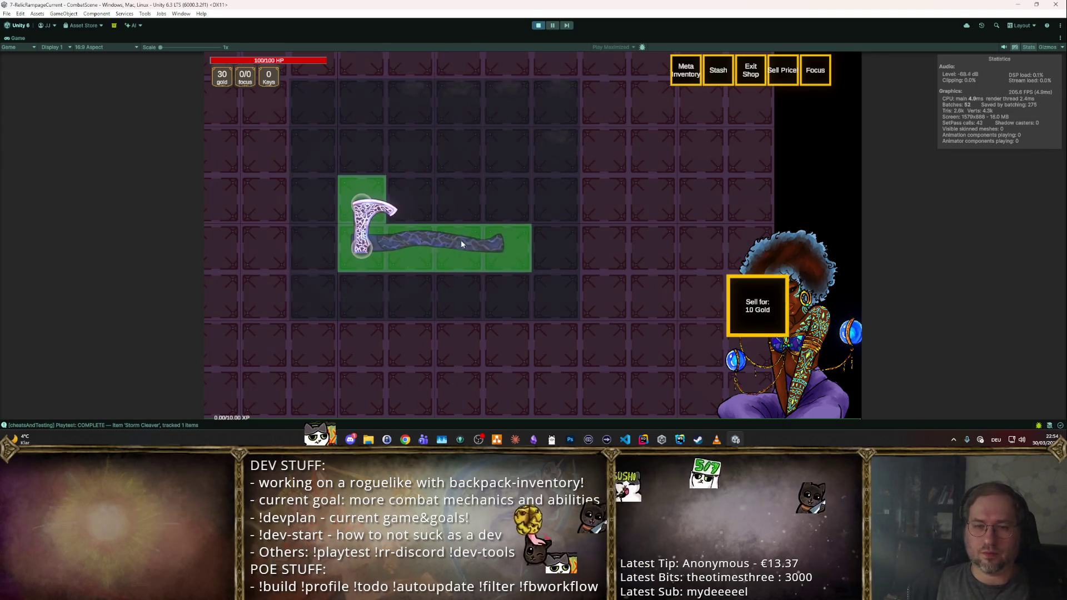
mouse_move(434, 291)
mouse_down()
mouse_move(337, 151)
mouse_move(319, 188)
mouse_up()
key(r)
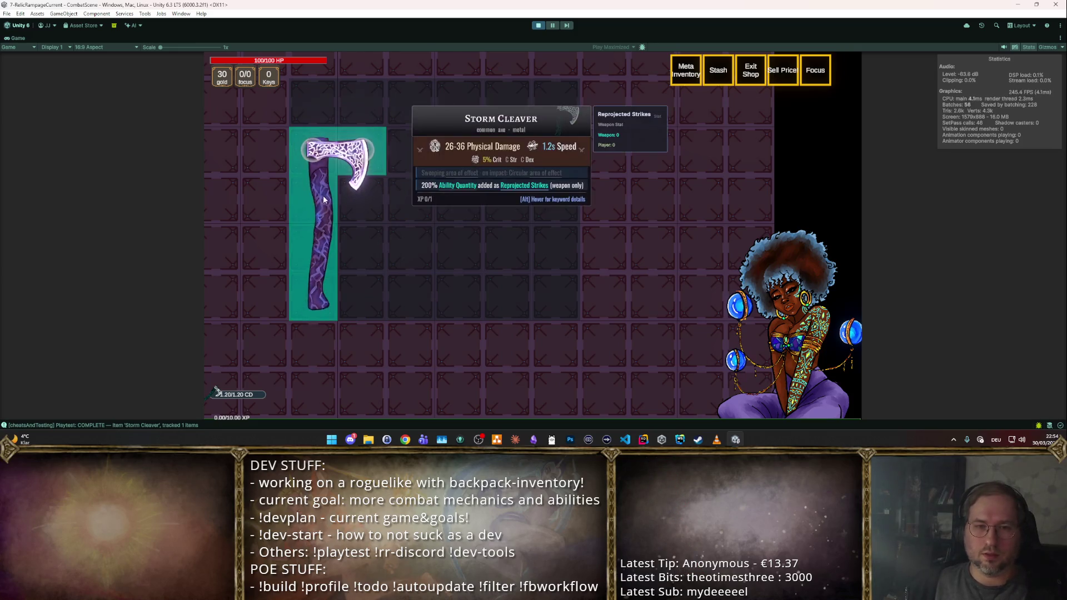
mouse_move(322, 219)
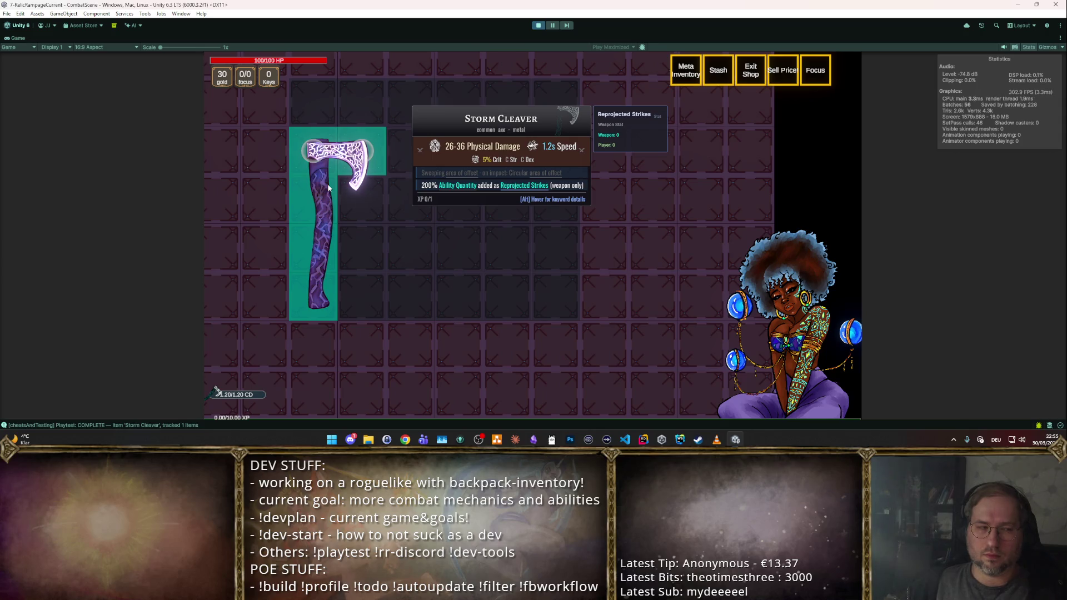
drag(321, 241, 315, 146)
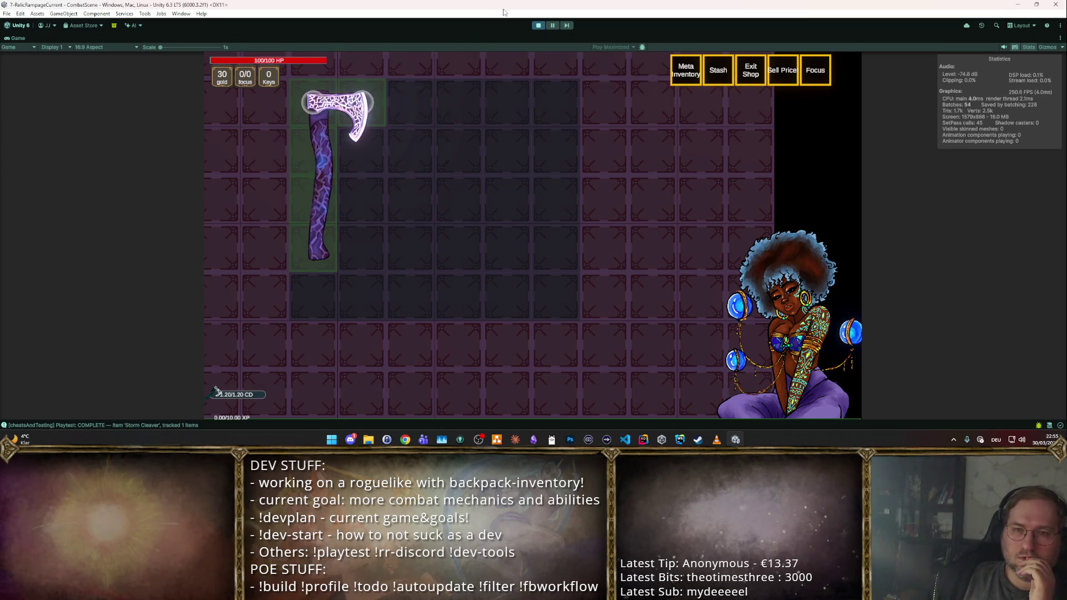
click(537, 27)
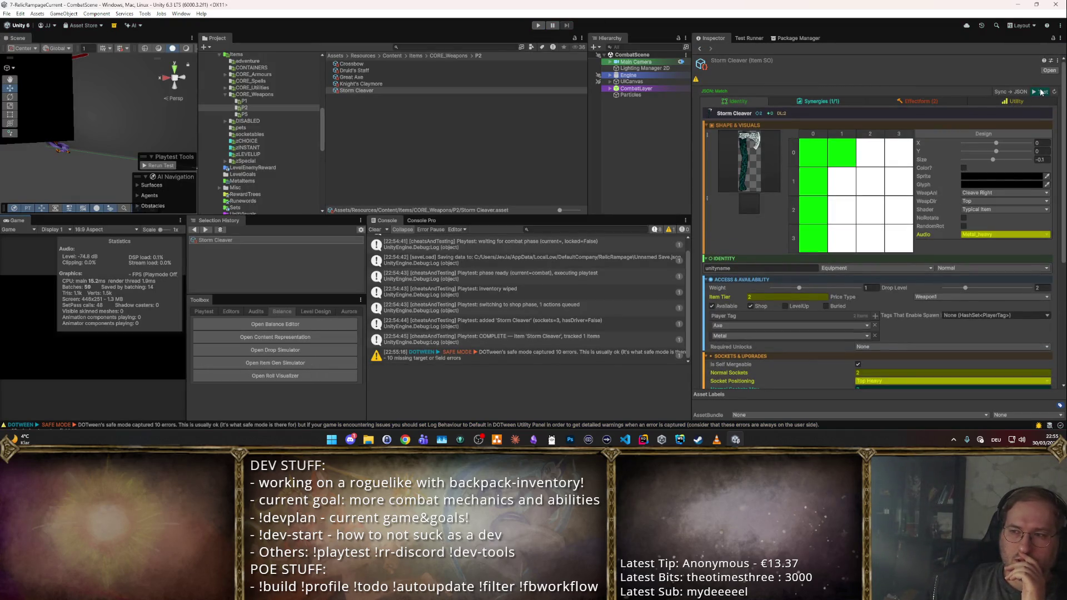
key(ctrl+p)
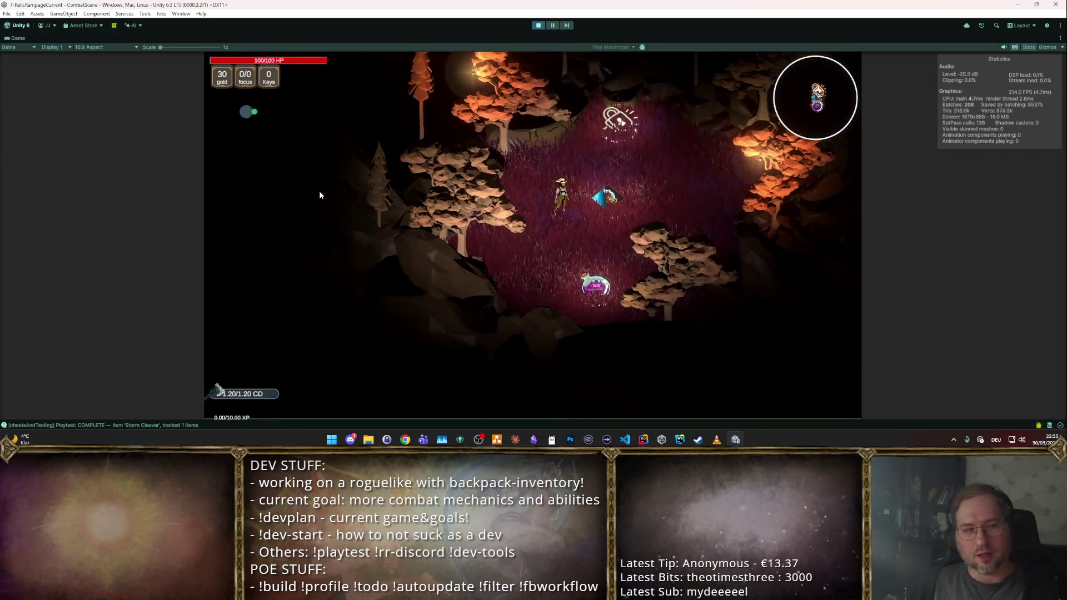
click(319, 190)
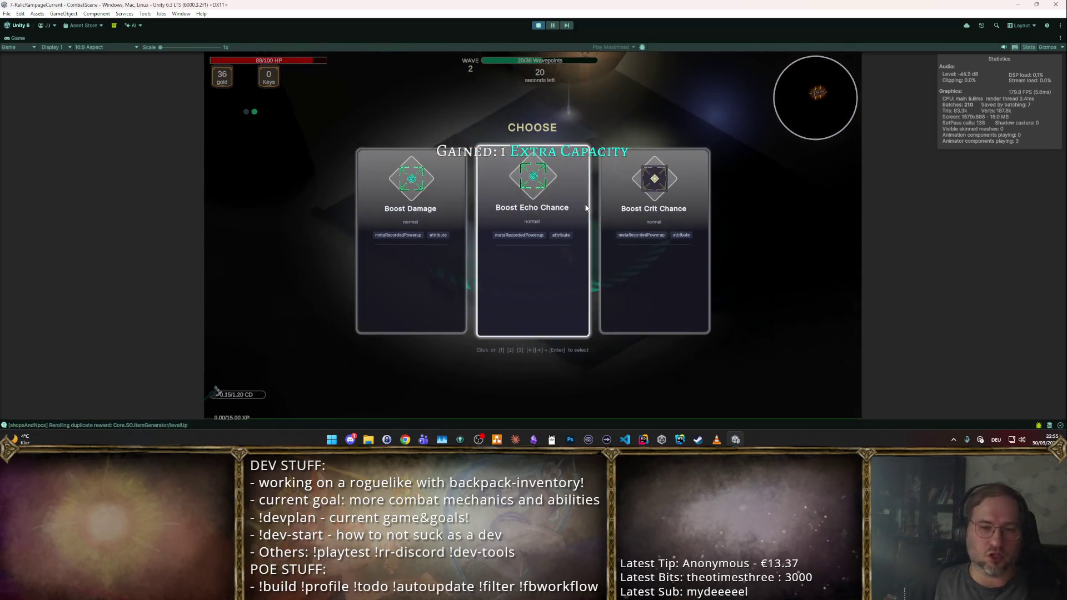
click(561, 193)
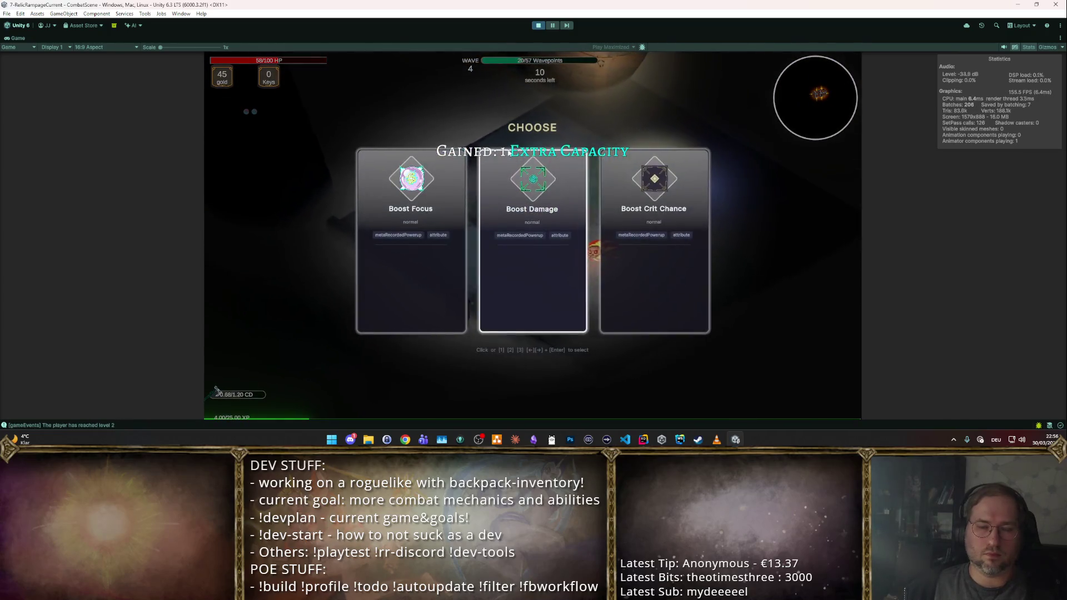
click(410, 250)
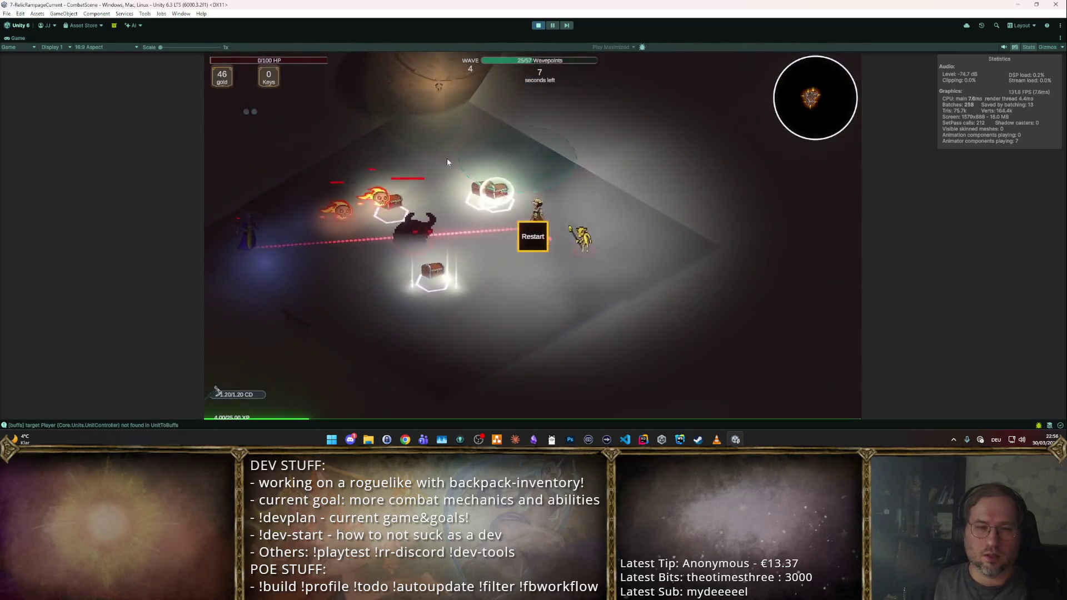
click(537, 25)
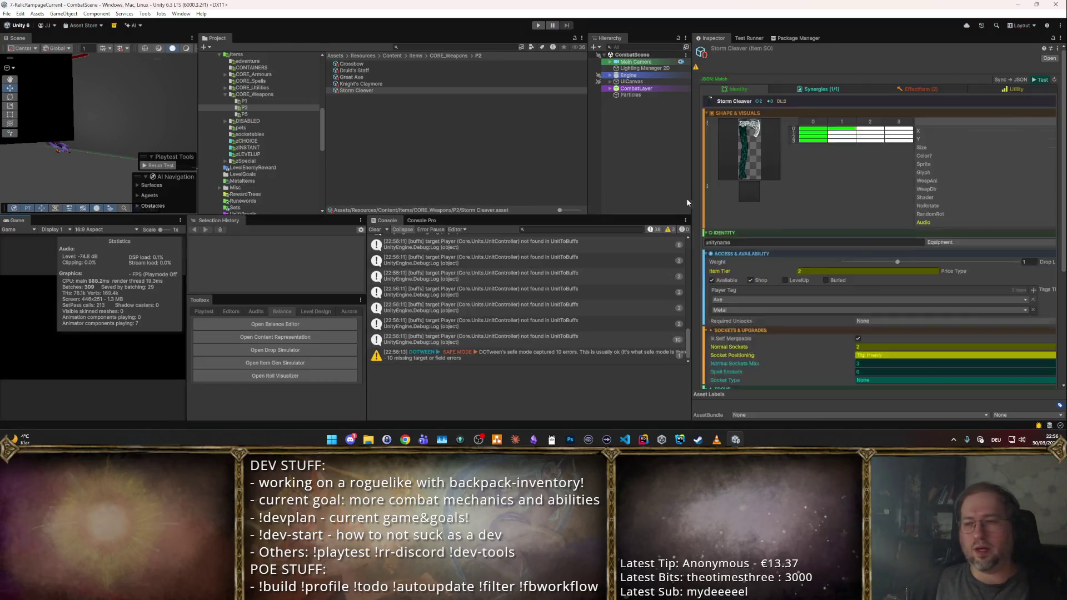
- Check the DPS summary, then show the Effects settings down to the randomizer's nested pattern slot
click(991, 99)
click(937, 99)
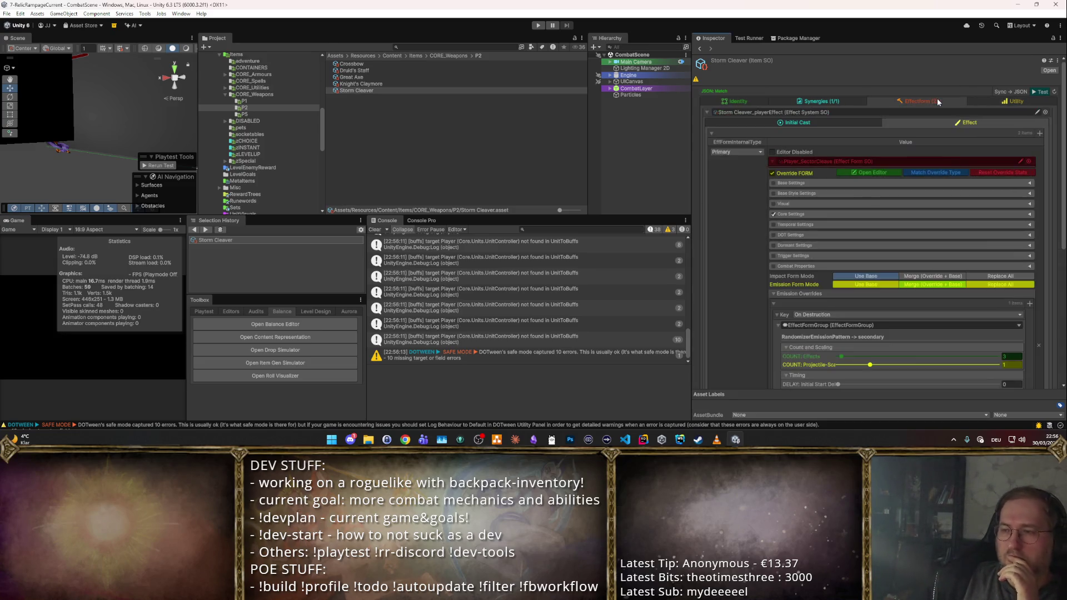
scroll(903, 186, down, 5)
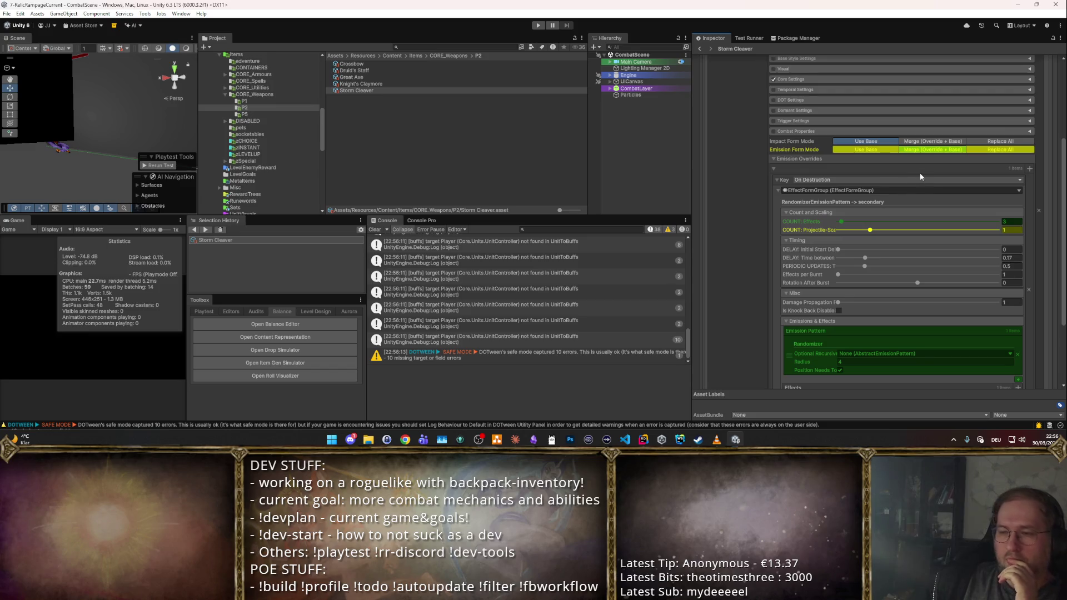
scroll(922, 171, down, 3)
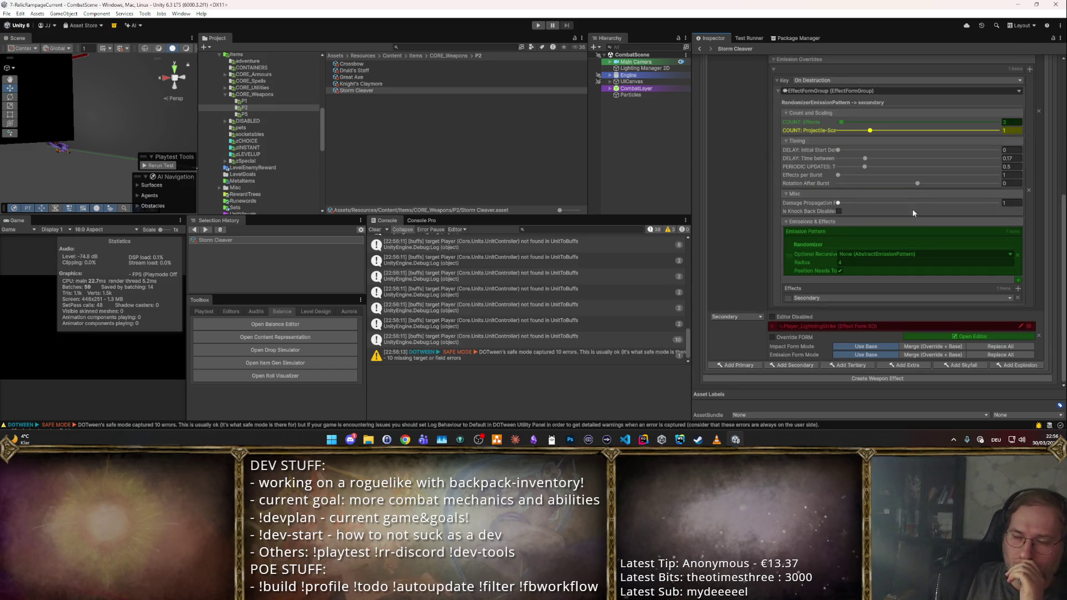
click(772, 327)
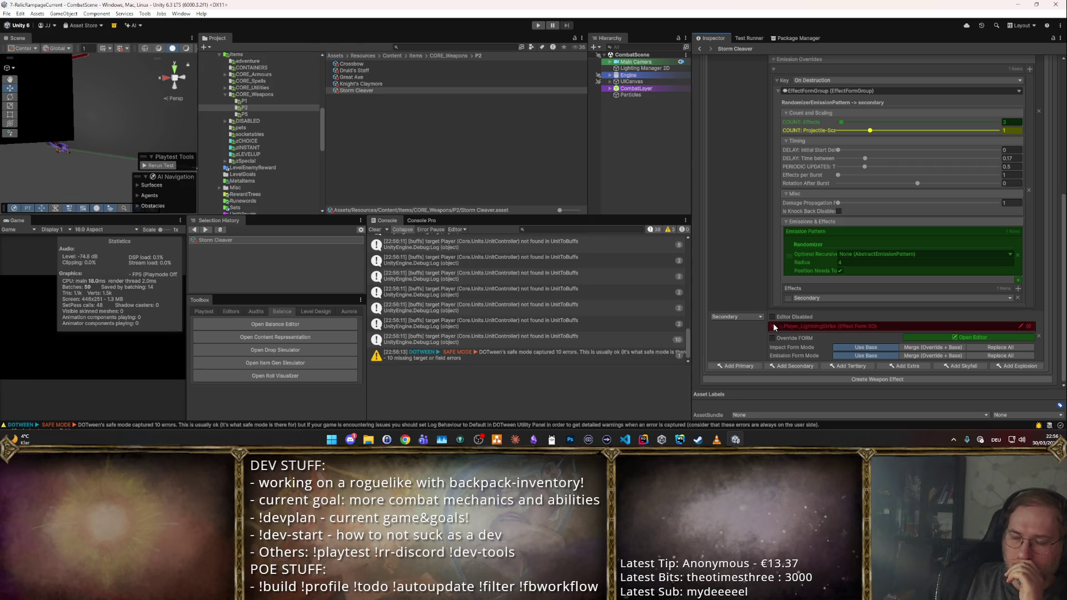
scroll(836, 296, up, 3)
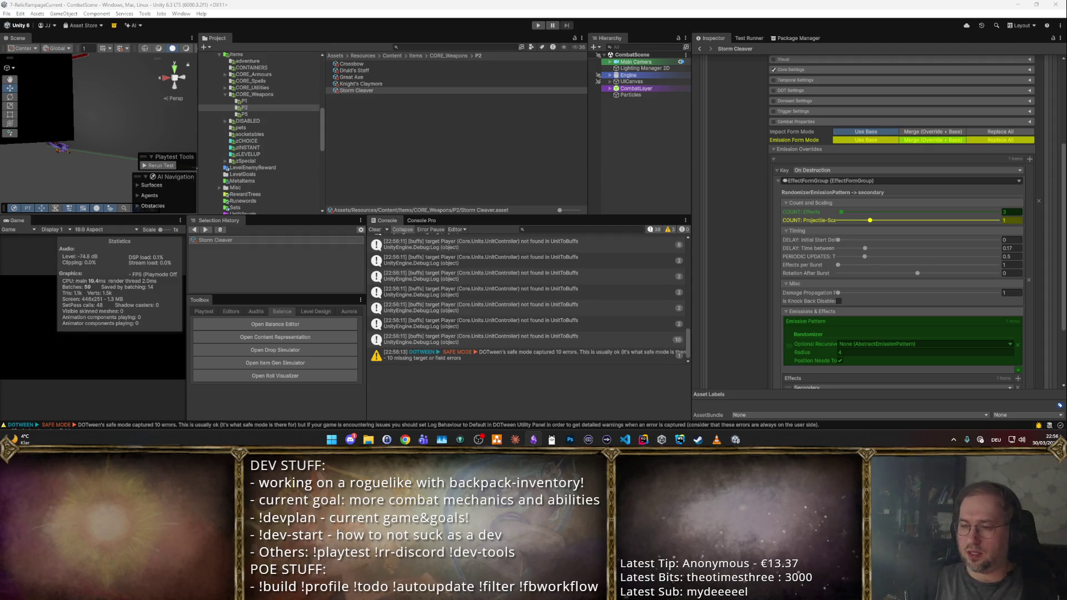
scroll(895, 331, down, 3)
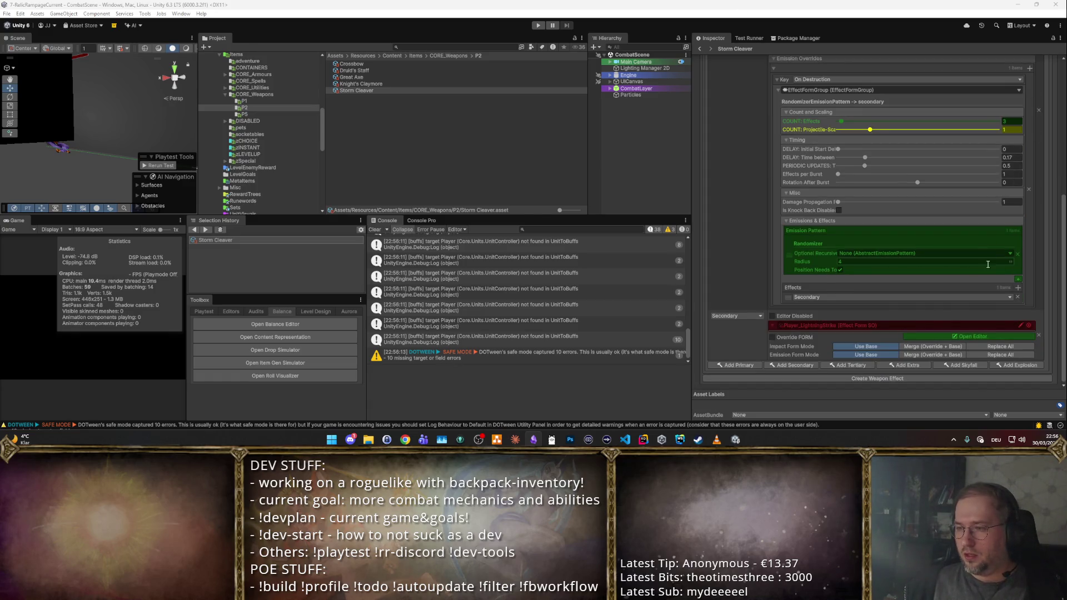
click(1006, 253)
text(Cher)
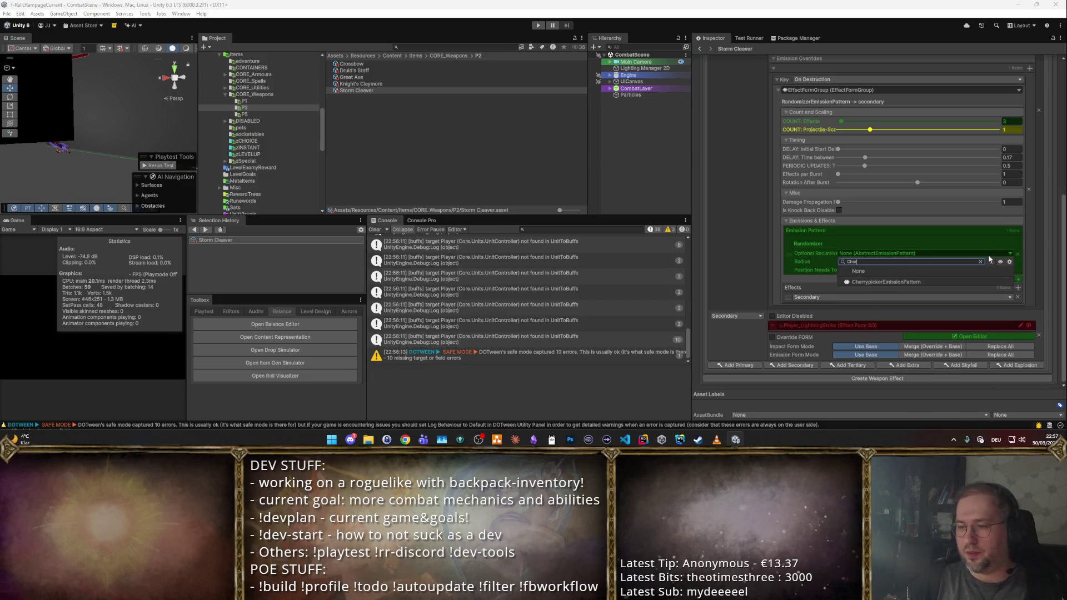
- Nest a CherrypickerEmissionPattern with radius 4 in the randomizer and start a playtest
key(Down)
key(Return)
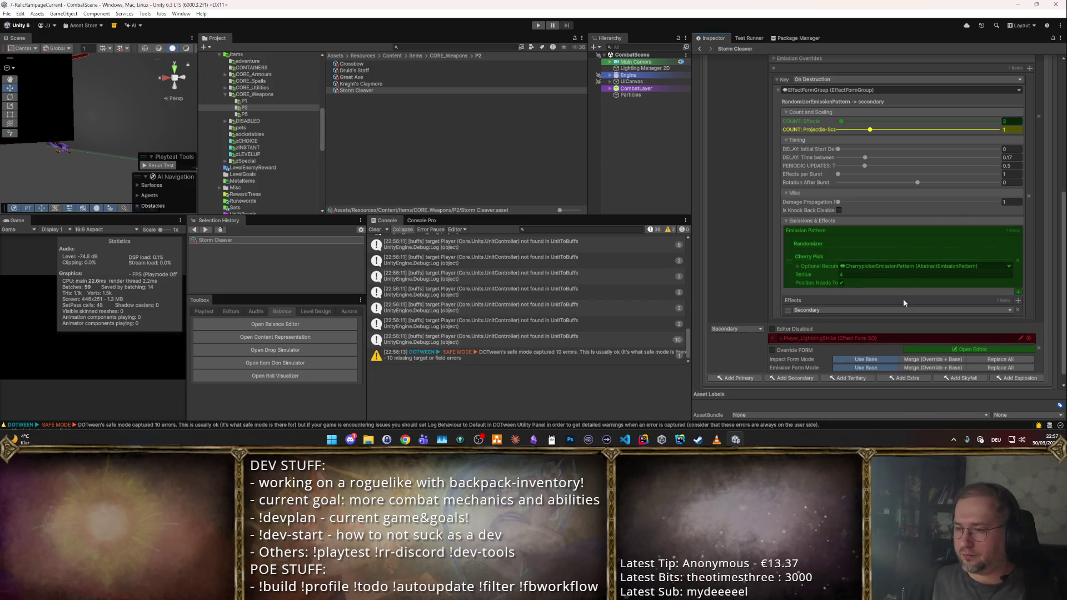
click(796, 266)
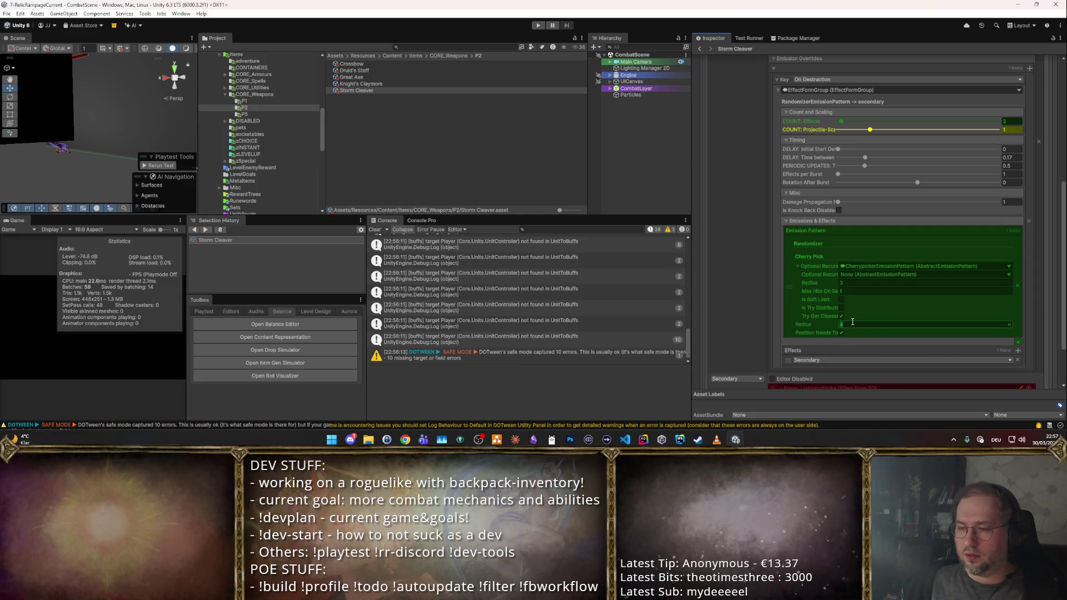
click(845, 282)
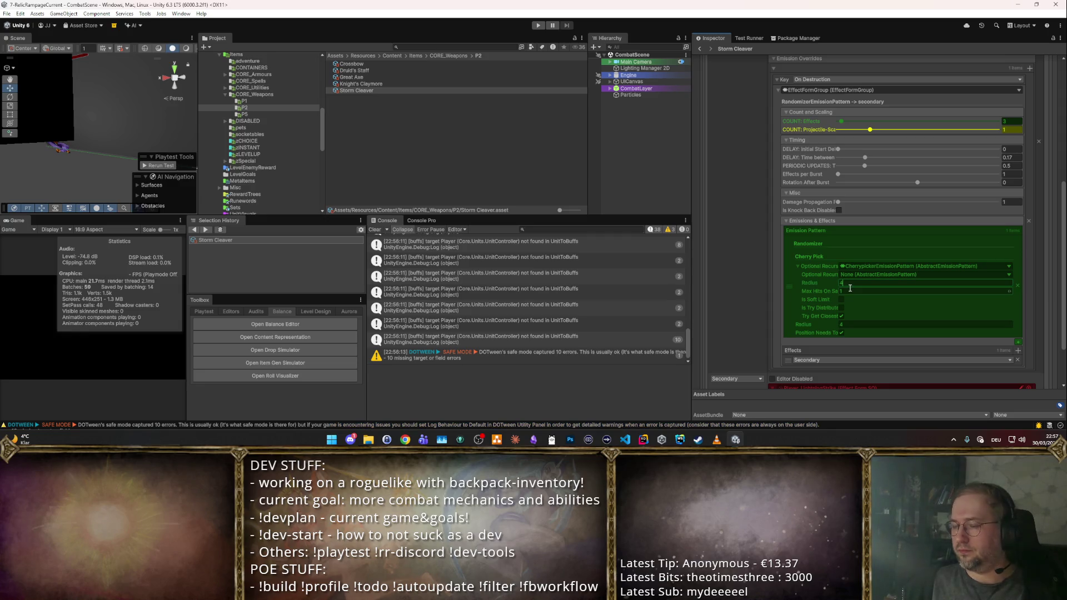
key(Return)
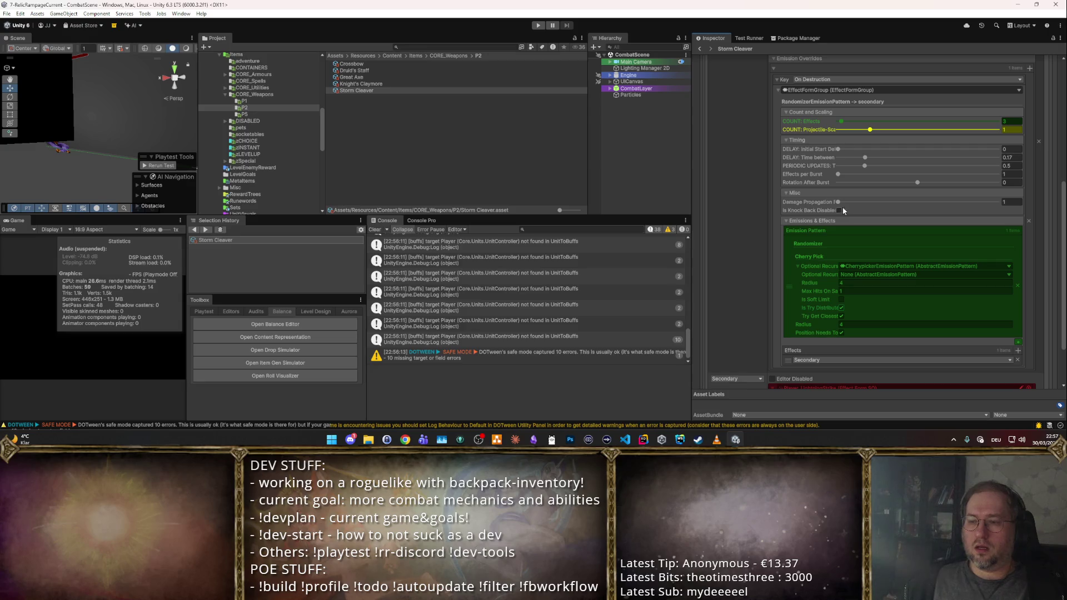
scroll(842, 206, up, 3)
scroll(918, 127, up, 7)
click(1032, 94)
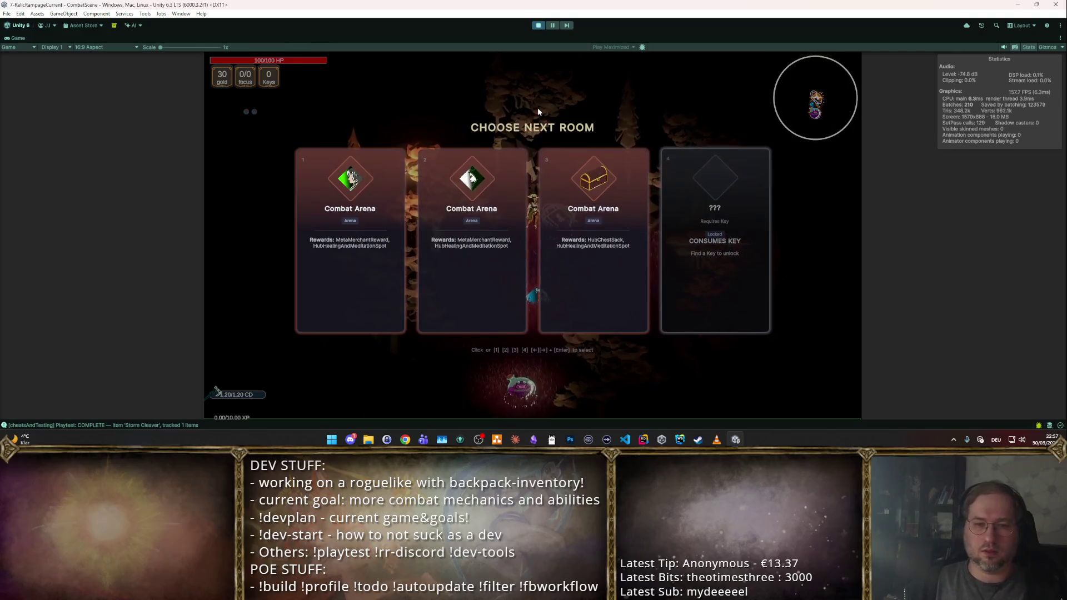
- Fight the goblins, take Boost Focus, skip ahead to wave 3, then stop the playtest
key(Return)
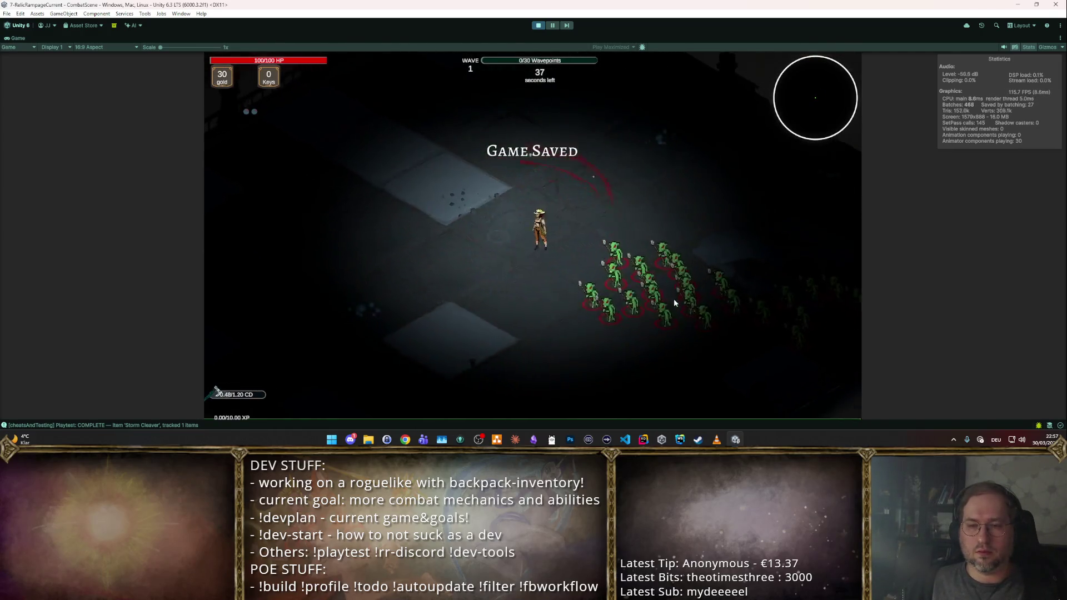
key(s)
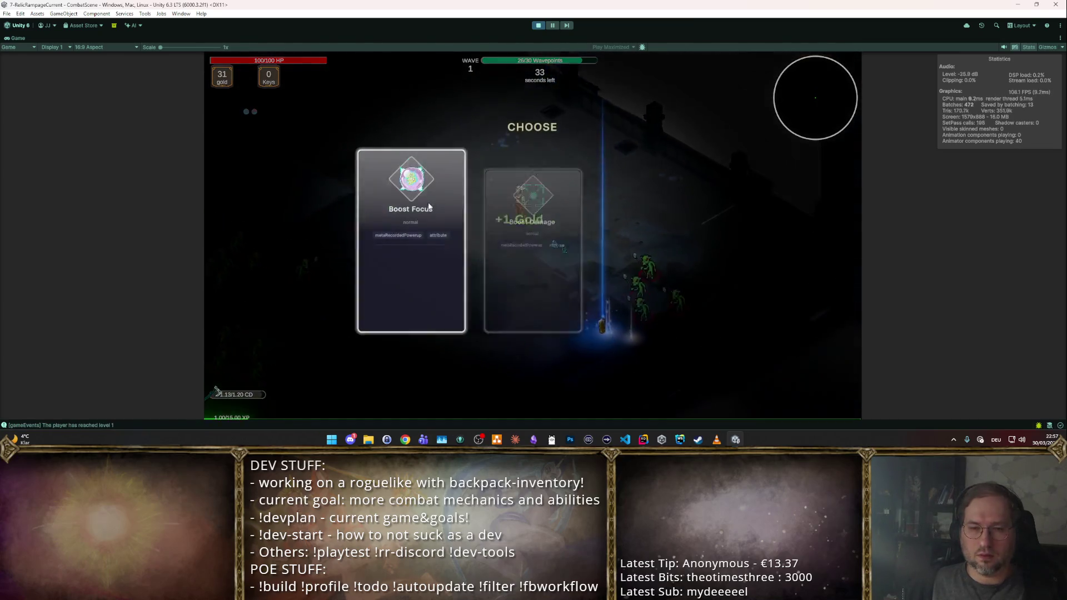
click(457, 259)
key(w)
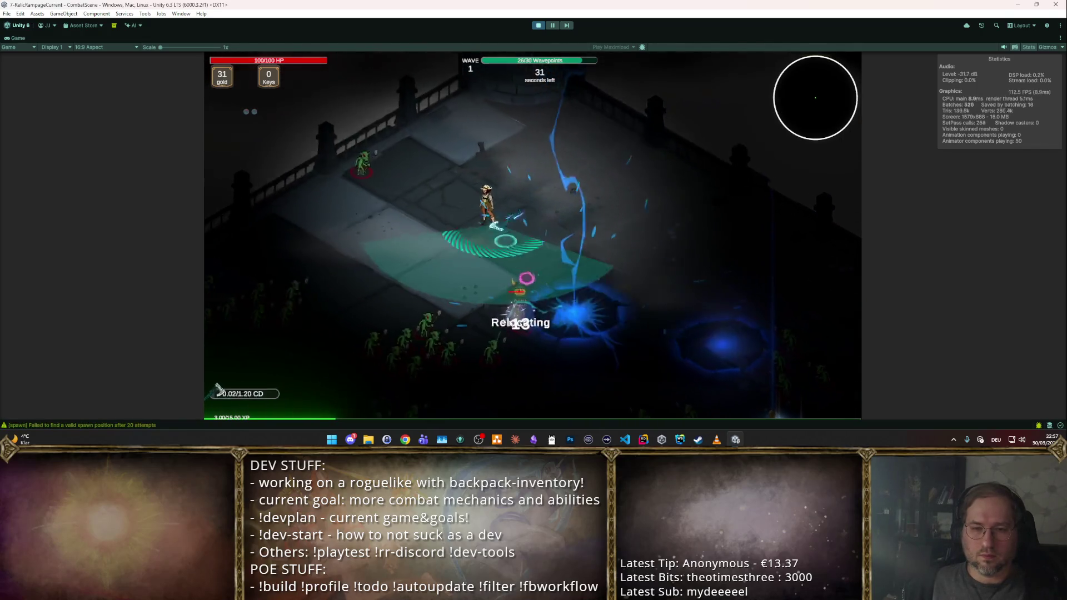
key(w)
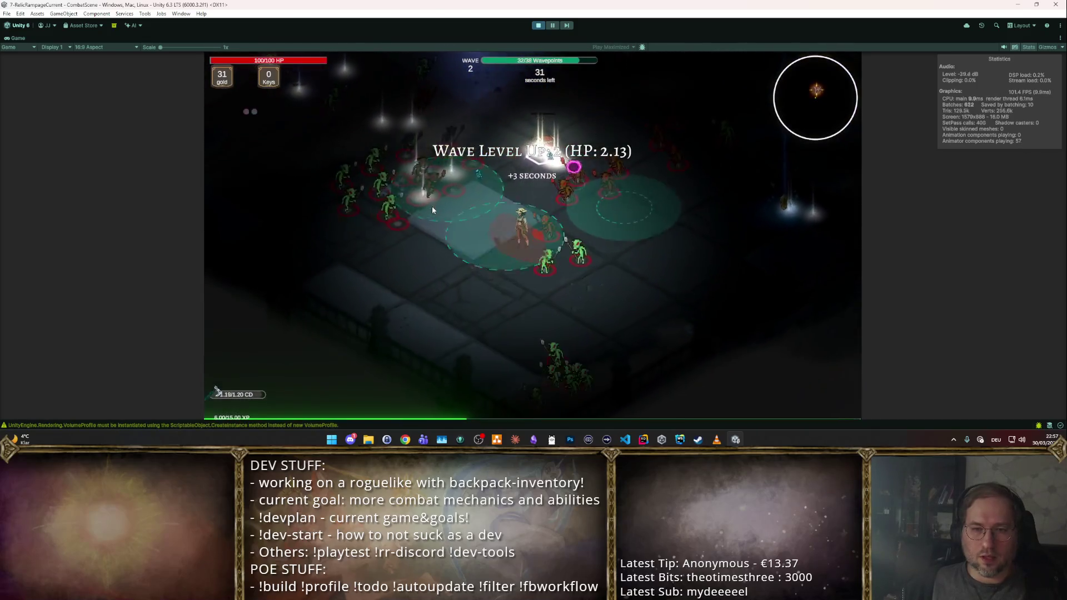
key(w)
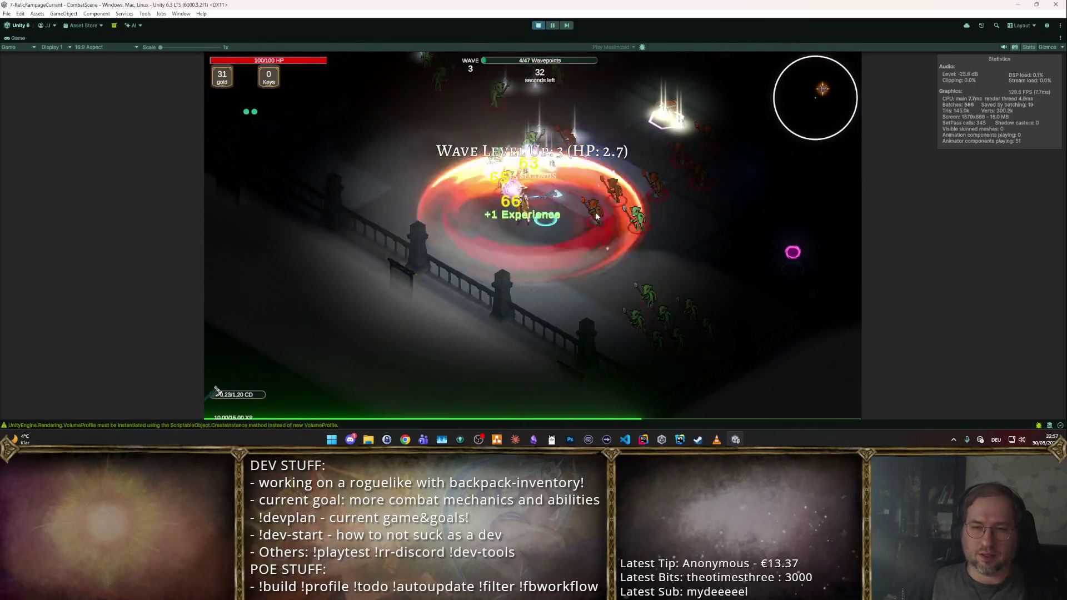
click(537, 26)
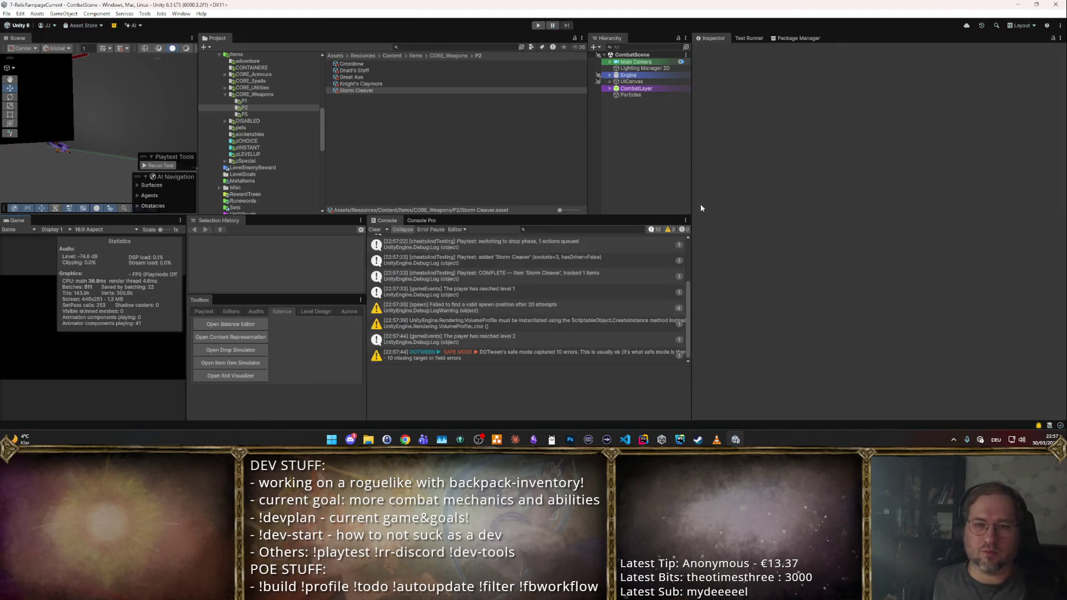
scroll(859, 258, down, 2)
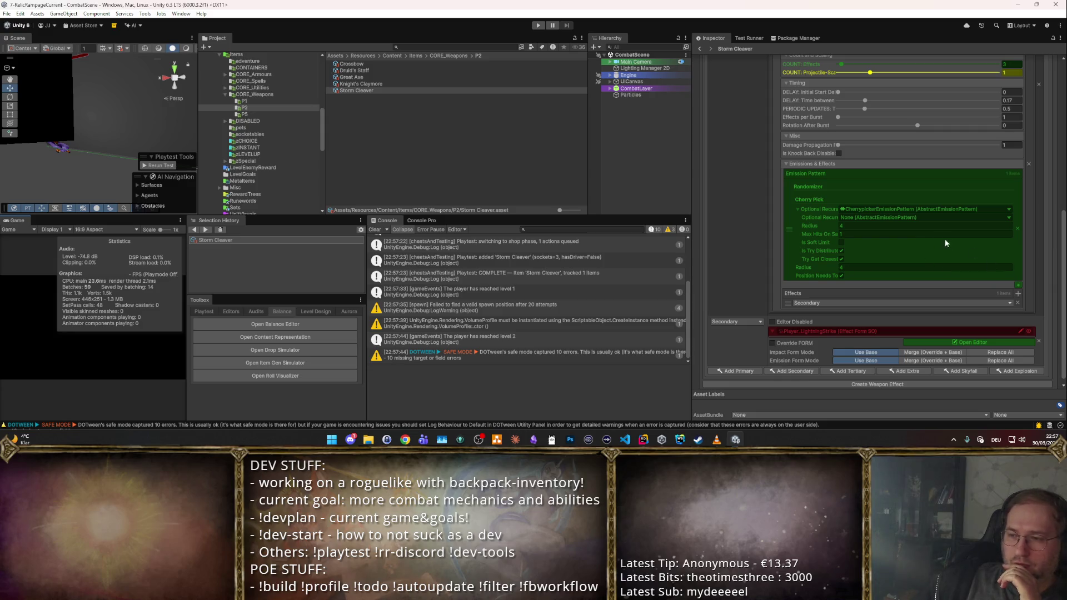
- Set the optional recursive pattern to null and begin lowering the randomizer radius to 3
click(807, 210)
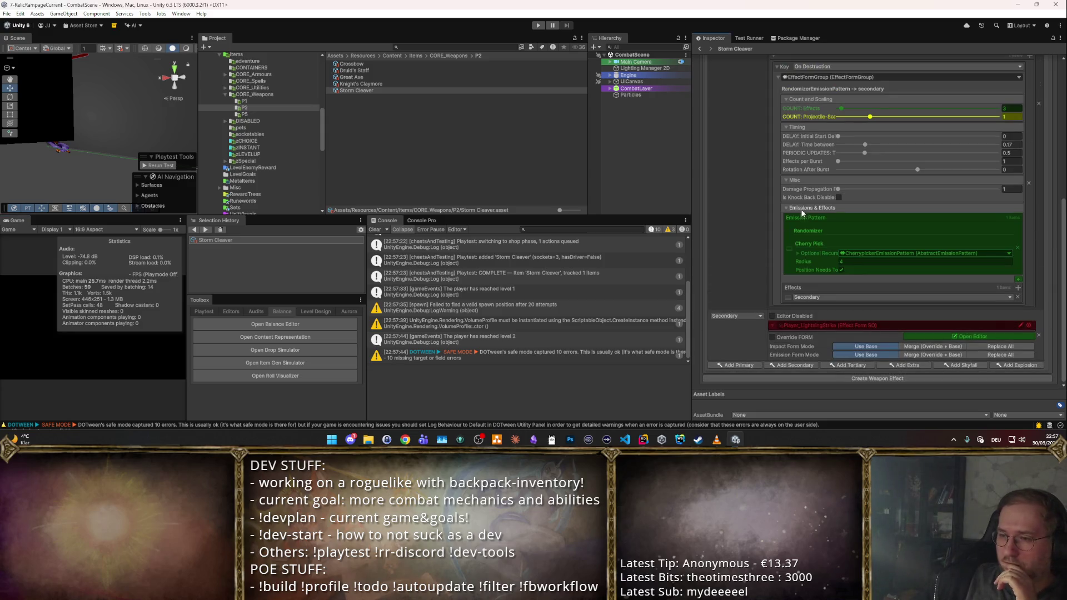
right_click(873, 254)
click(900, 287)
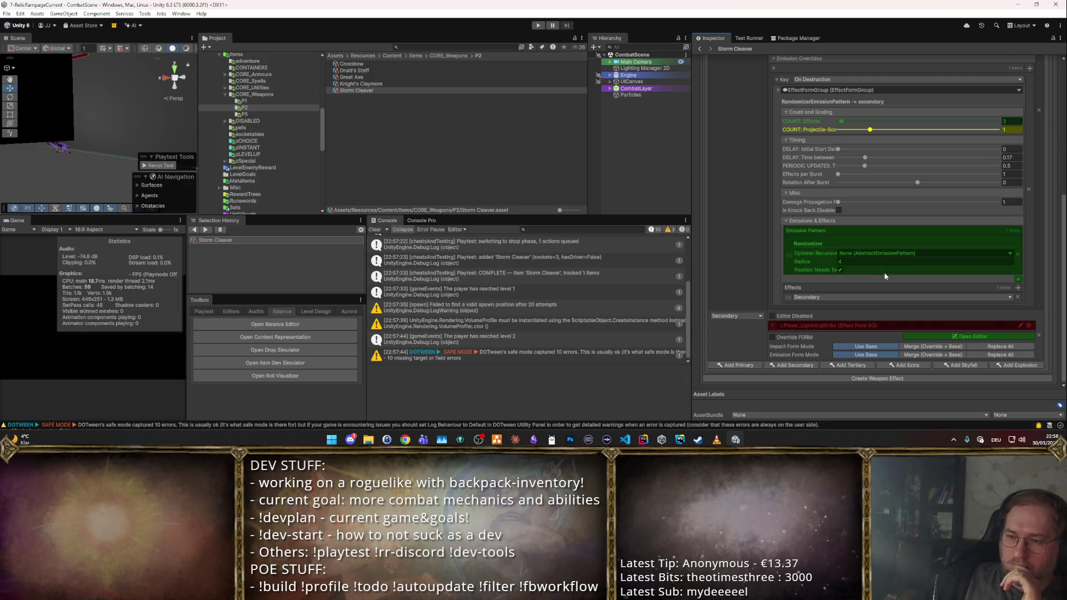
click(867, 260)
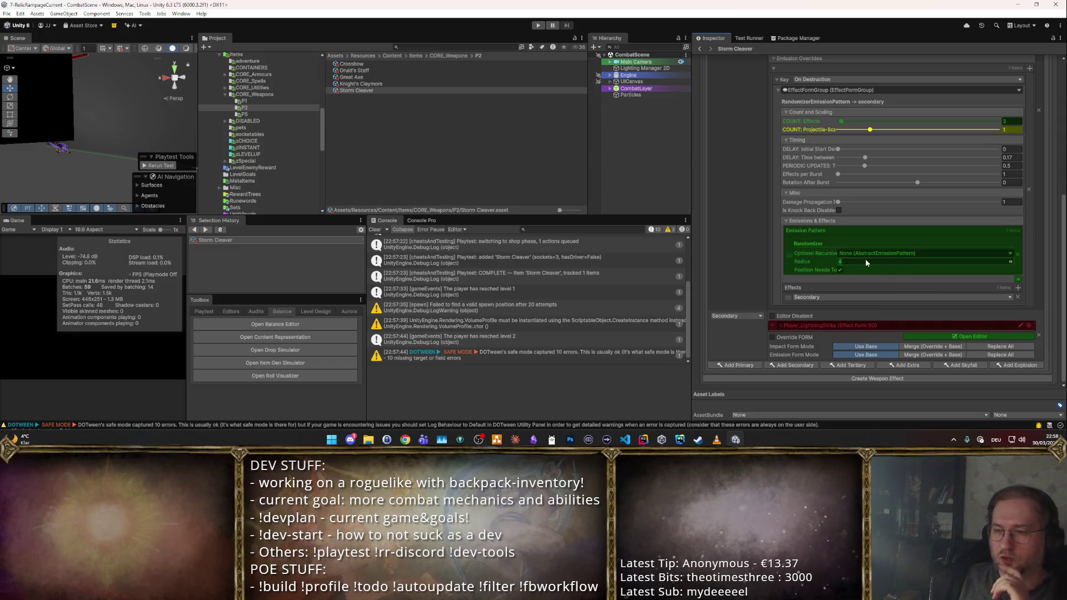
text(3)
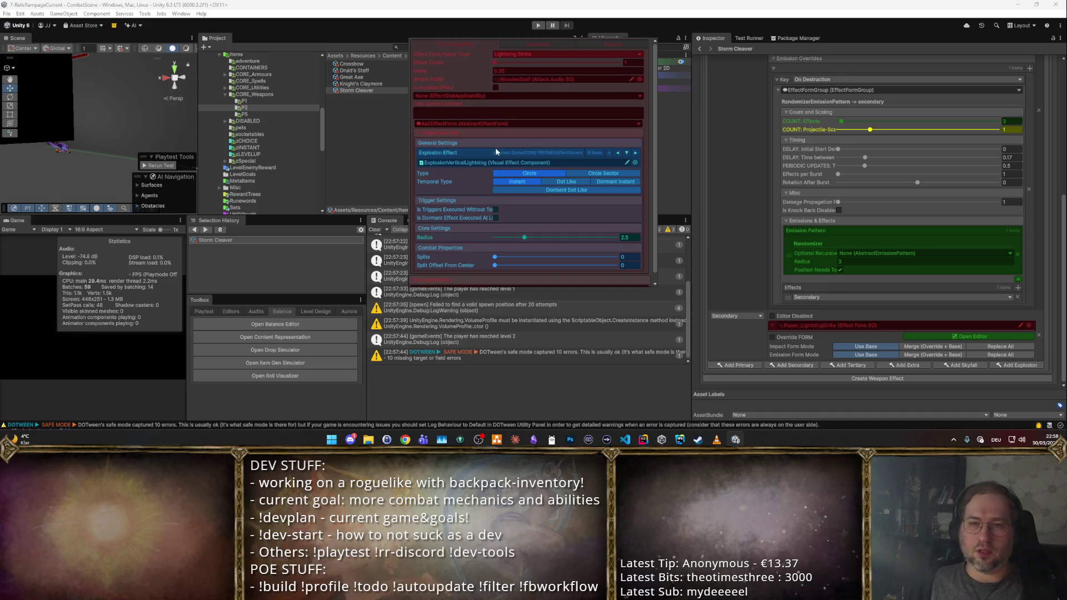
- Set the Lightning Strike effect radius to 3.5 in its editor and launch a Storm Cleaver playtest
click(545, 42)
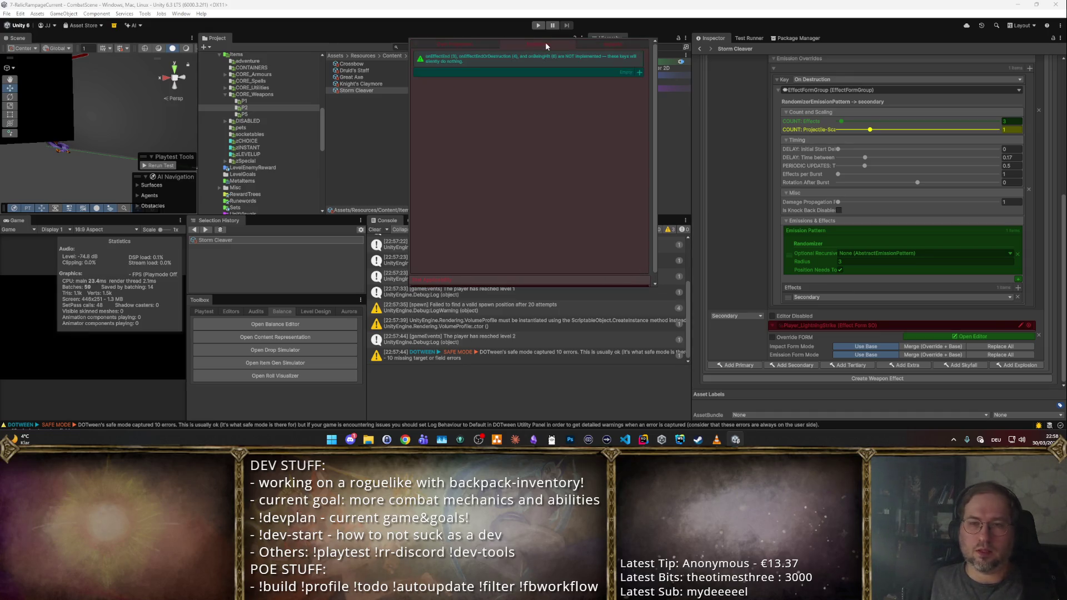
click(457, 42)
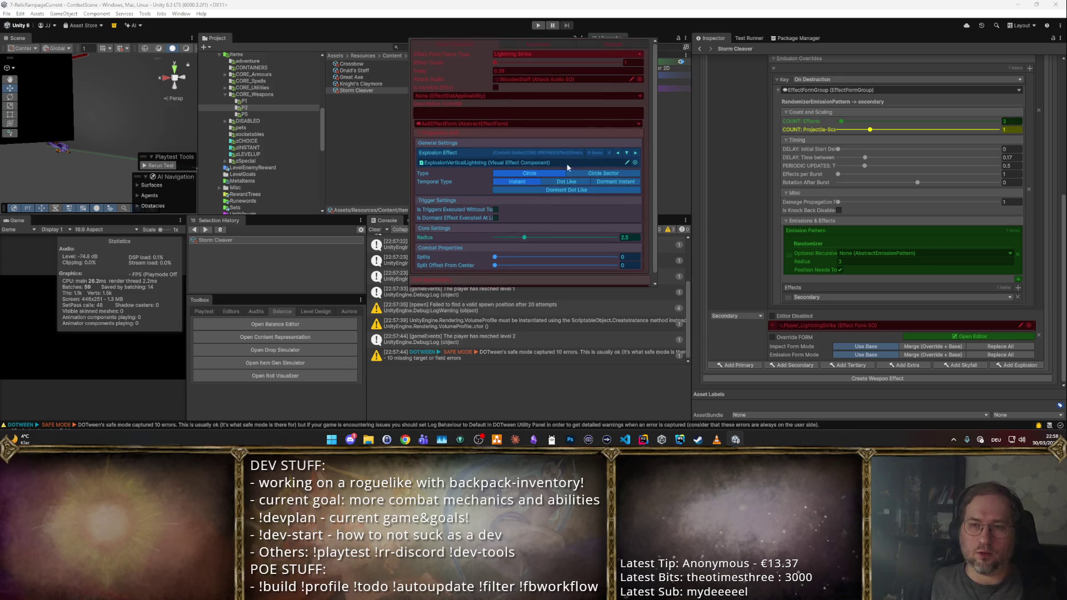
scroll(541, 227, down, 1)
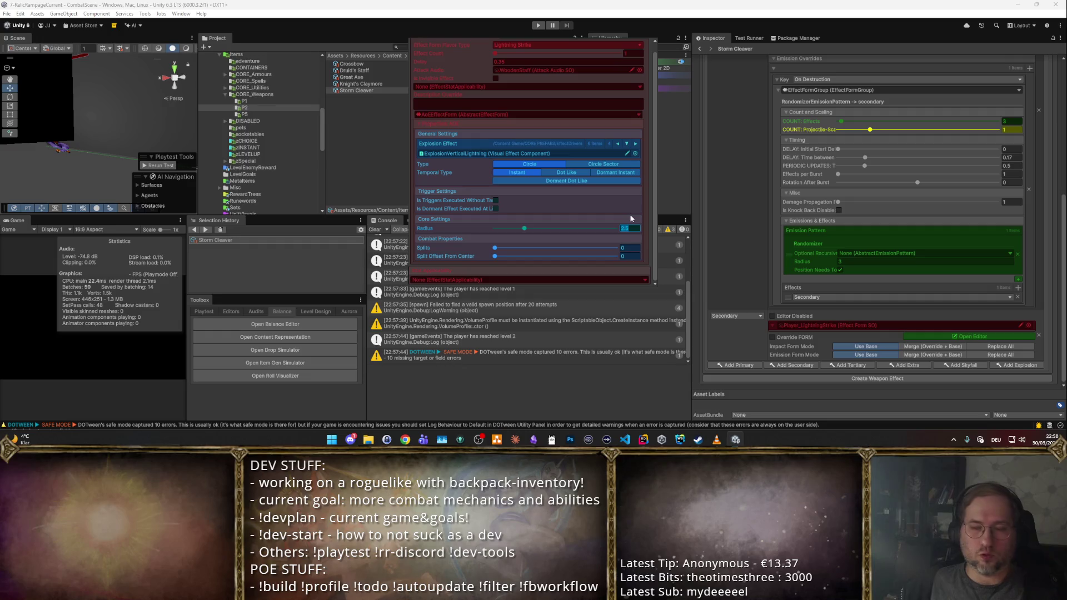
text(3.5)
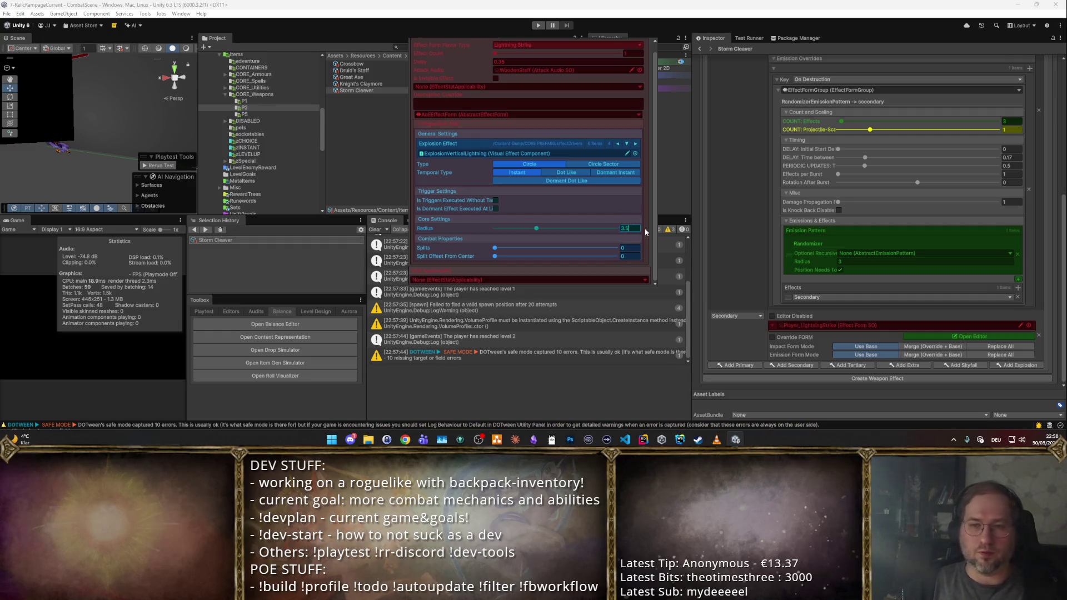
click(703, 177)
click(578, 94)
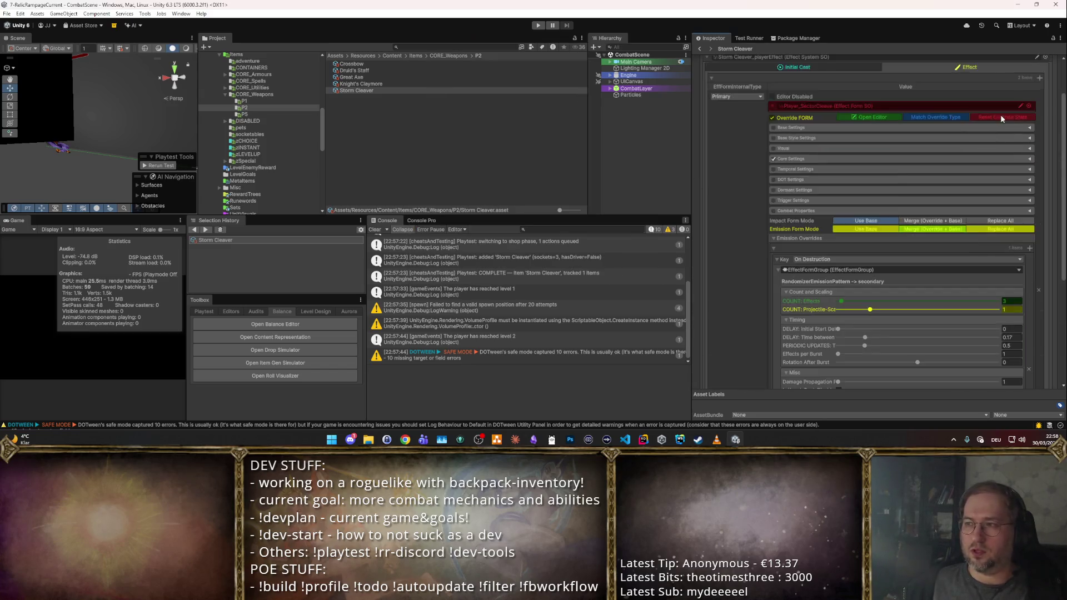
click(1038, 92)
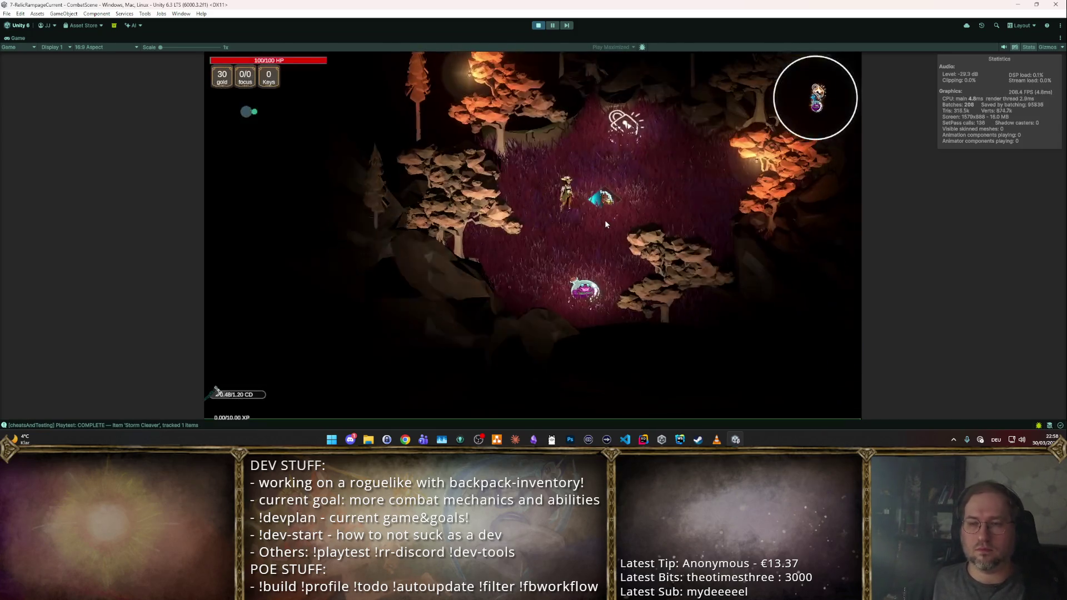
- Enter the combat room, fight through the first wave to wave 2, then stop the playtest
click(605, 219)
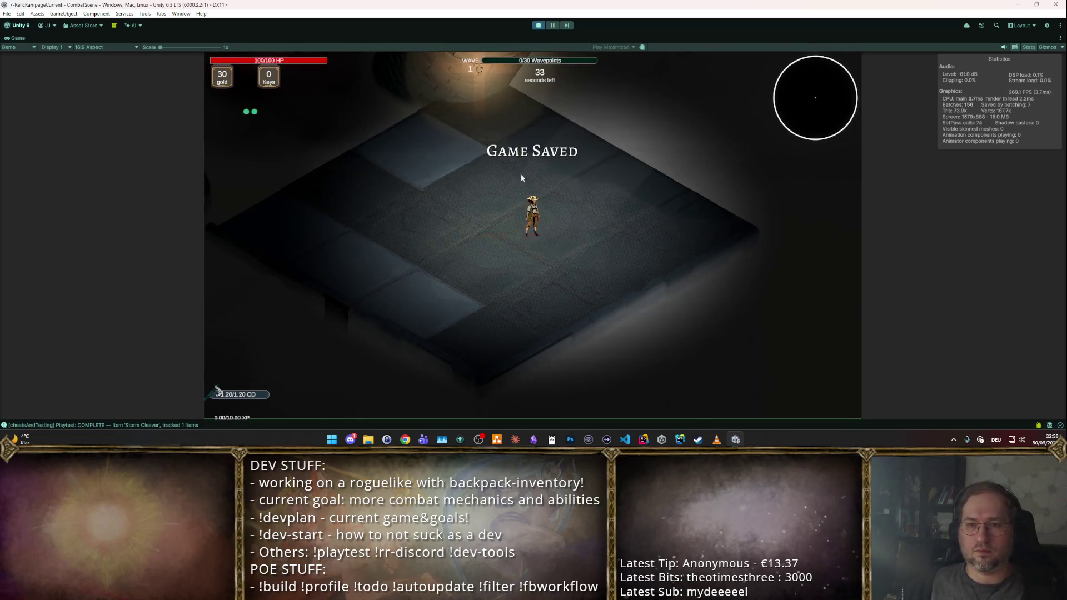
click(388, 181)
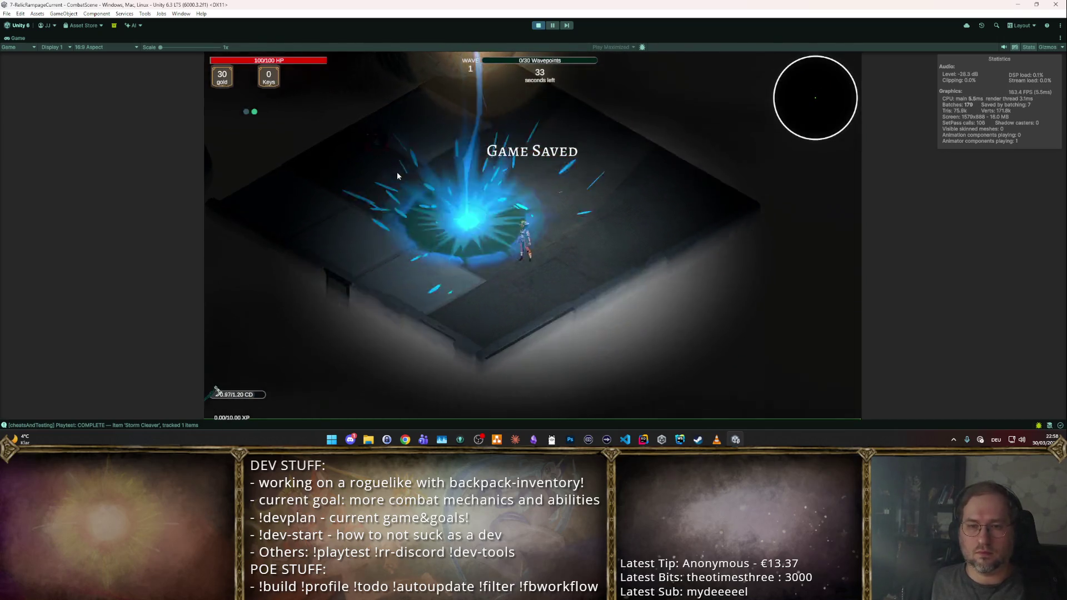
click(490, 144)
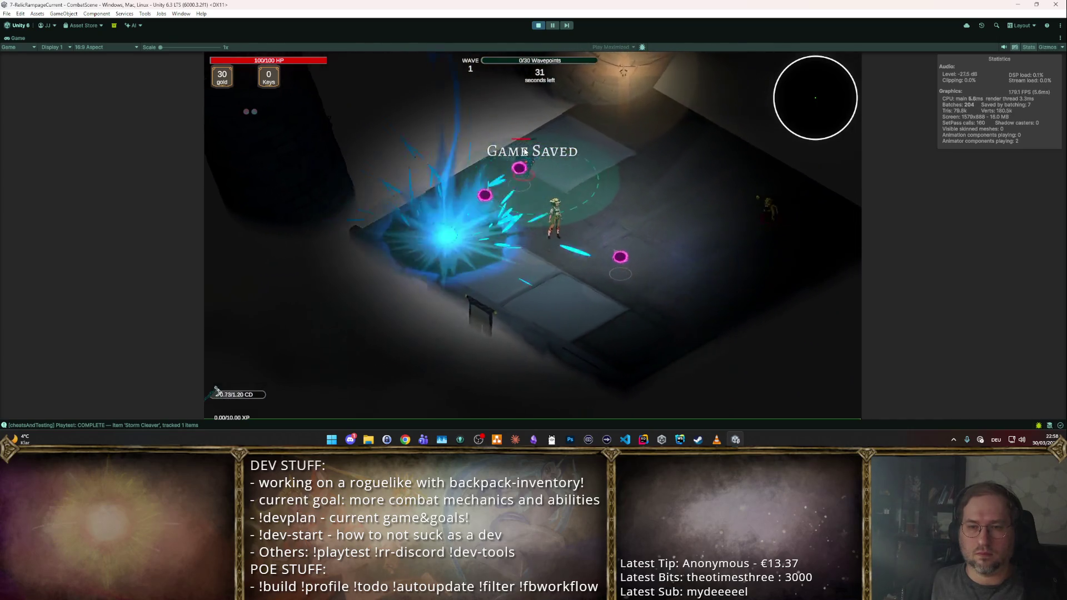
click(441, 197)
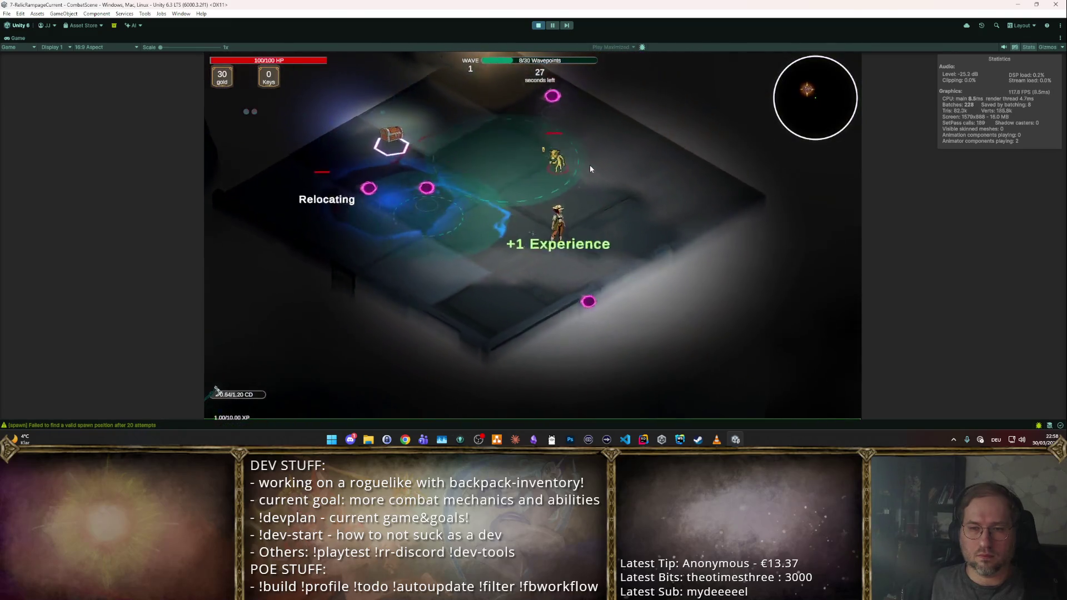
click(547, 161)
click(385, 215)
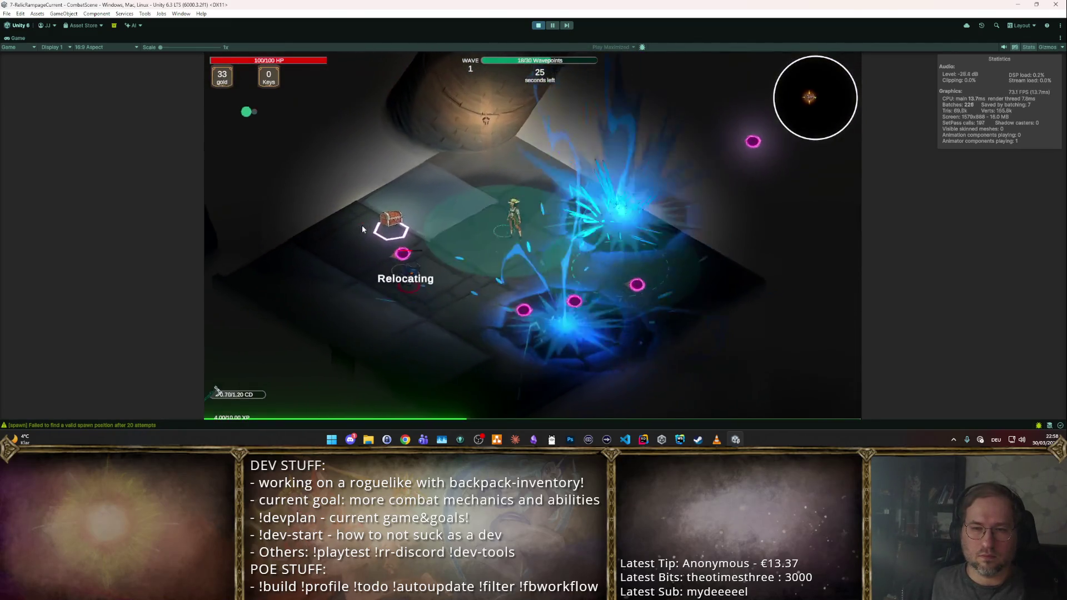
click(531, 163)
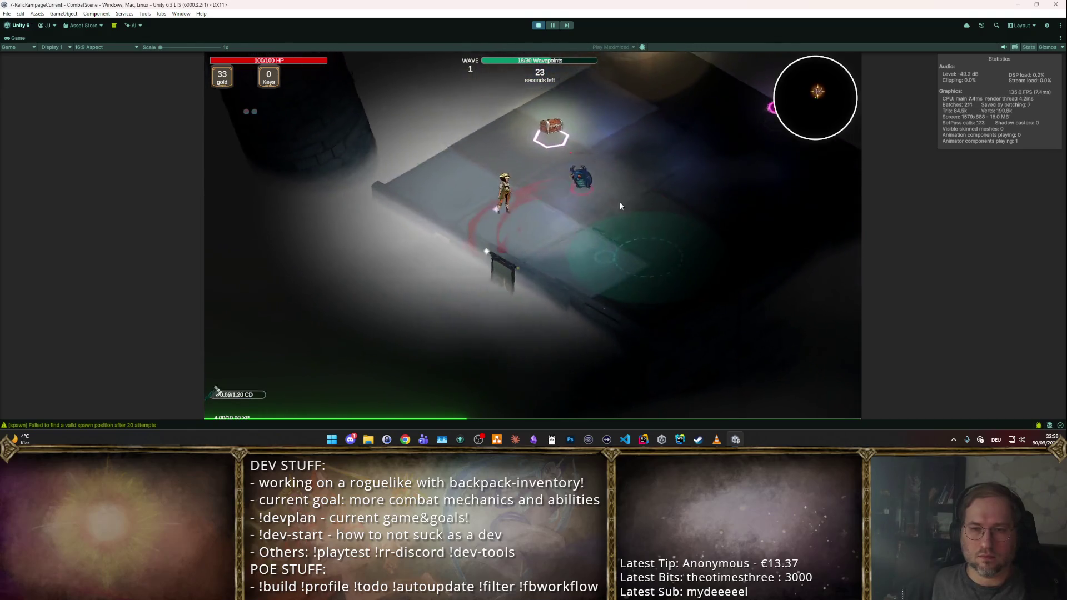
click(537, 286)
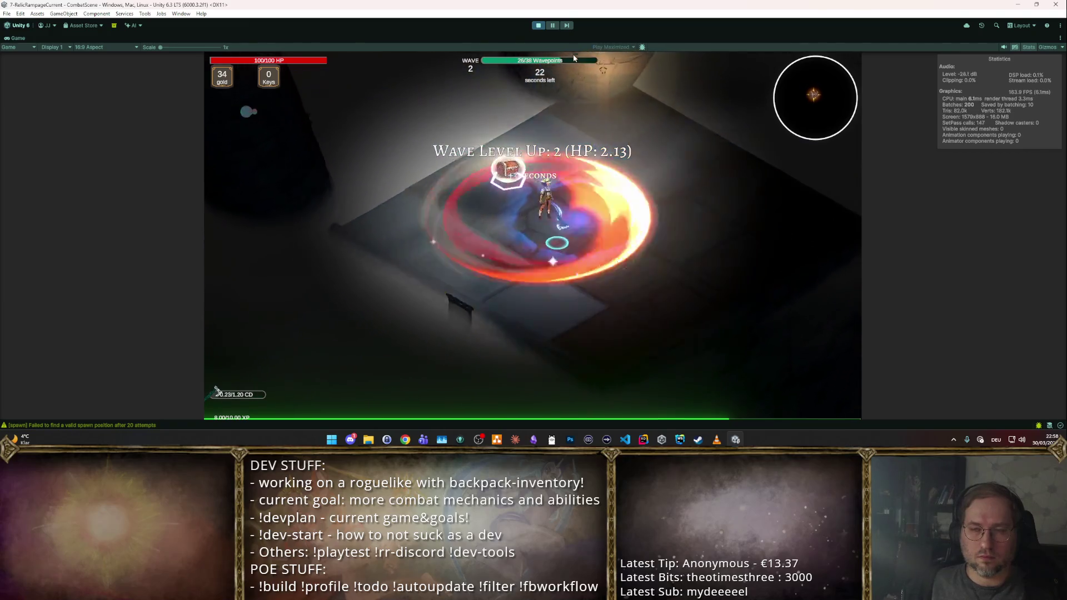
click(538, 26)
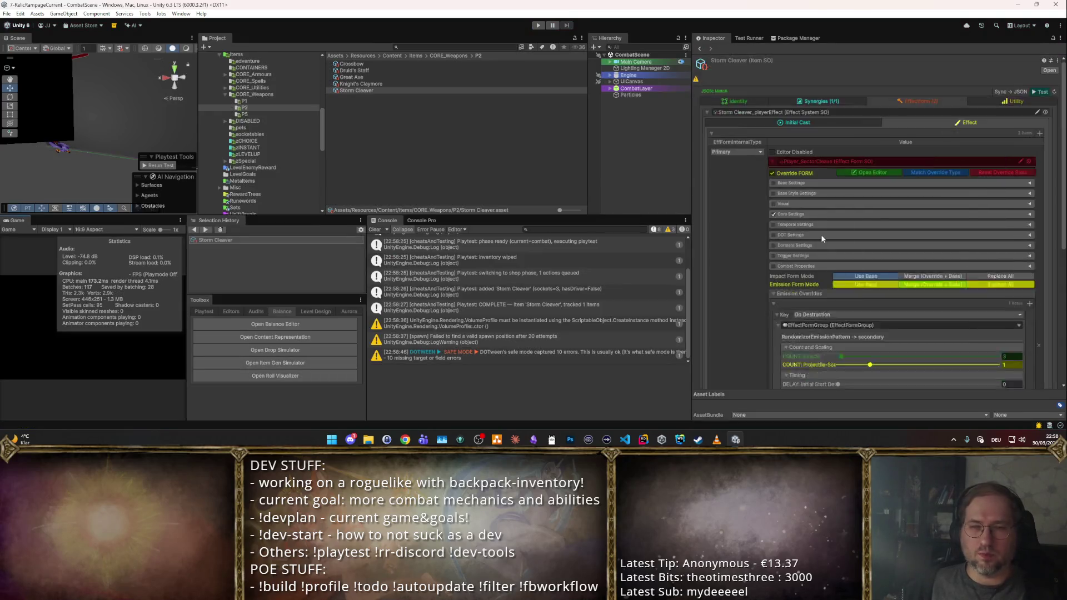
text(2.5)
- Set Storm Cleaver's emission radius to 3.5 and review the Lightning Strike effect settings
key(BackSpace)
key(BackSpace)
key(BackSpace)
text(3.5)
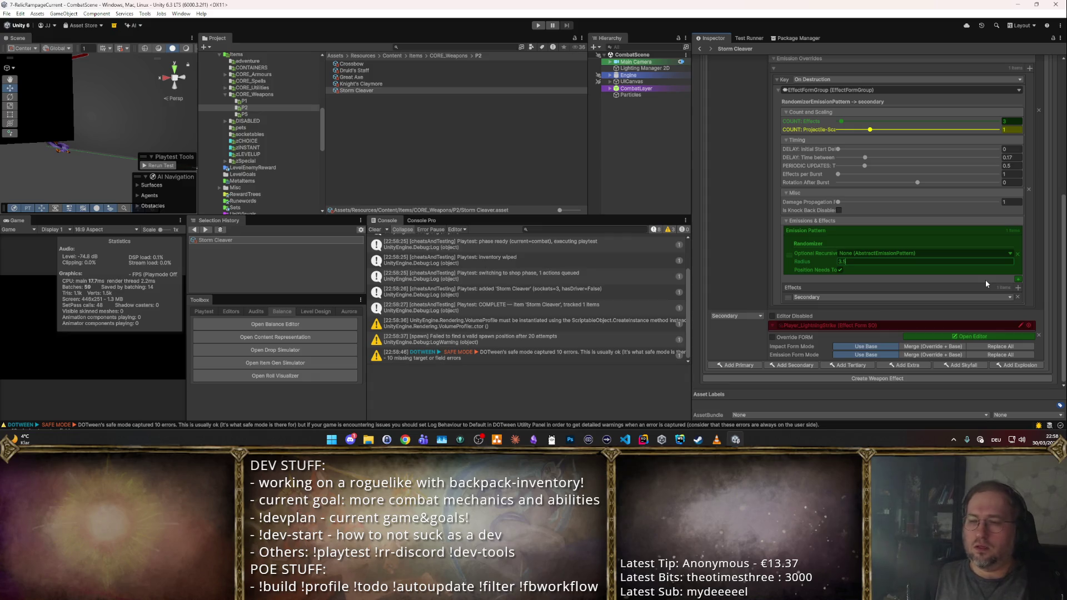
click(987, 334)
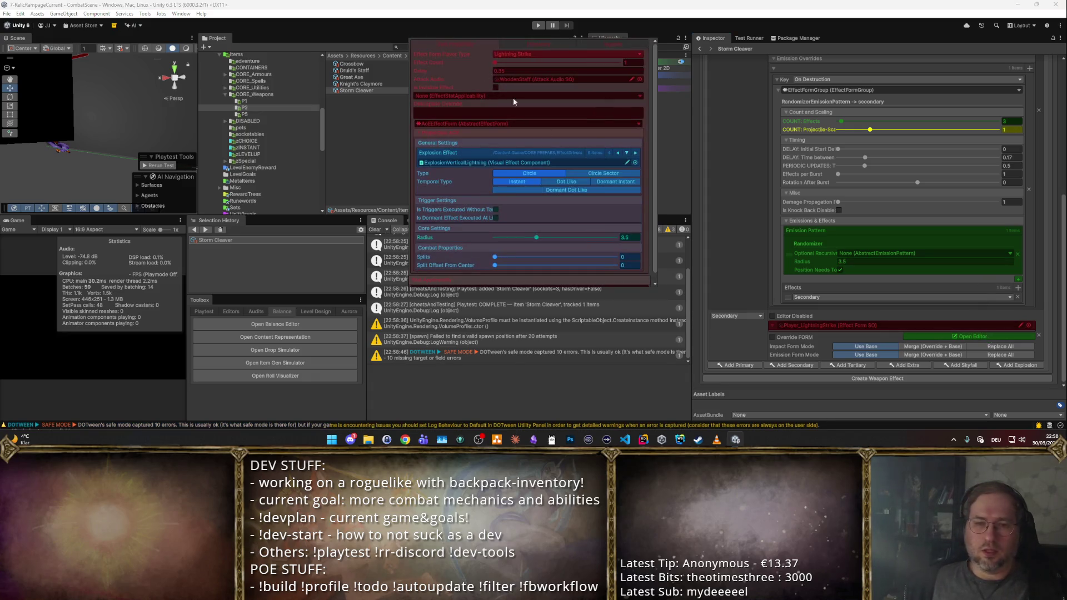
scroll(584, 184, down, 1)
text(2)
click(741, 235)
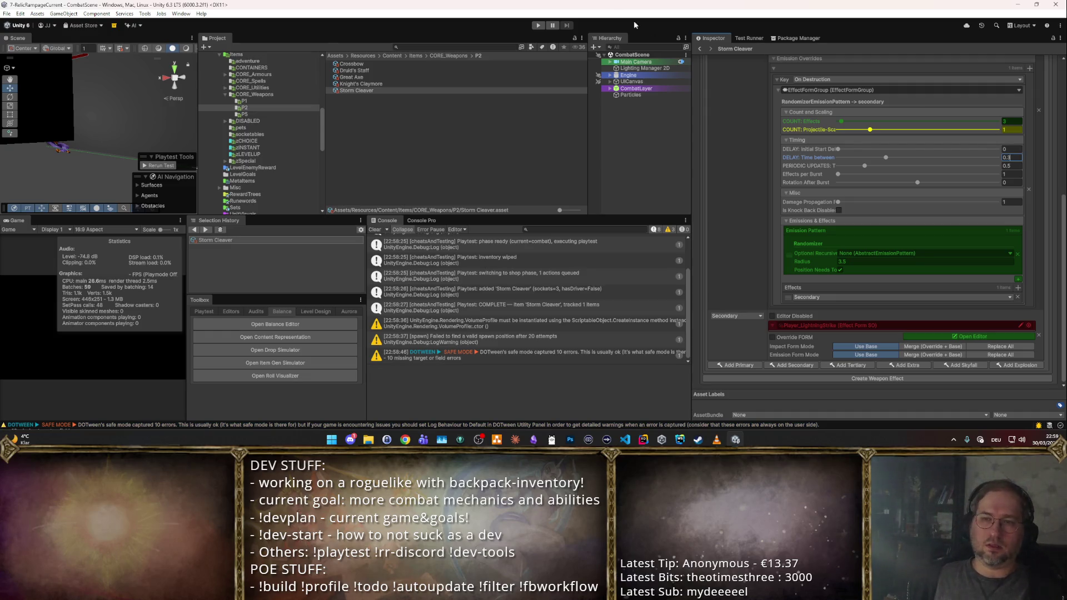
scroll(991, 242, up, 5)
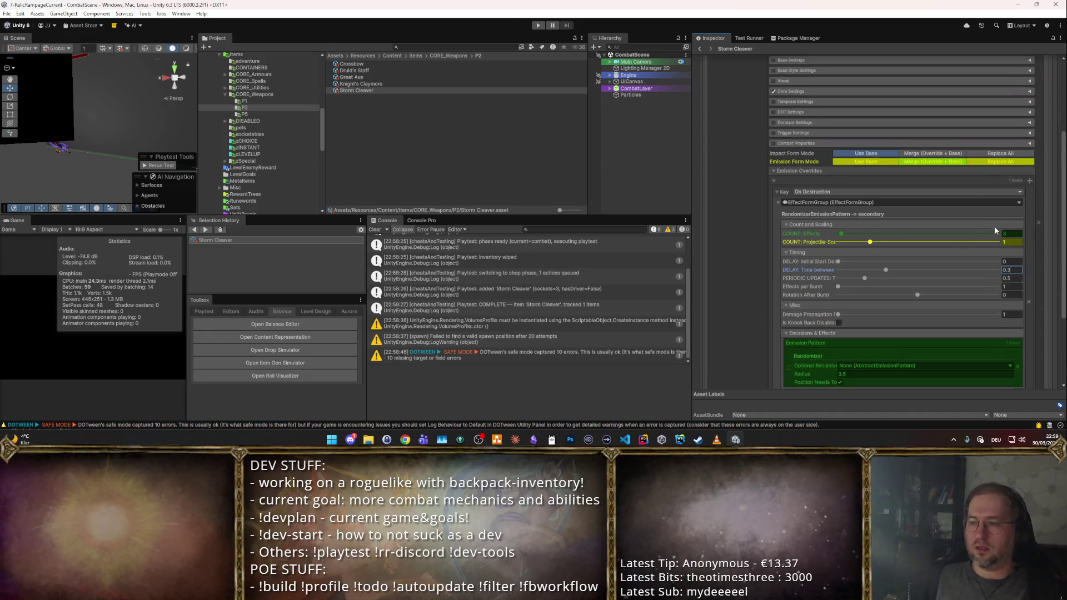
scroll(996, 233, up, 2)
scroll(996, 234, down, 2)
scroll(1008, 250, down, 5)
scroll(1000, 275, down, 1)
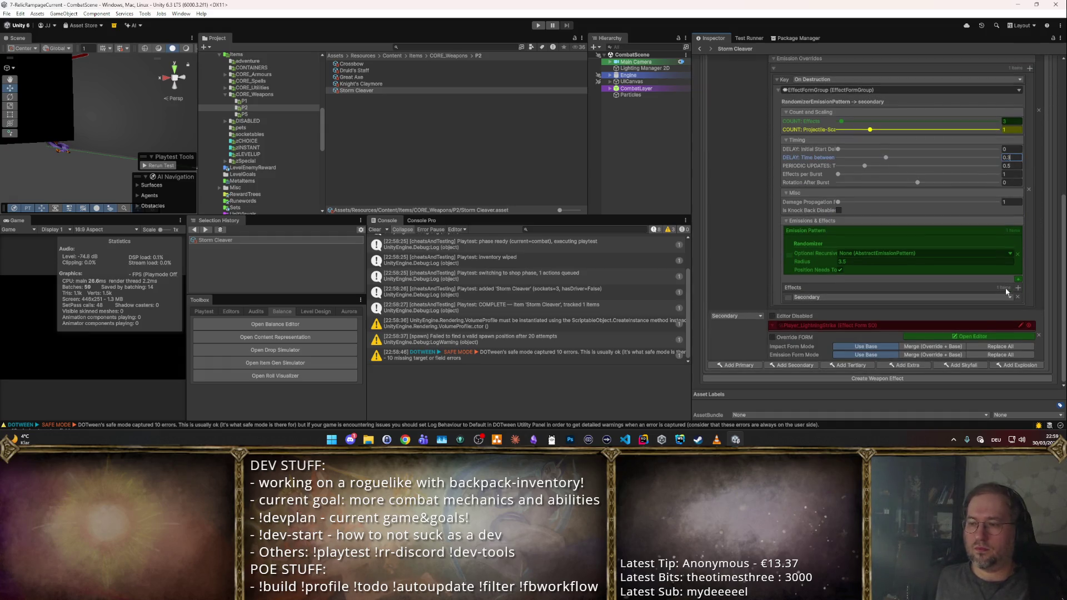
- Reduce the Lightning Strike effect's radius to 3, then launch a Storm Cleaver playtest
click(978, 335)
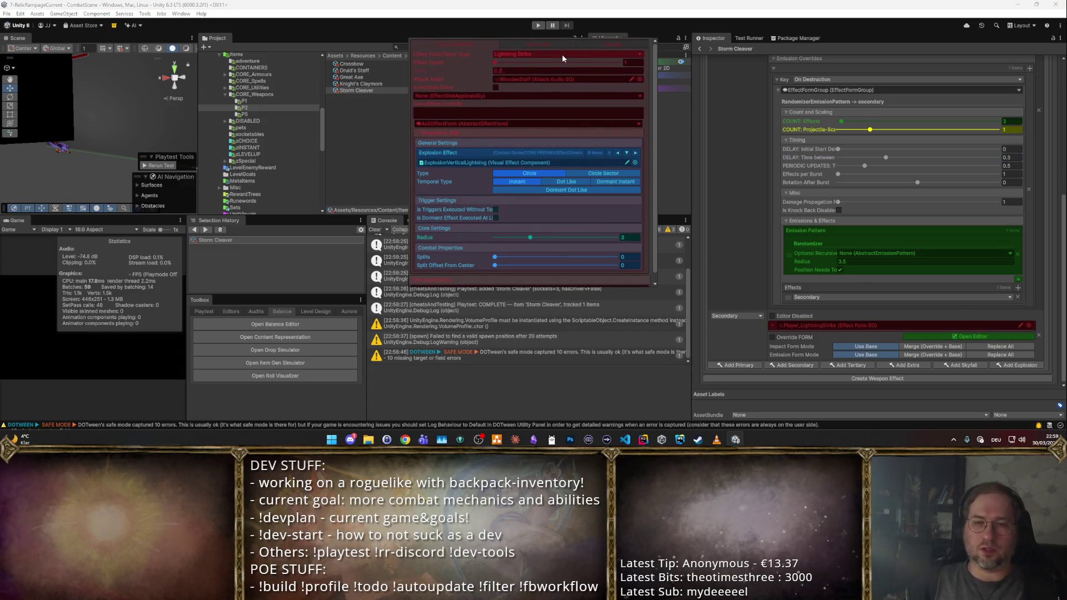
click(706, 174)
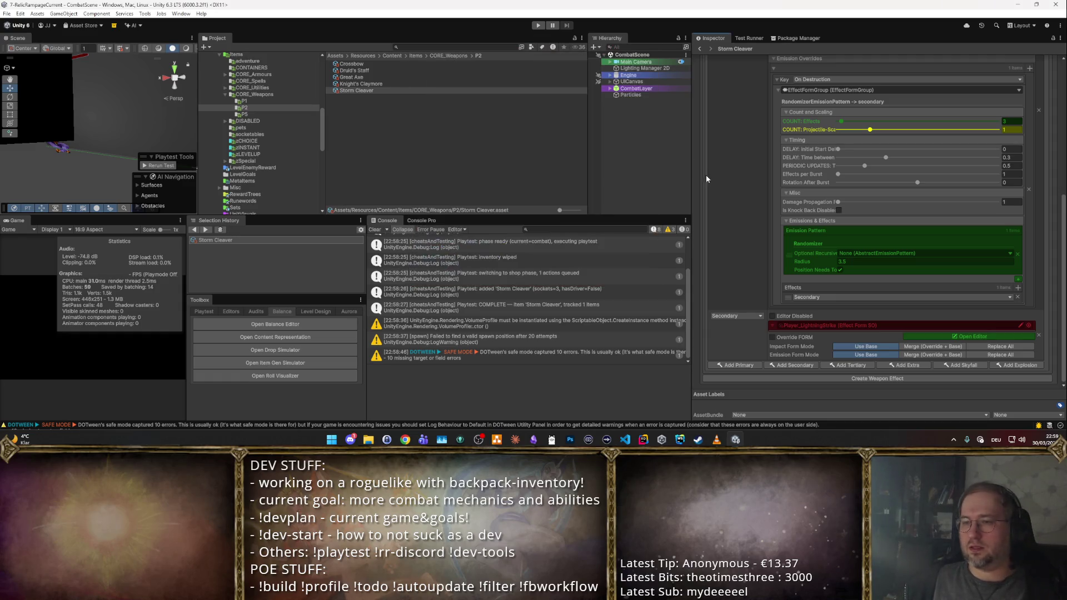
click(1035, 96)
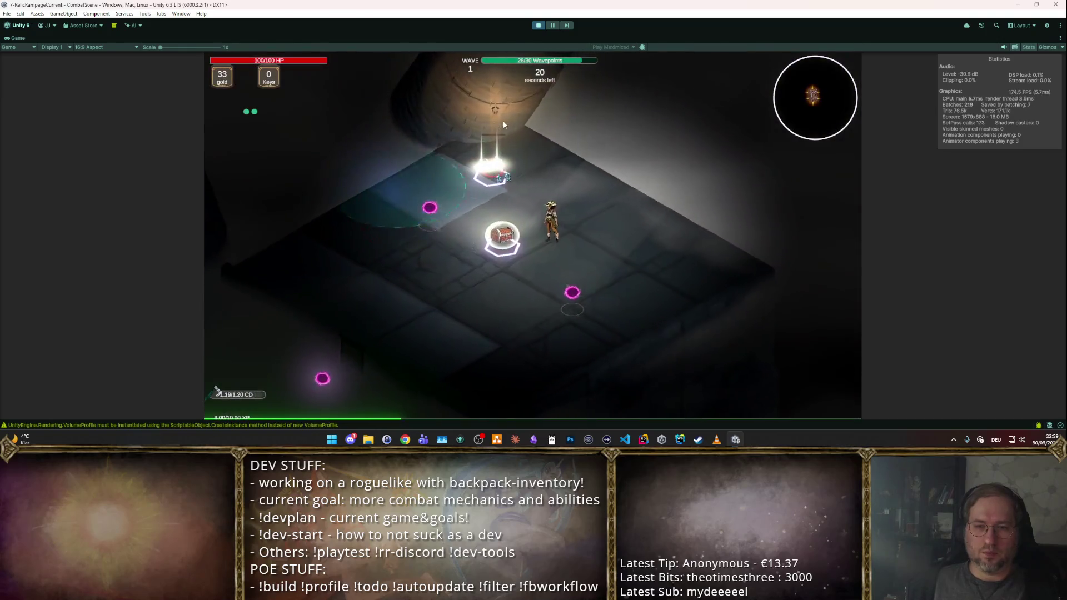
- Stop the combat-room playtest of the retuned Storm Cleaver
click(538, 26)
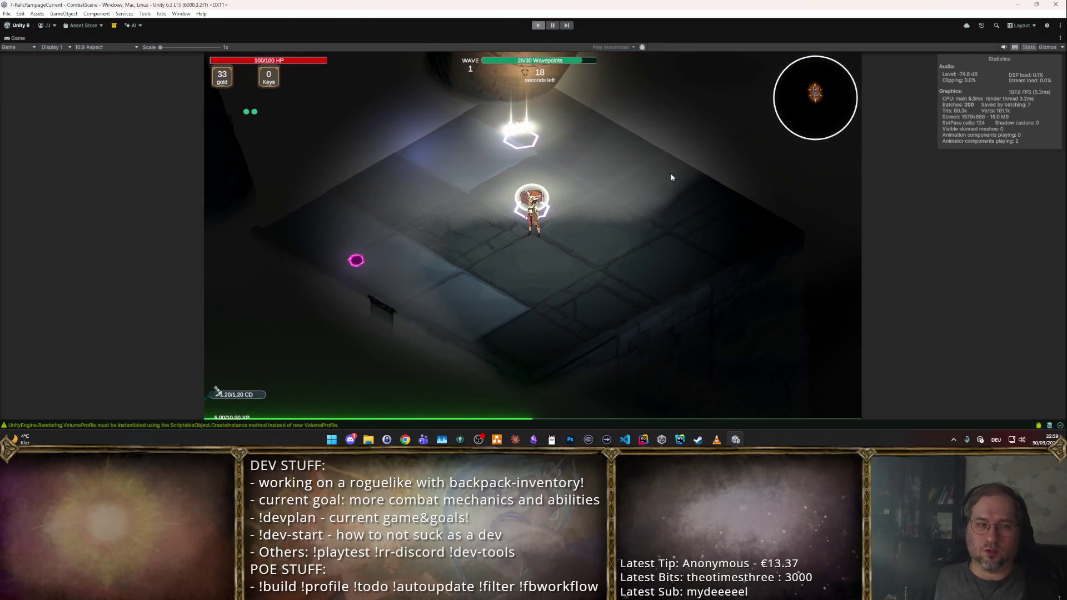
scroll(961, 247, up, 2)
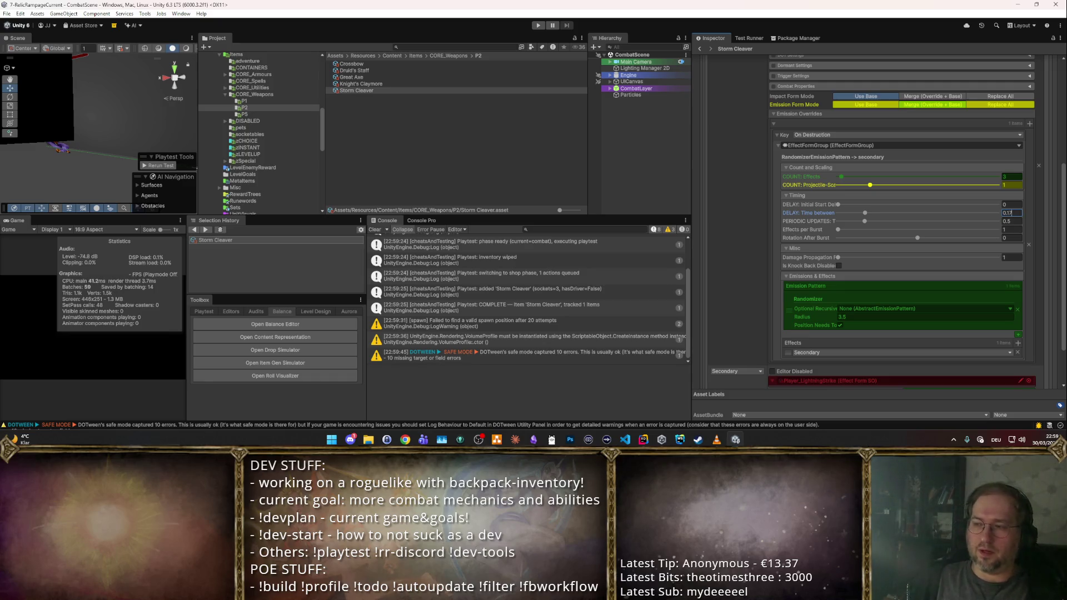
scroll(948, 231, down, 2)
scroll(965, 291, up, 2)
scroll(985, 201, down, 2)
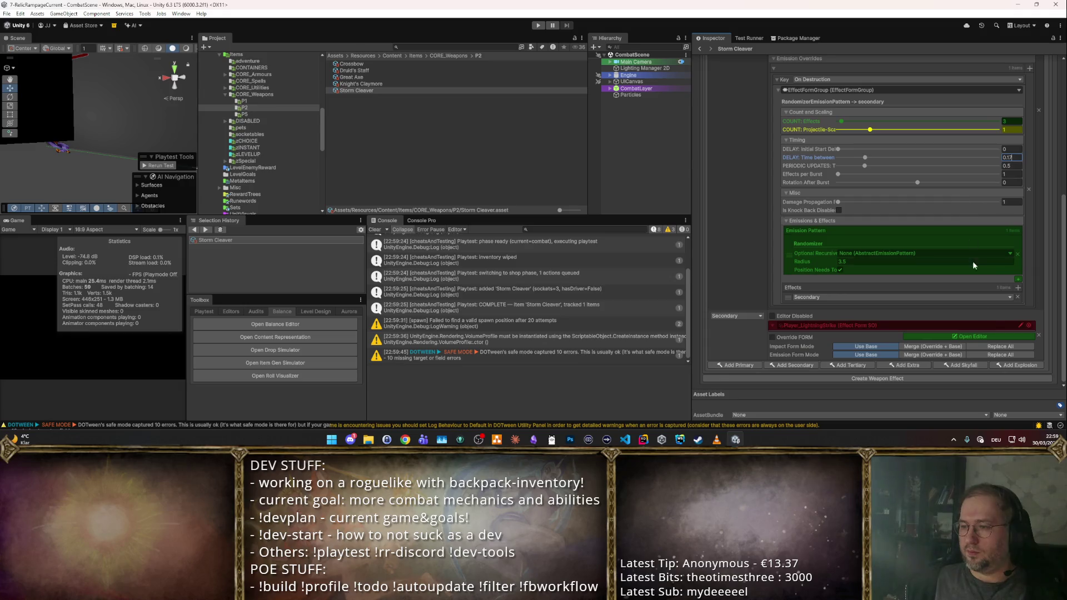
- Set the secondary delay between emissions to 0.17 after checking the effect settings, then start a playtest
click(984, 338)
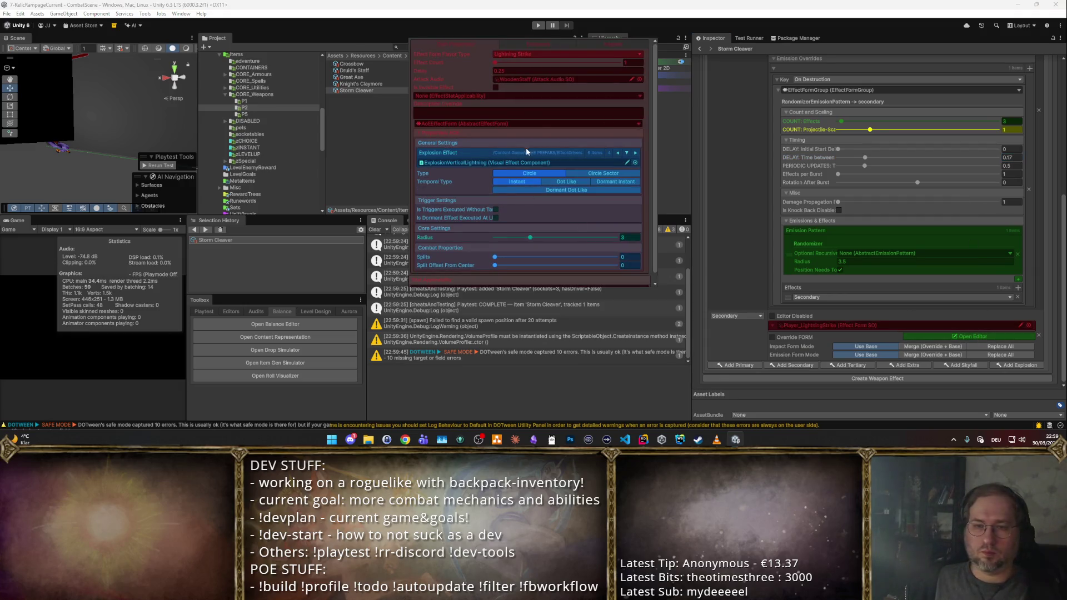
scroll(550, 134, down, 1)
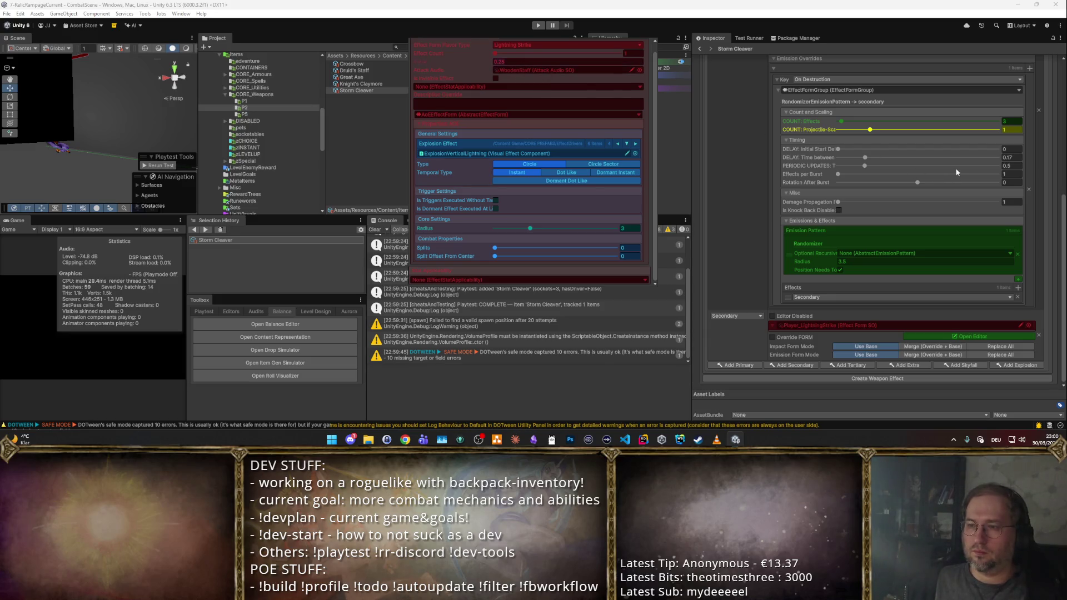
click(1012, 158)
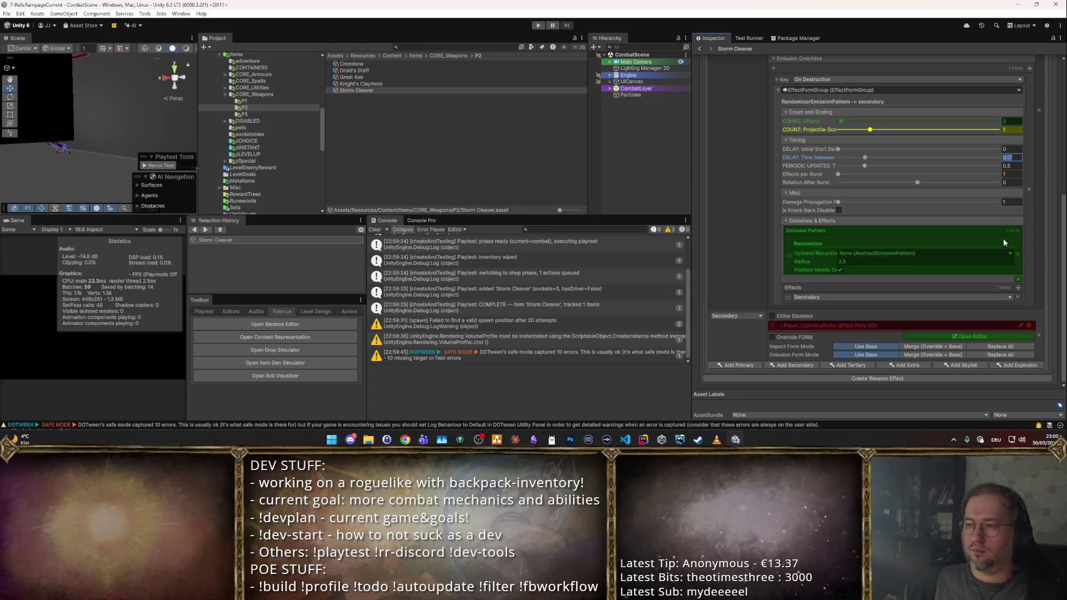
scroll(991, 234, up, 3)
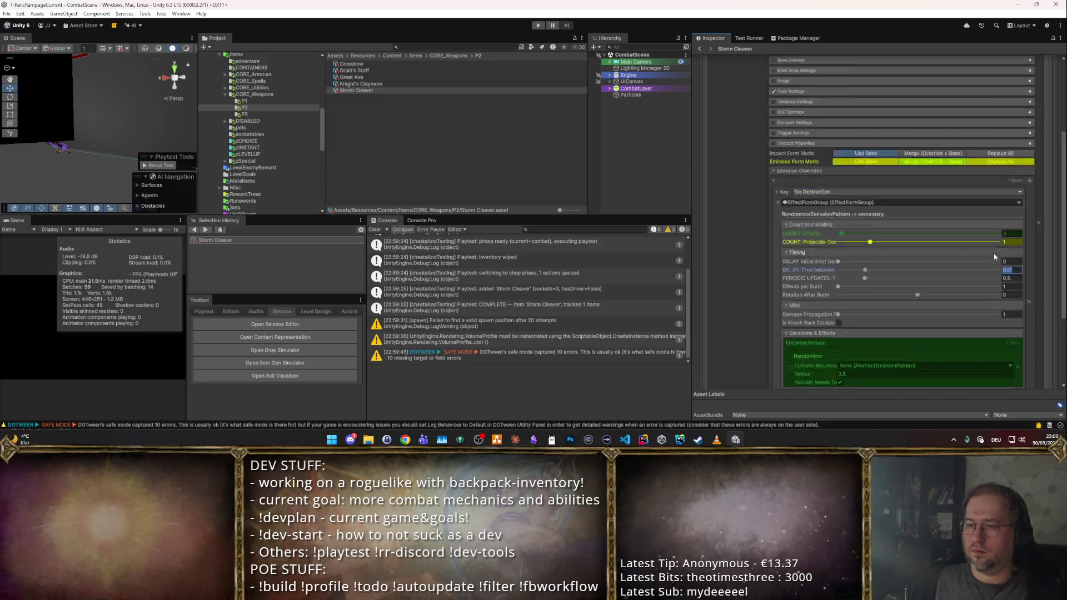
scroll(992, 253, up, 3)
click(1037, 92)
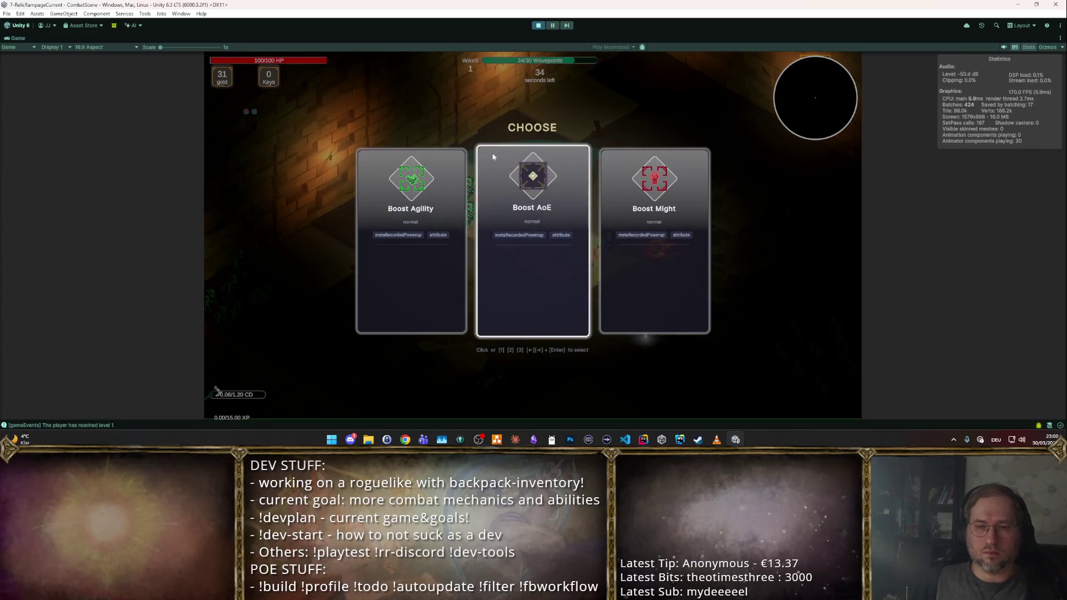
- Pick a boost card on the CHOOSE screen, play a few waves, then stop the playtest
click(501, 189)
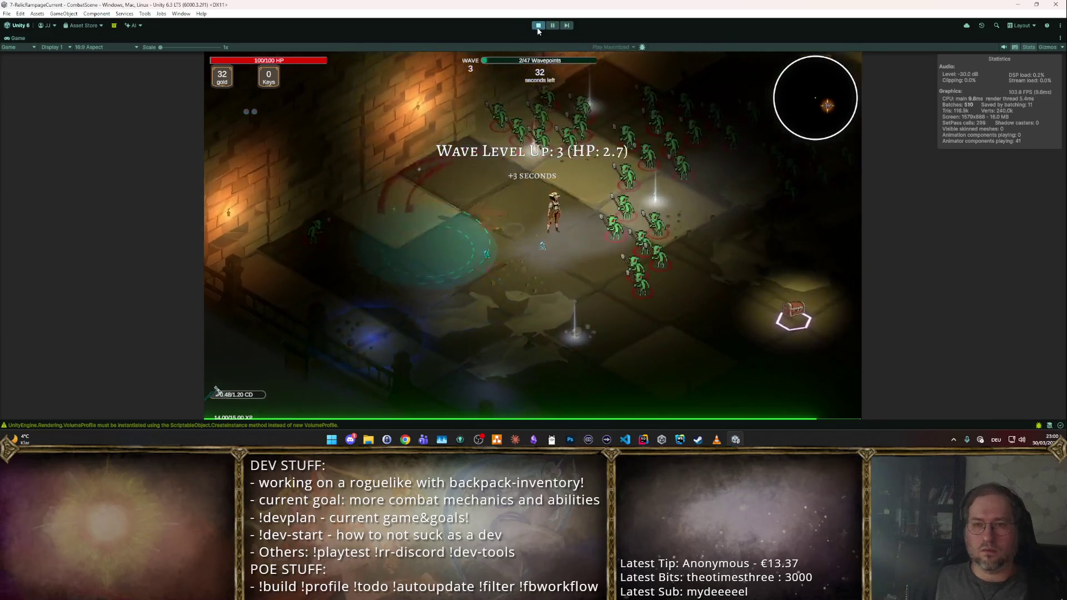
key(ctrl+p)
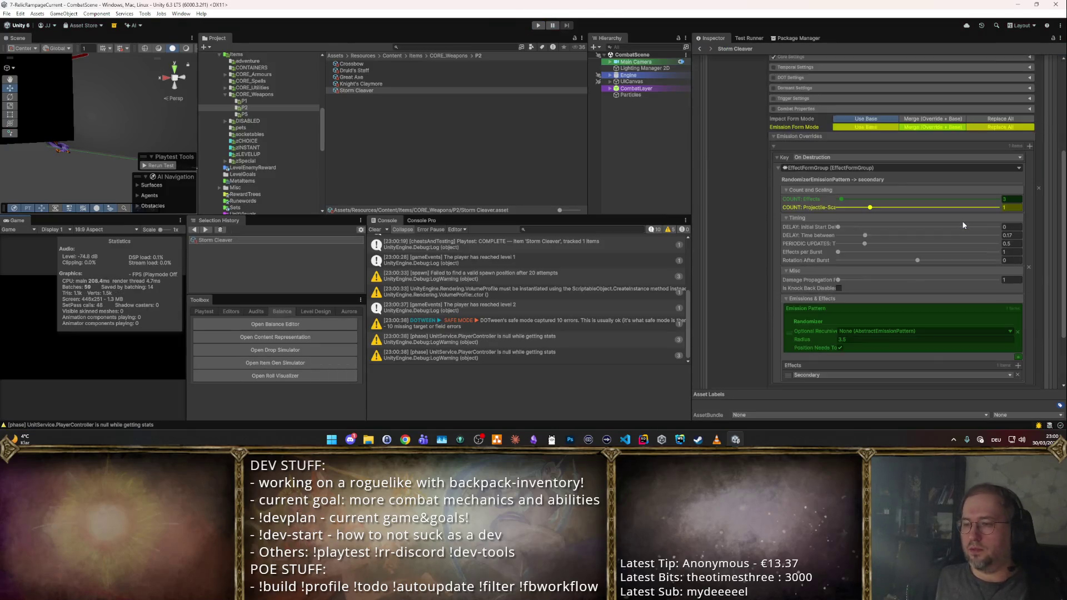
- Swap the secondary Randomizer pattern for Spawn on Target with Max Range 4, then start a playtest
click(1016, 253)
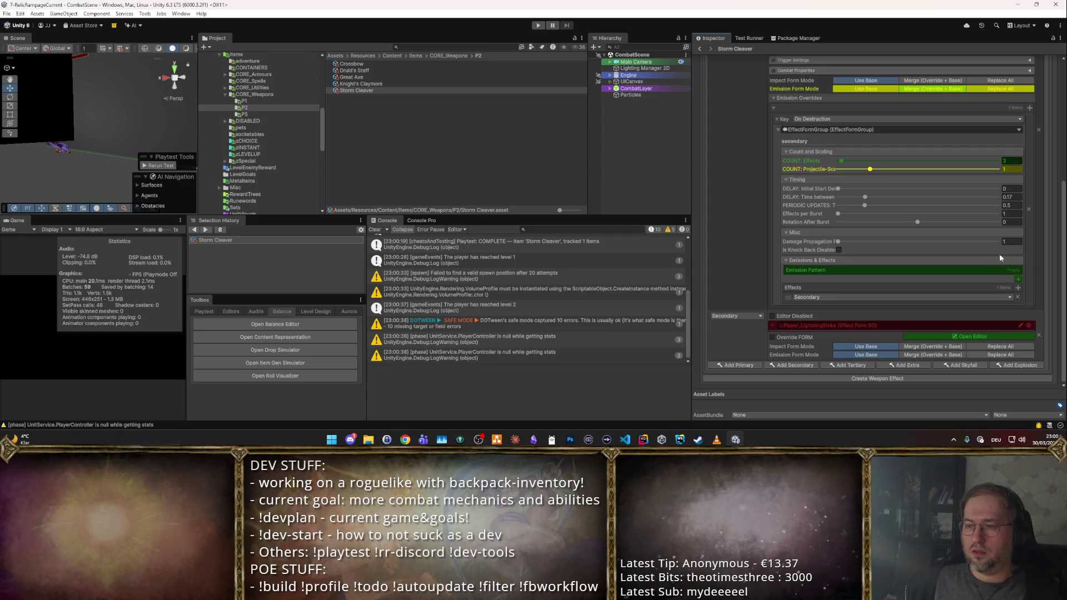
click(1018, 280)
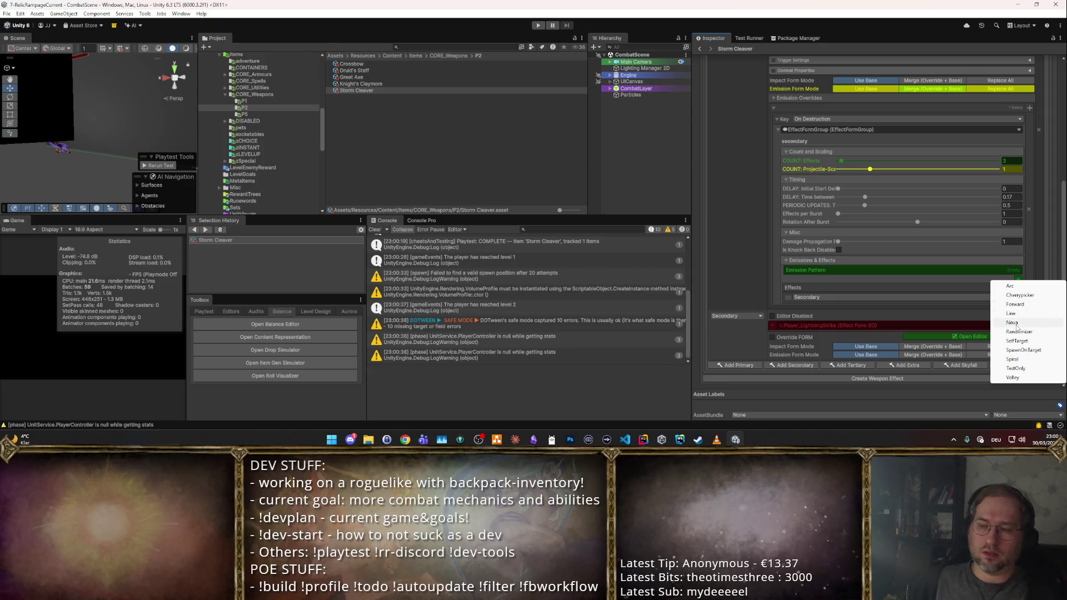
click(1020, 349)
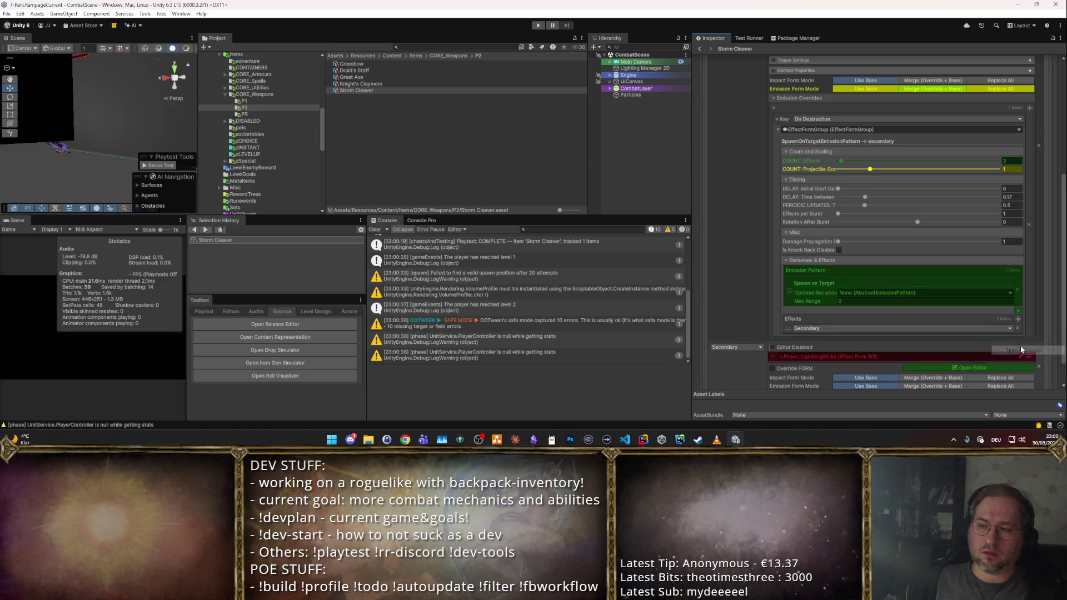
click(850, 302)
text(4)
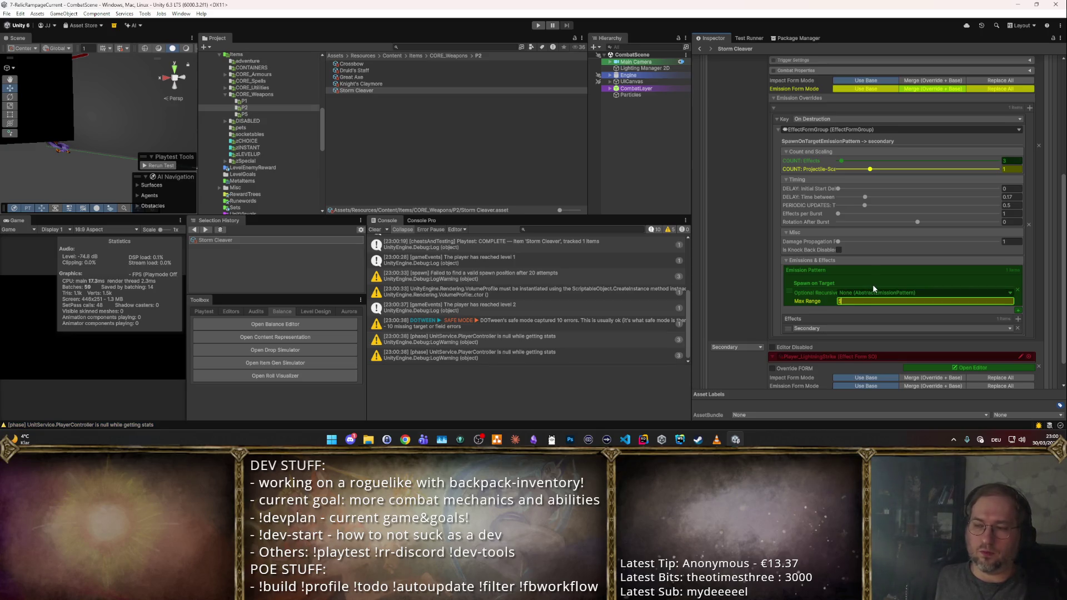
scroll(1018, 285, up, 5)
scroll(1011, 113, up, 4)
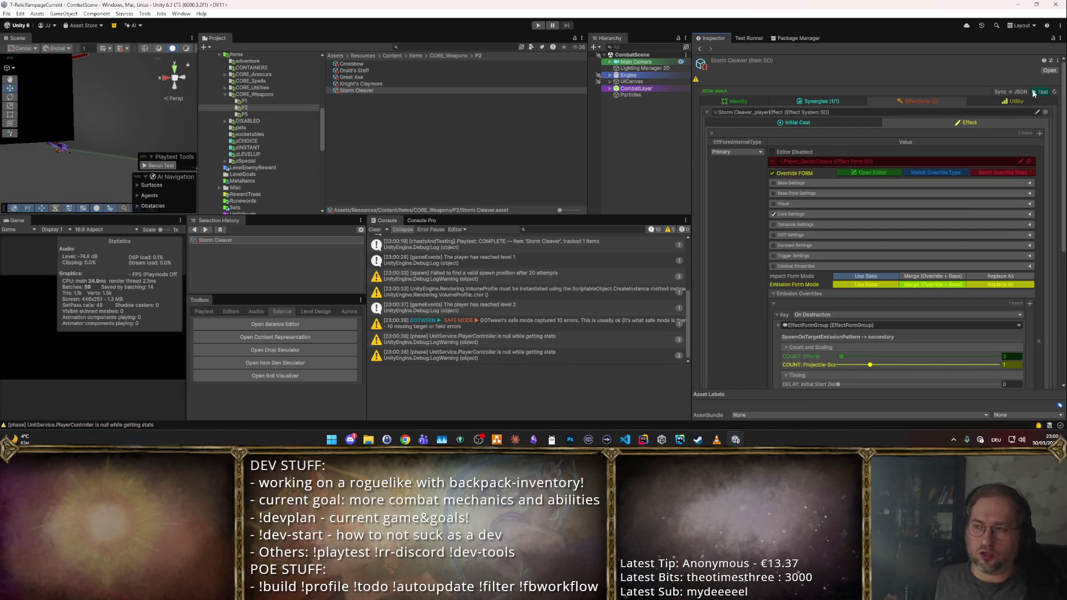
click(1033, 92)
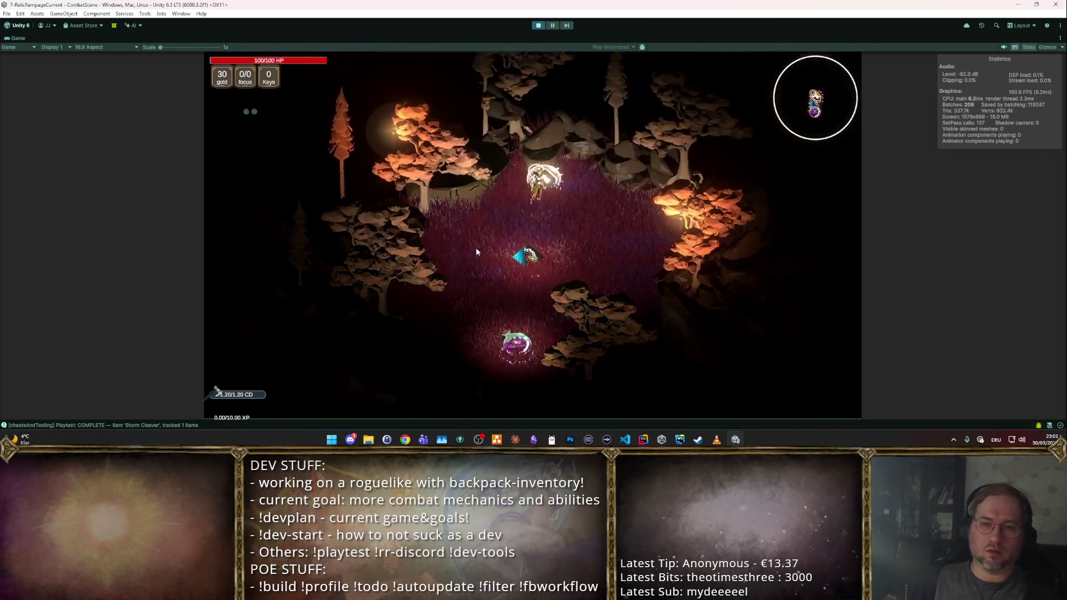
- Choose the next combat room, briefly checking a system tray app's options
click(600, 197)
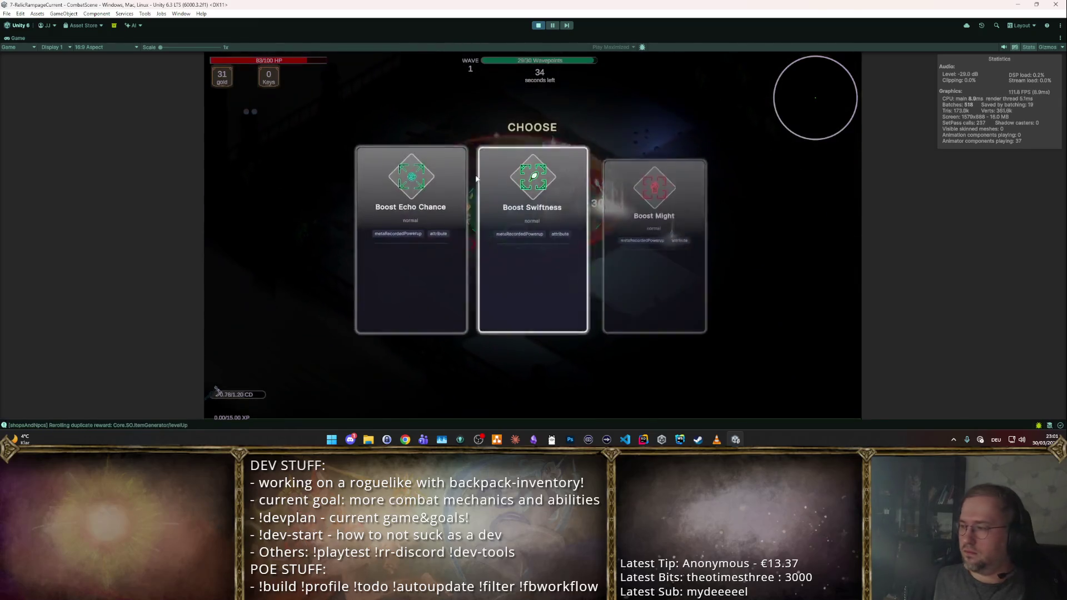
click(954, 439)
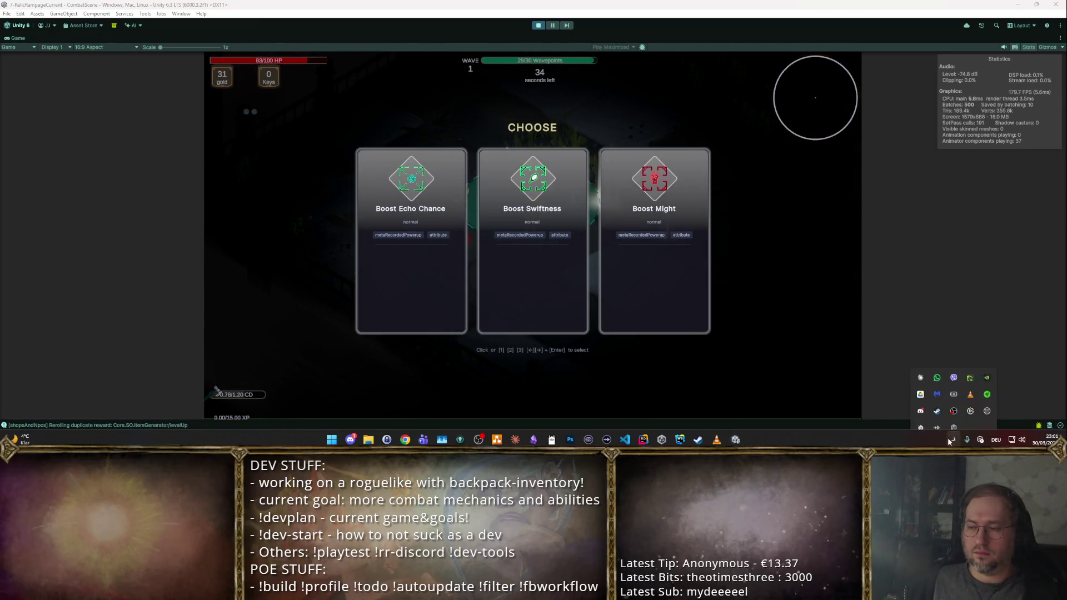
right_click(954, 366)
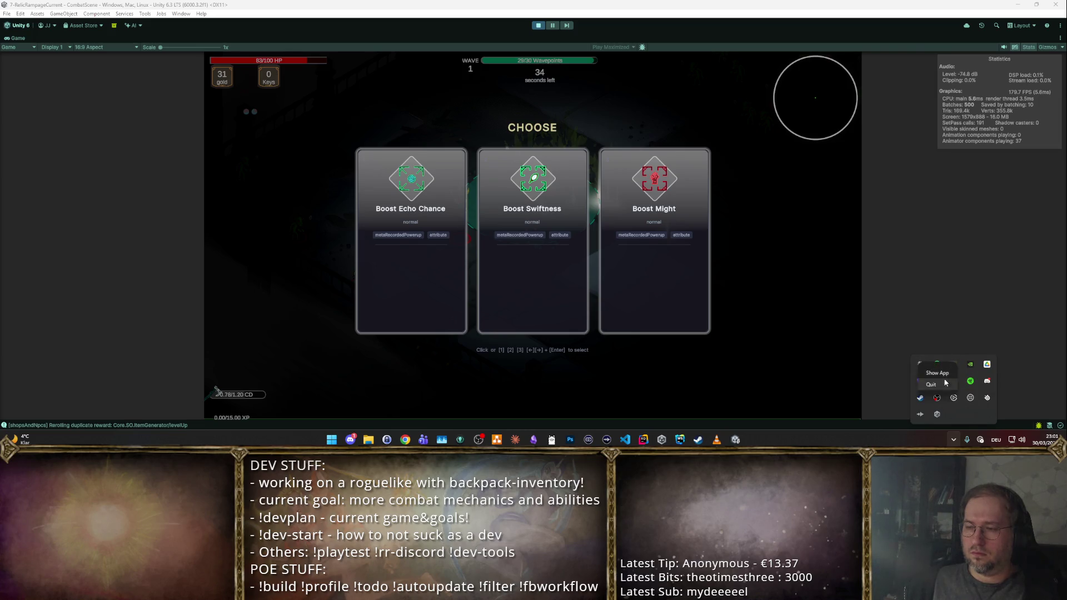
click(930, 385)
- Take the Boost Might card, move the hero through the arena, then stop the playtest
click(643, 212)
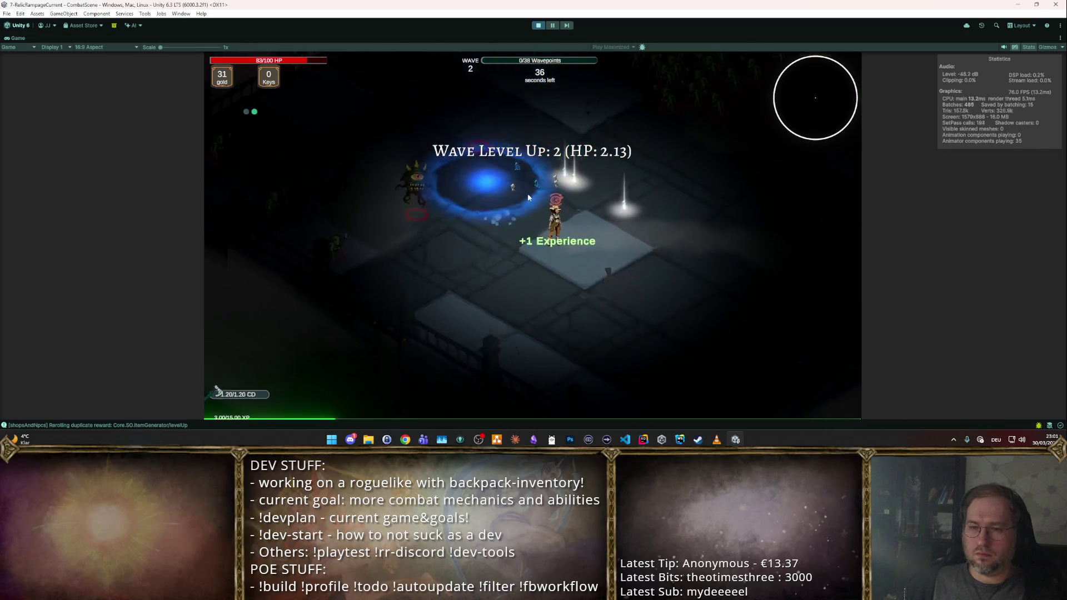
key(d)
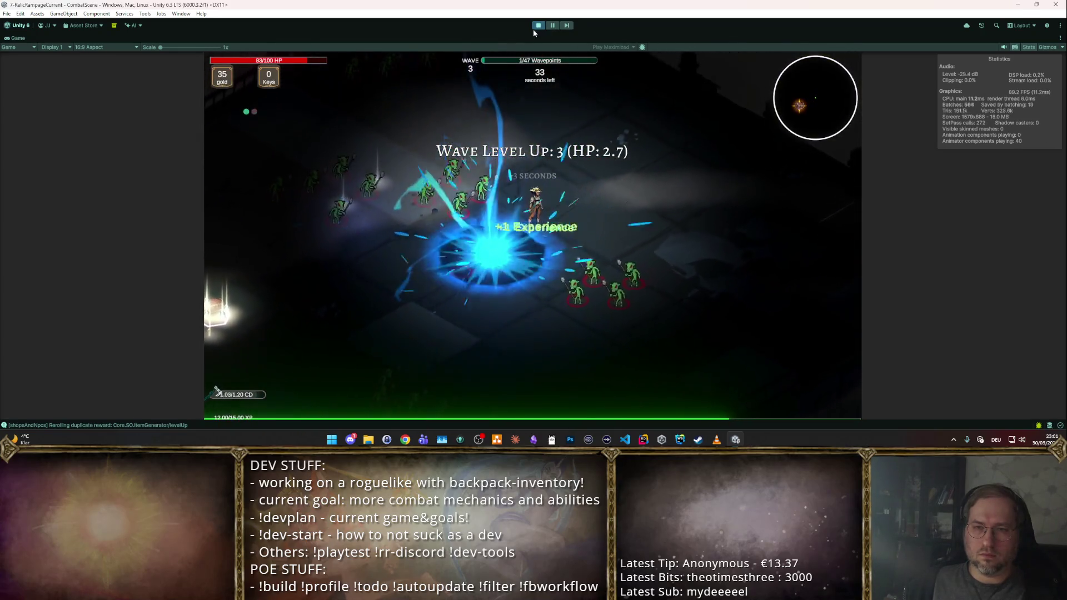
key(ctrl+p)
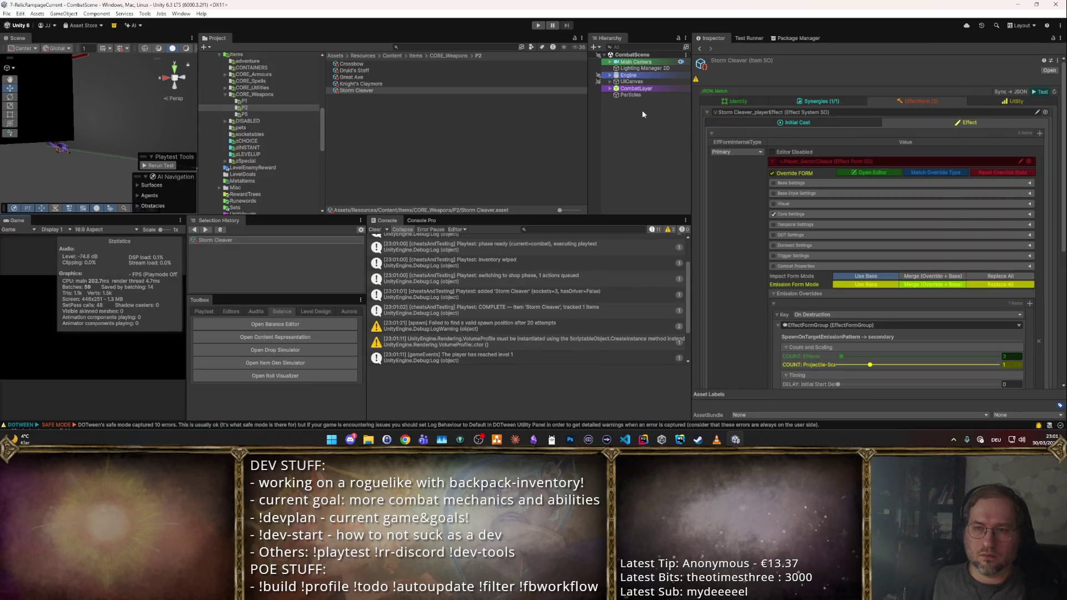
- Exit the background tray app and reselect Storm Cleaver from Selection History to show its emission settings
click(242, 61)
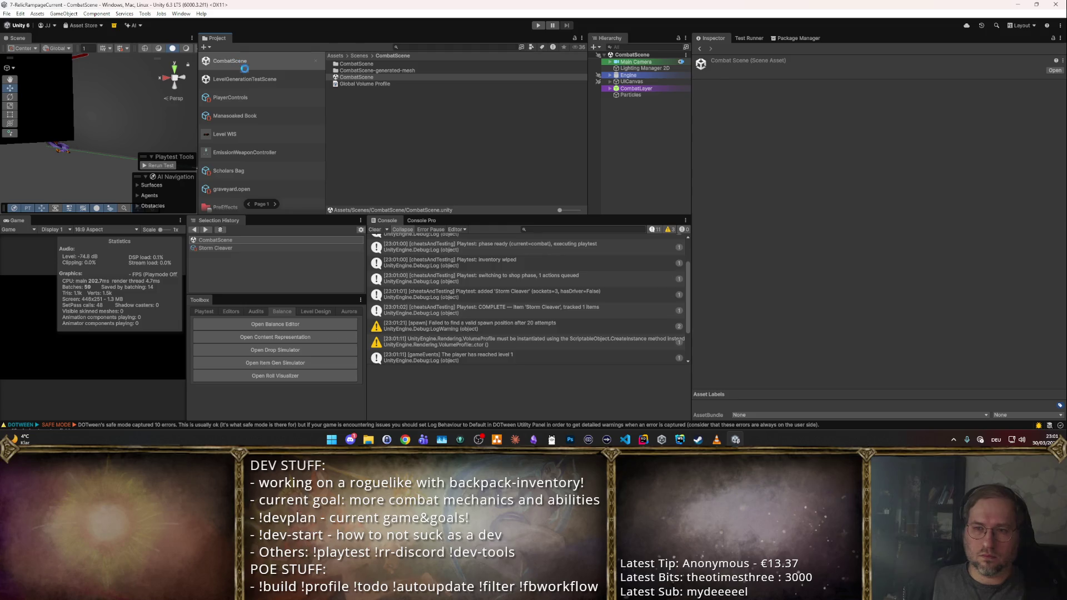
click(953, 439)
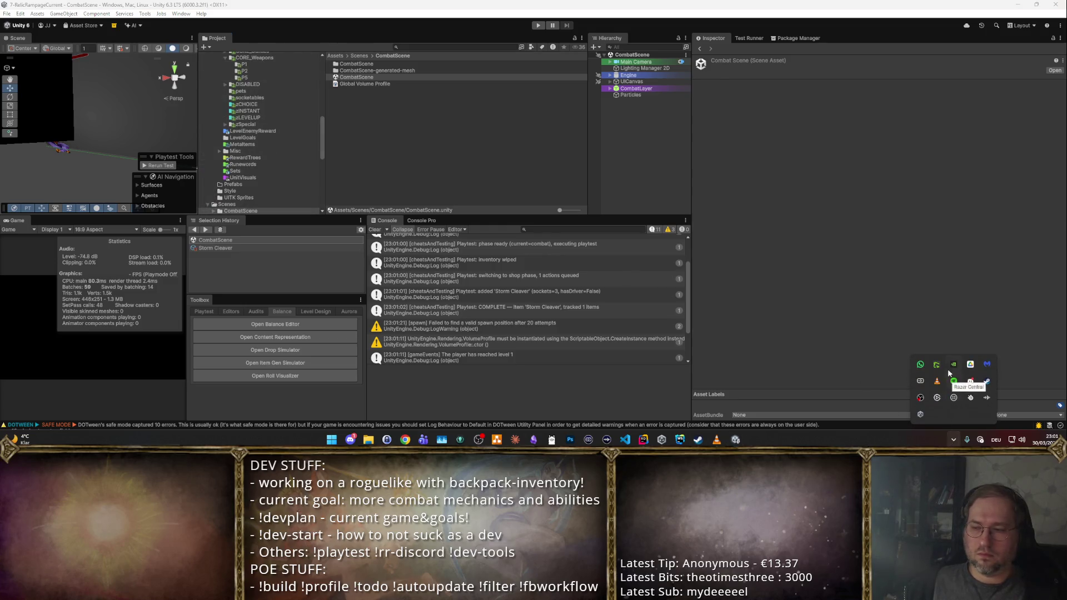
click(937, 356)
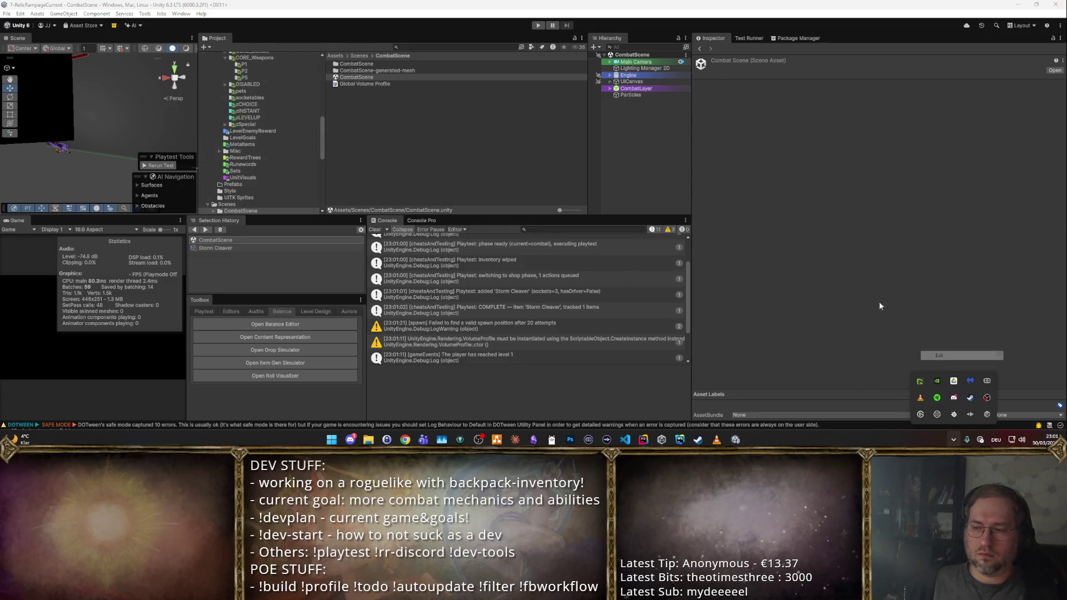
click(463, 112)
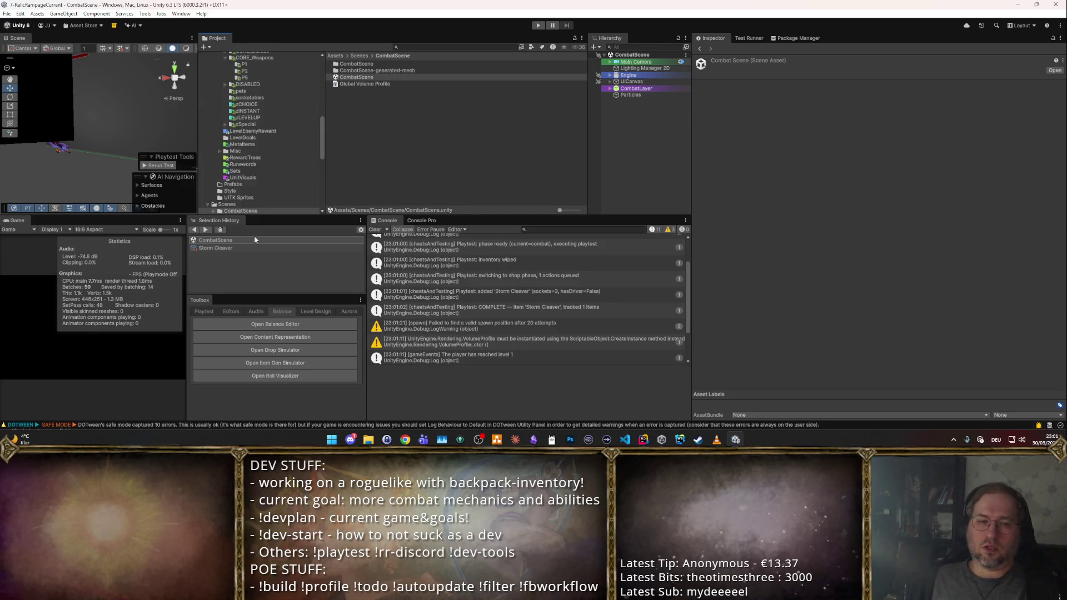
click(234, 250)
scroll(858, 198, down, 3)
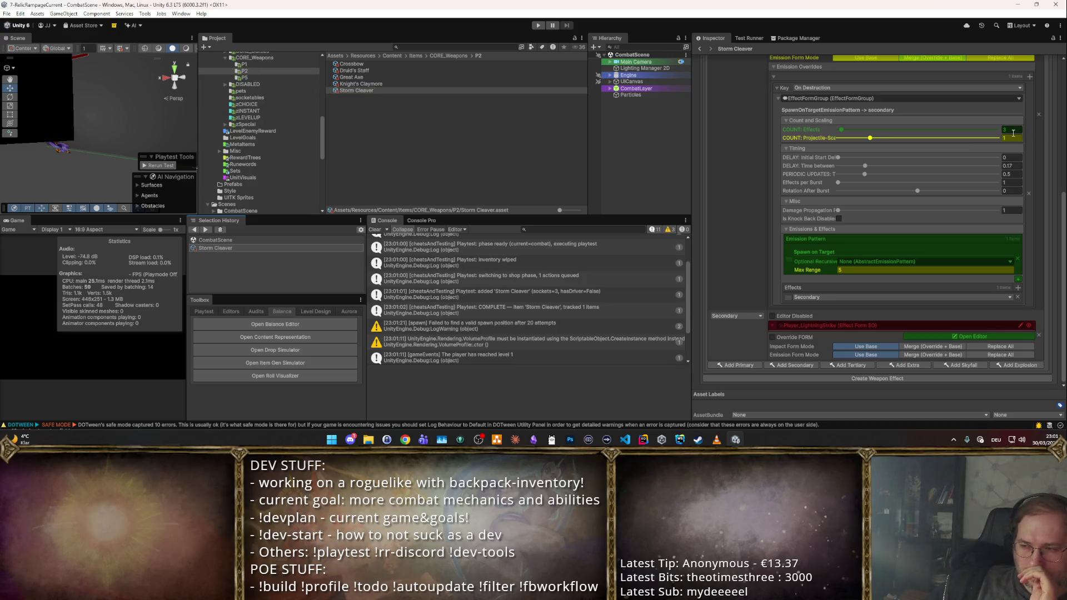
- Replace the Spawn on Target secondary pattern with a Line pattern, then start a playtest
click(1017, 259)
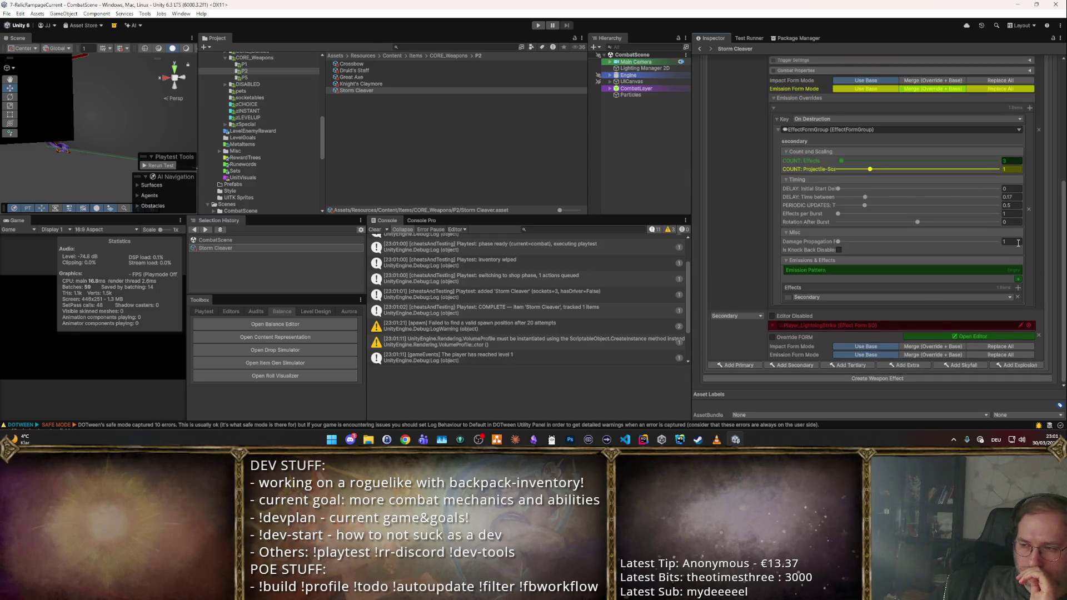
click(1018, 281)
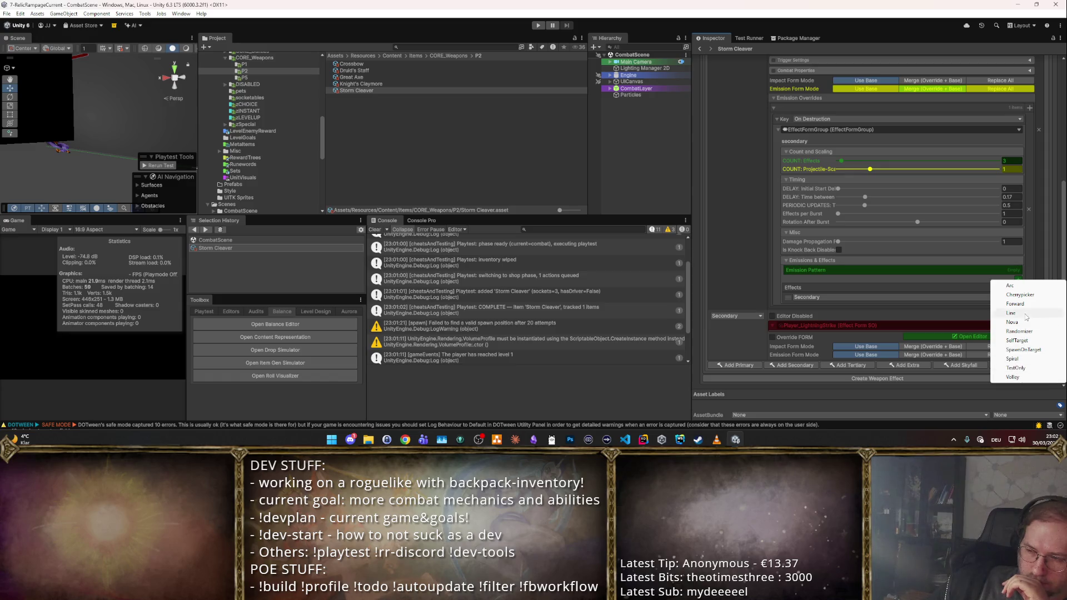
click(1026, 315)
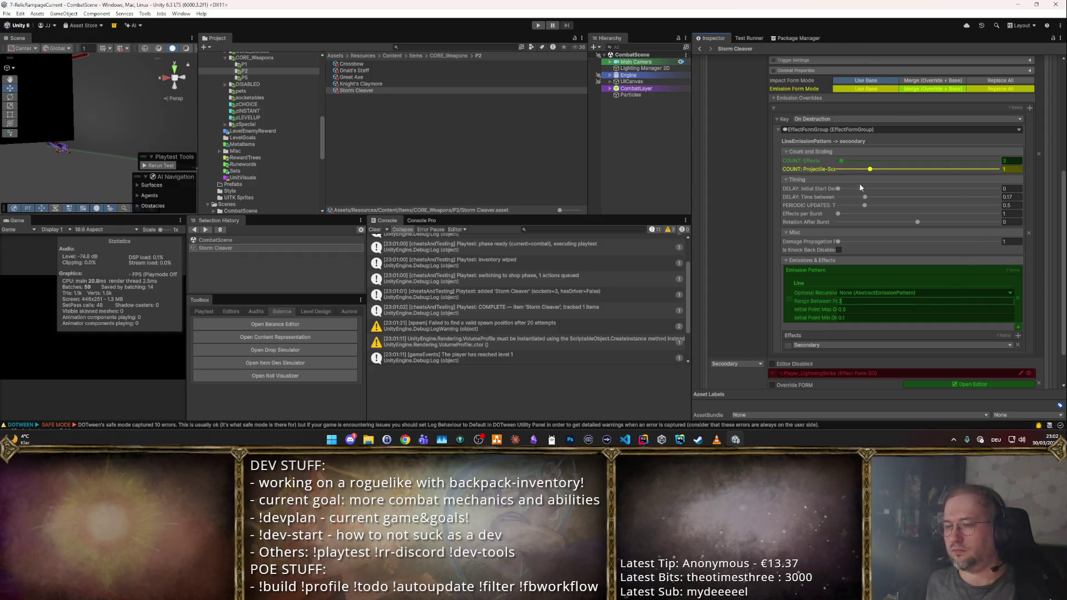
scroll(992, 178, up, 5)
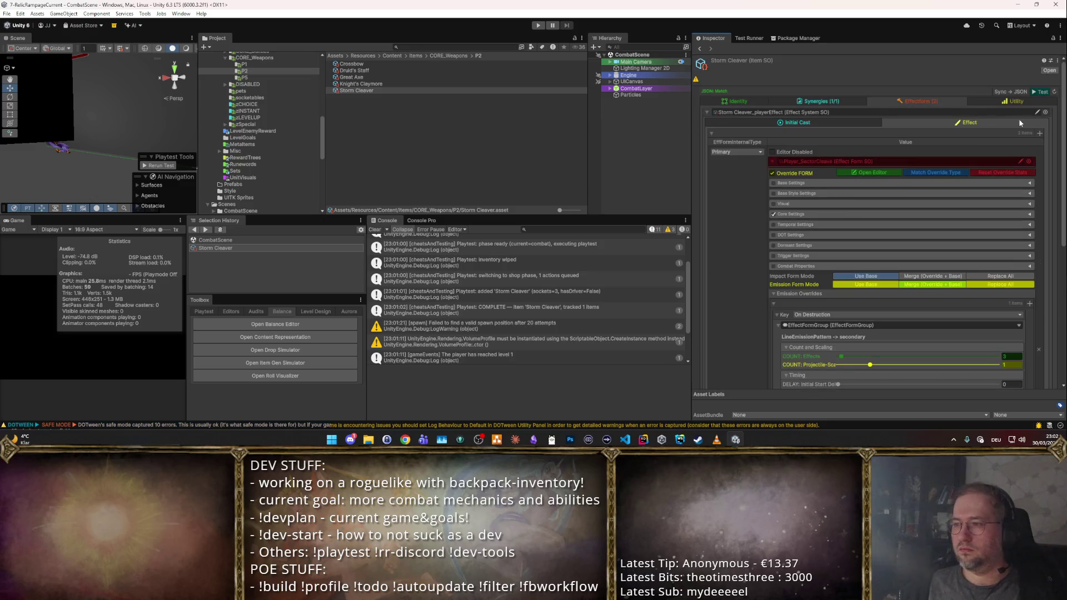
click(1039, 92)
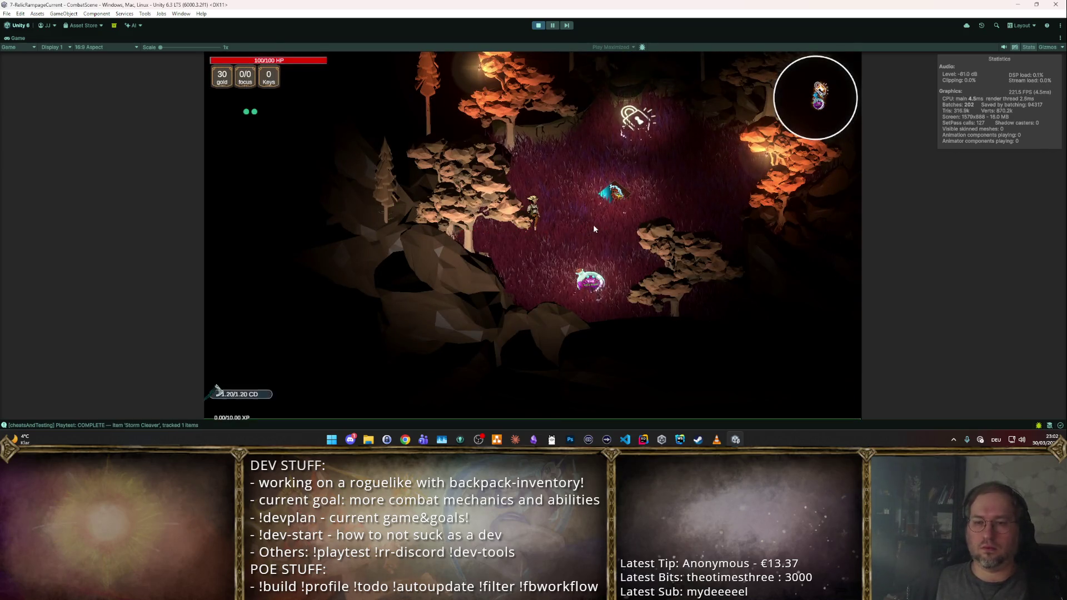
- Clear the first room, choose the next one and fight the goblin pack, picking a level-up reward
click(598, 218)
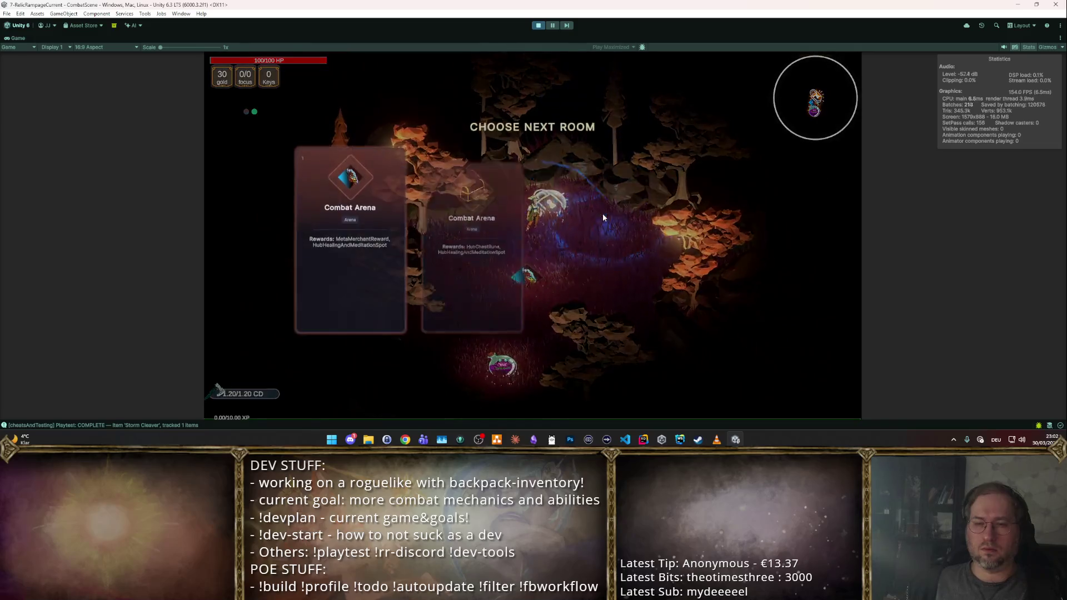
click(553, 216)
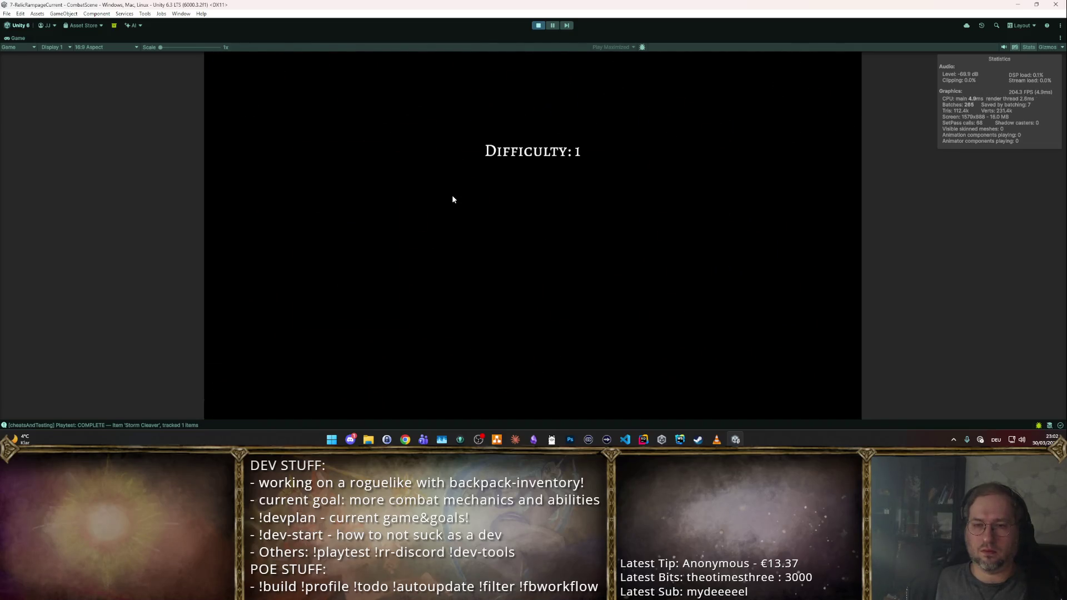
click(433, 212)
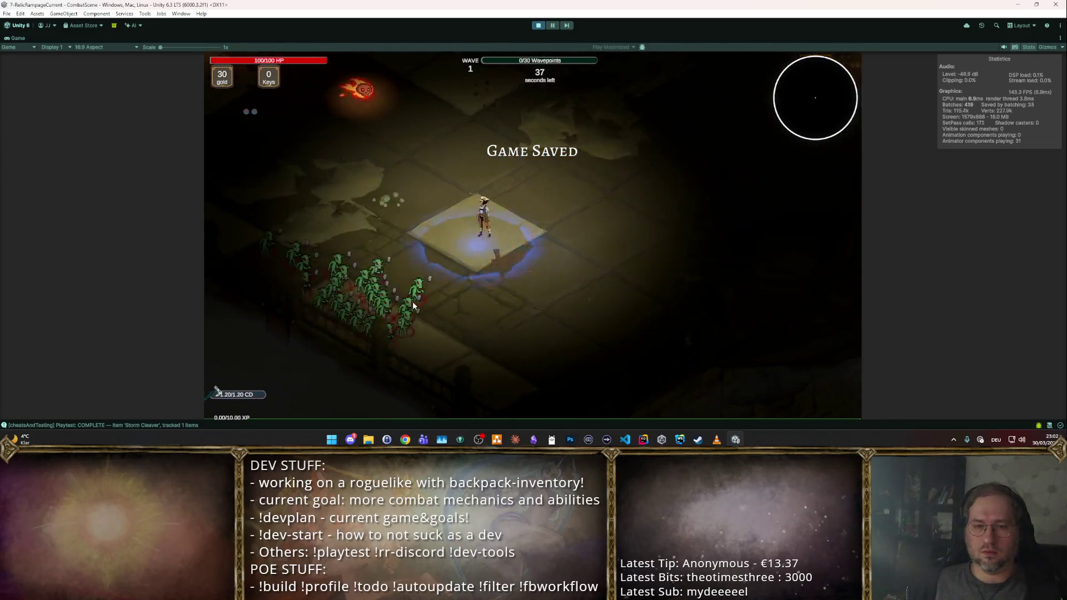
click(433, 248)
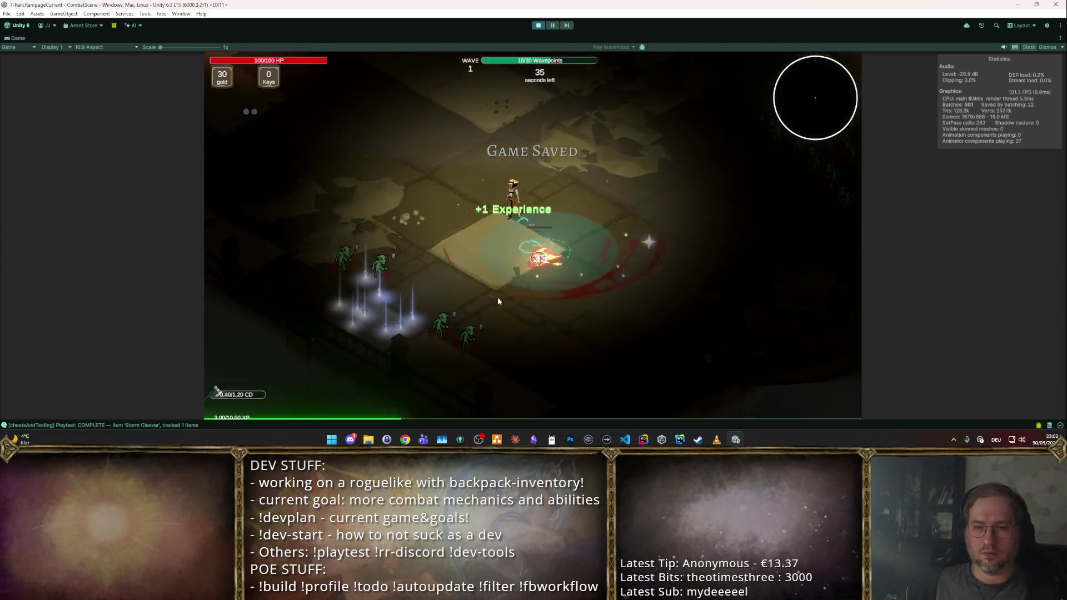
click(543, 270)
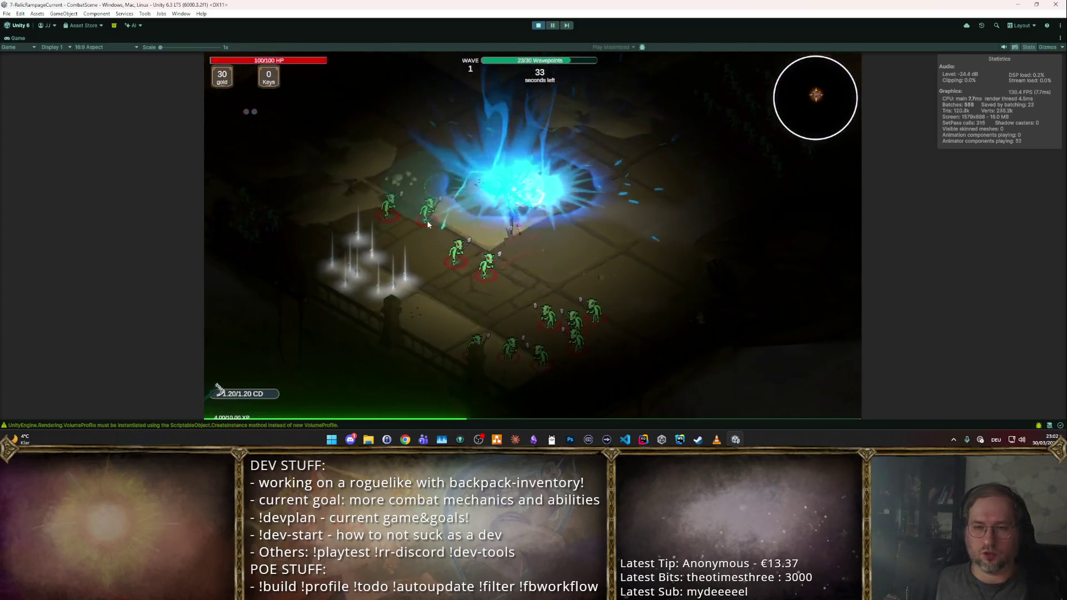
click(582, 298)
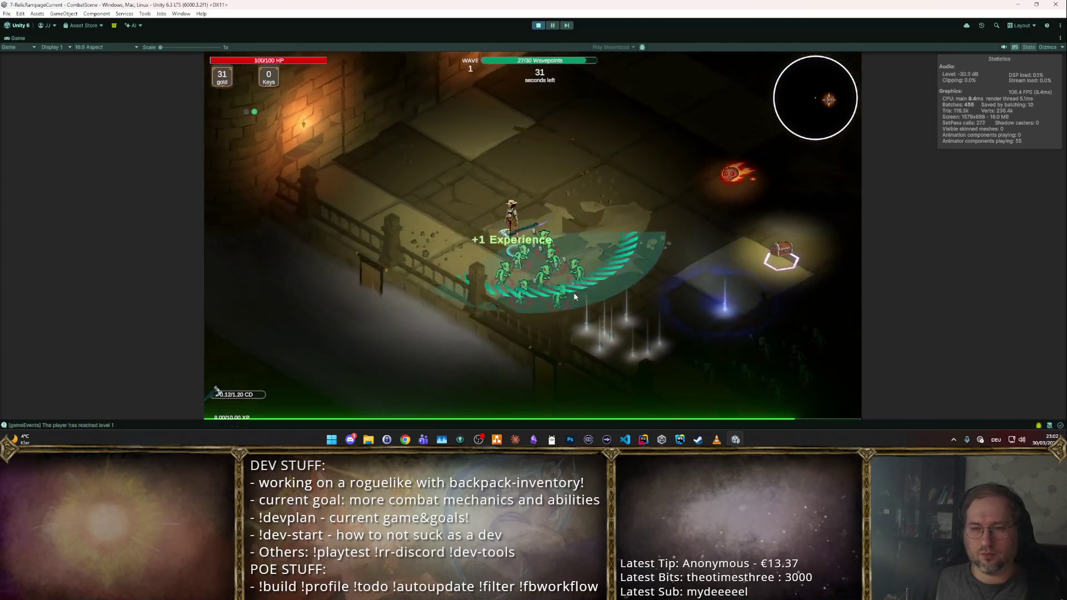
click(640, 269)
click(626, 249)
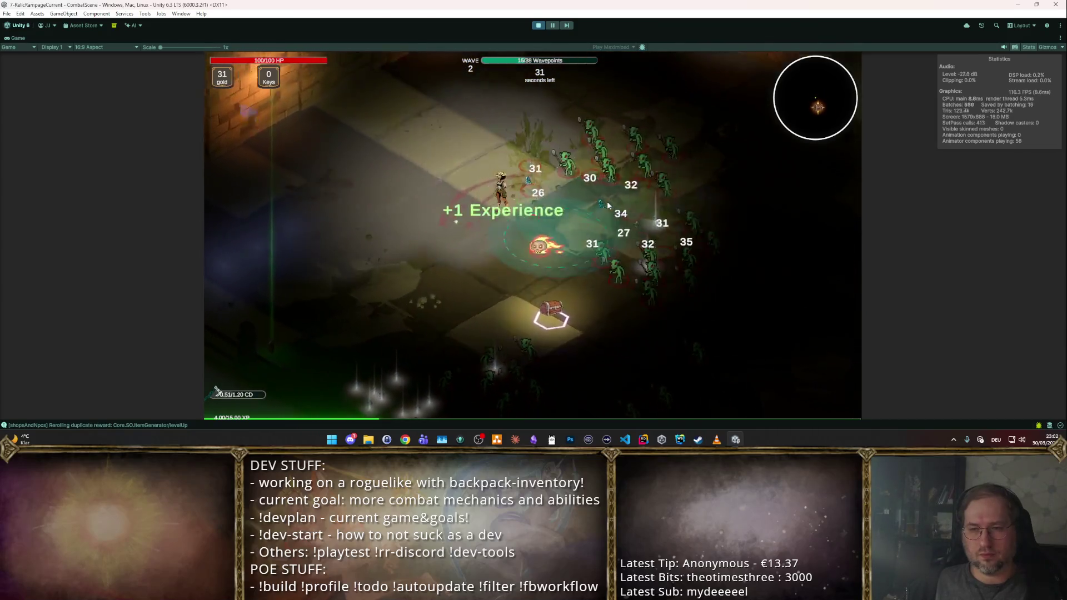
key(w)
click(534, 271)
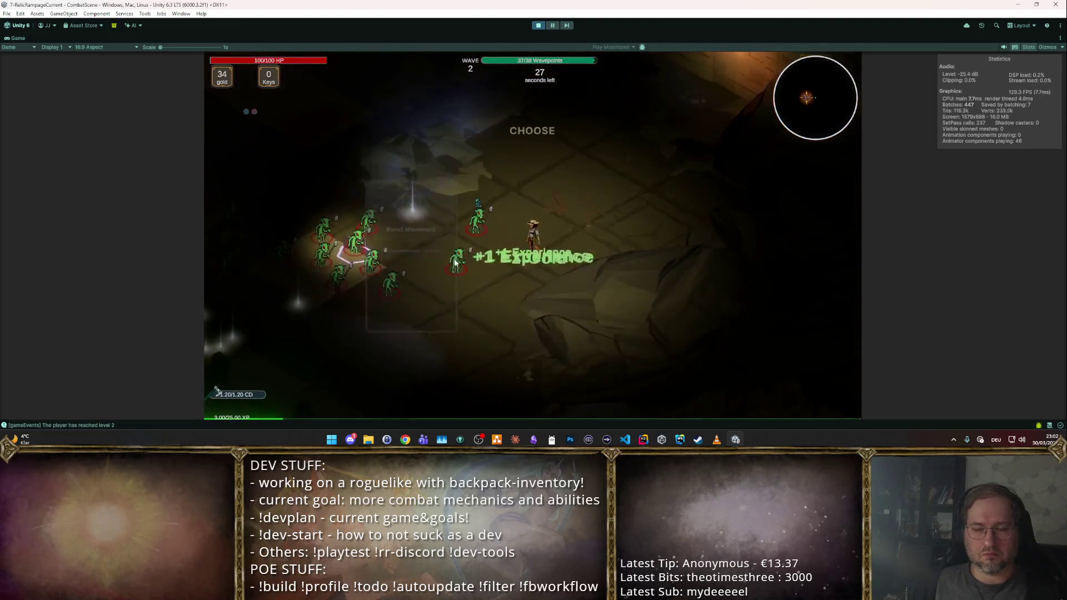
- Take the movement speed and Focus rewards, push through to wave 4, then stop the playtest
click(409, 203)
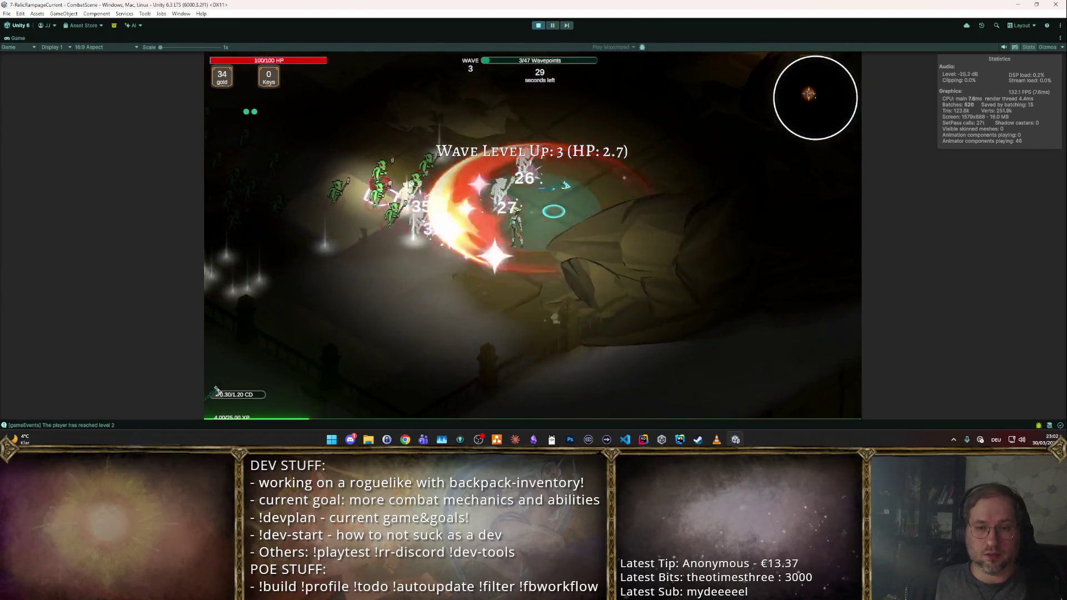
key(w)
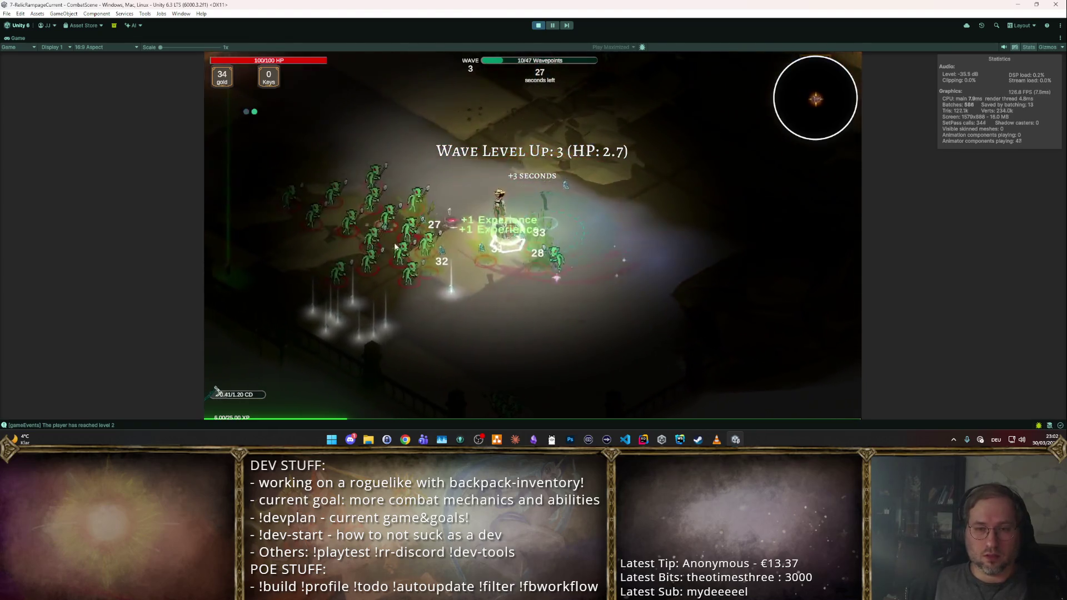
key(w)
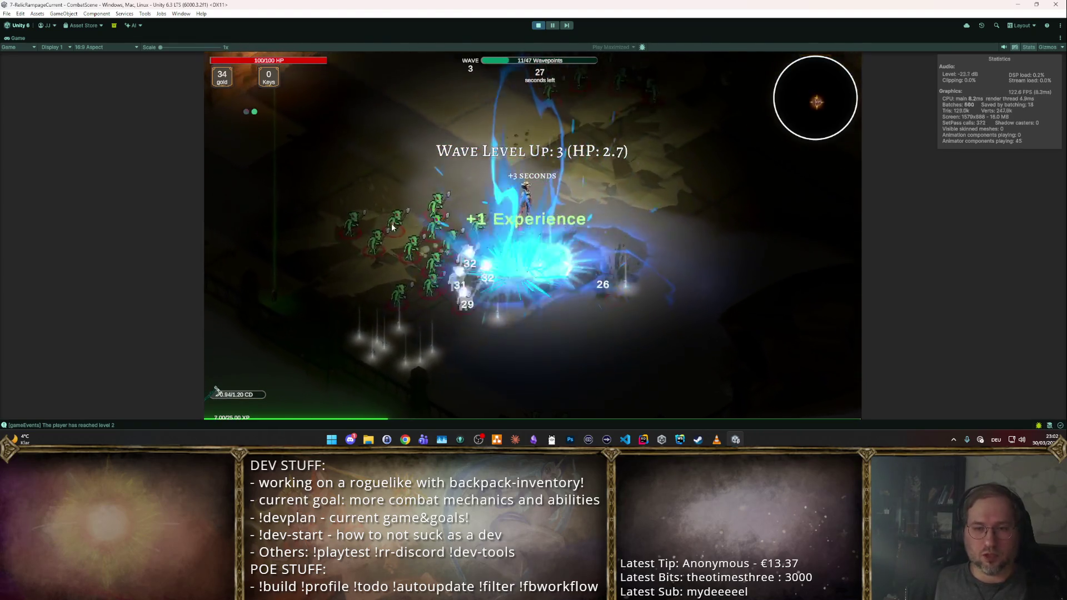
key(w)
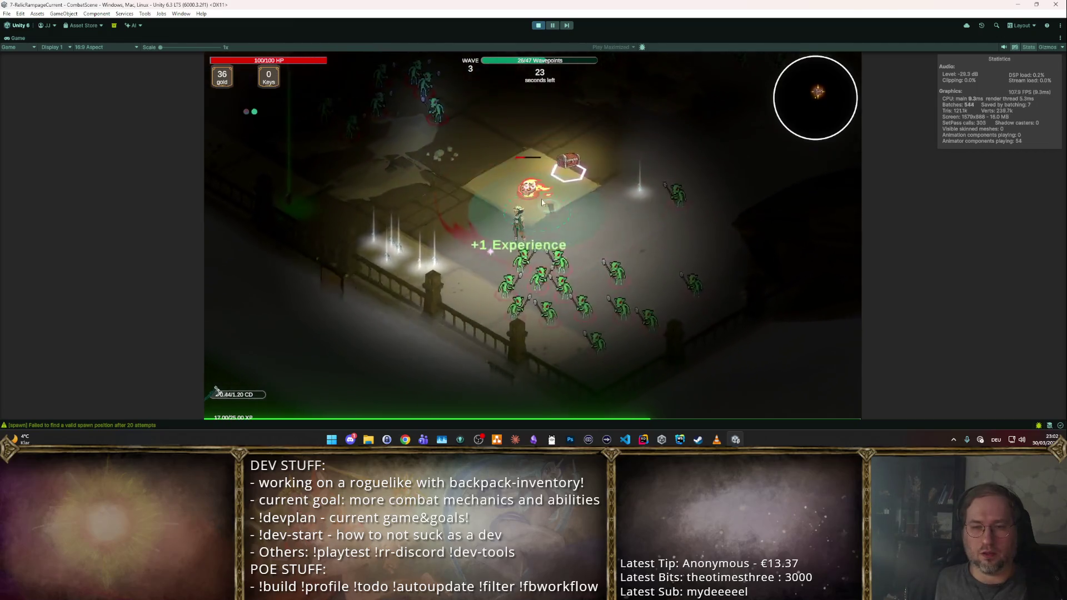
key(w)
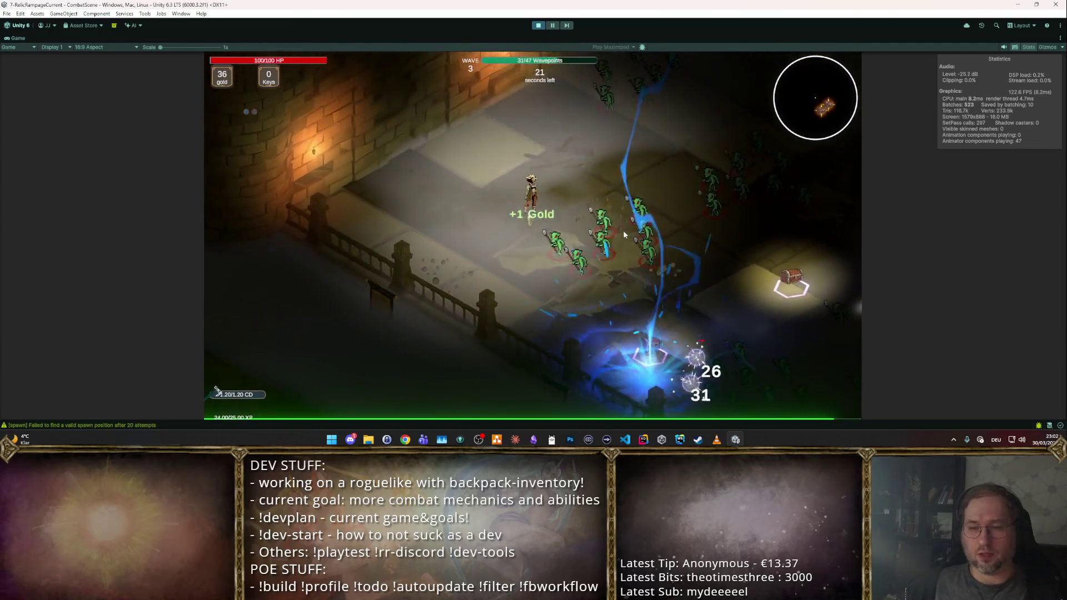
key(w)
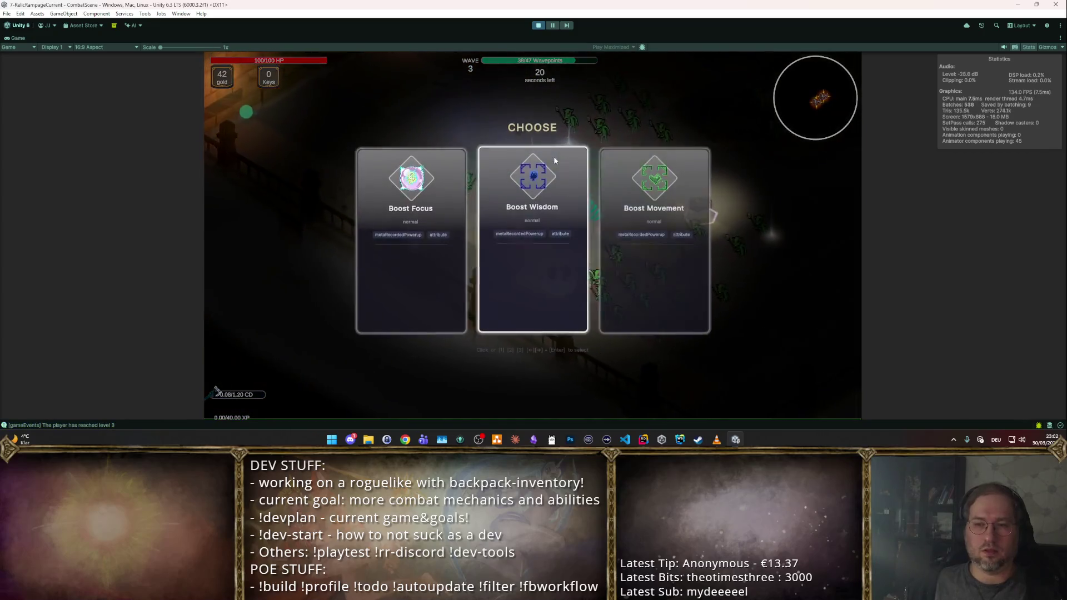
key(1)
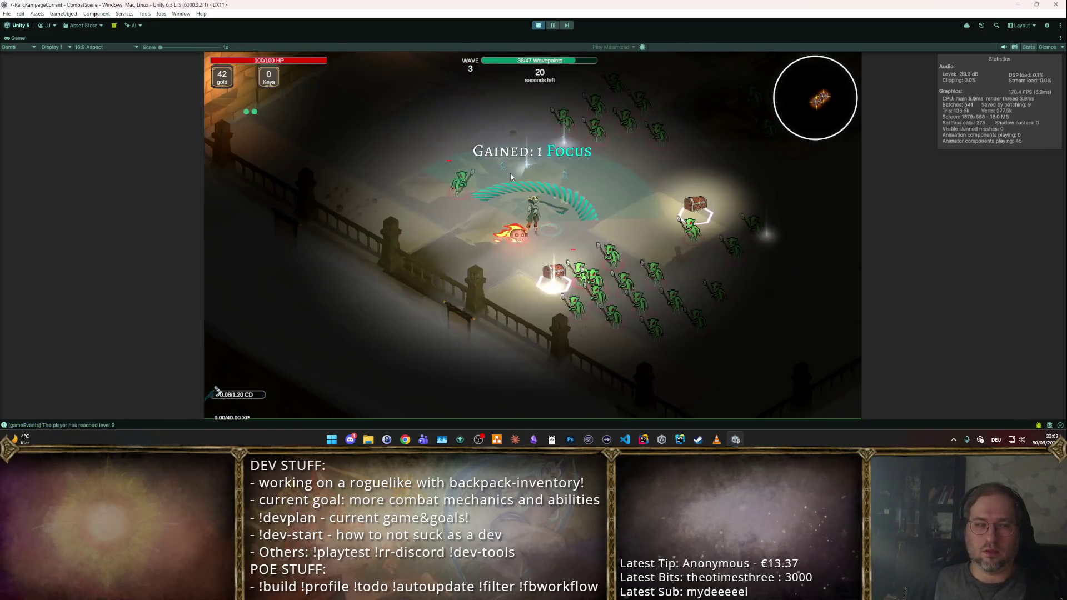
key(s)
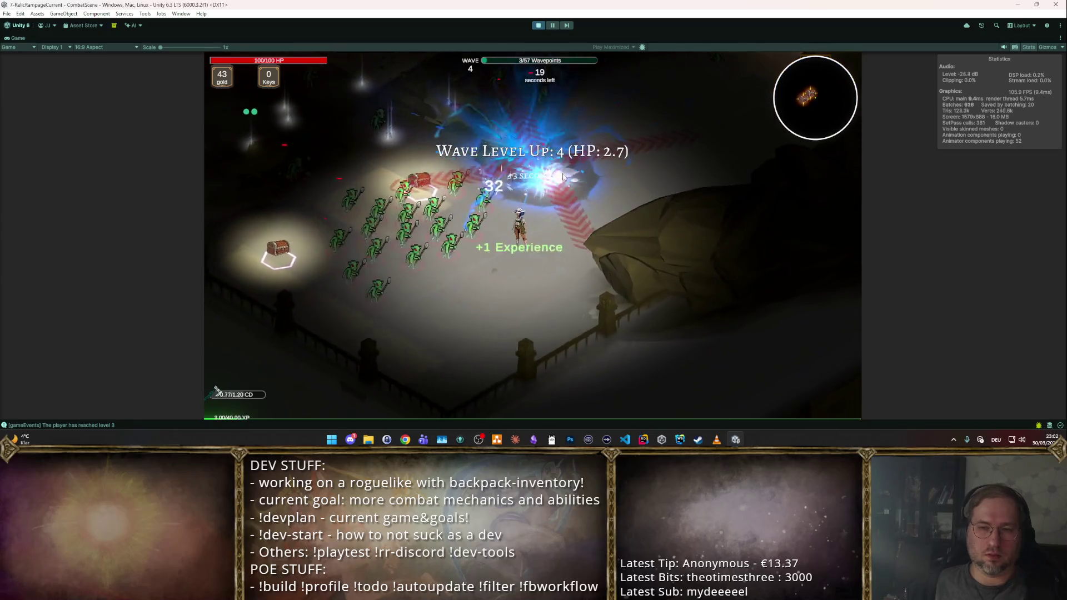
key(w)
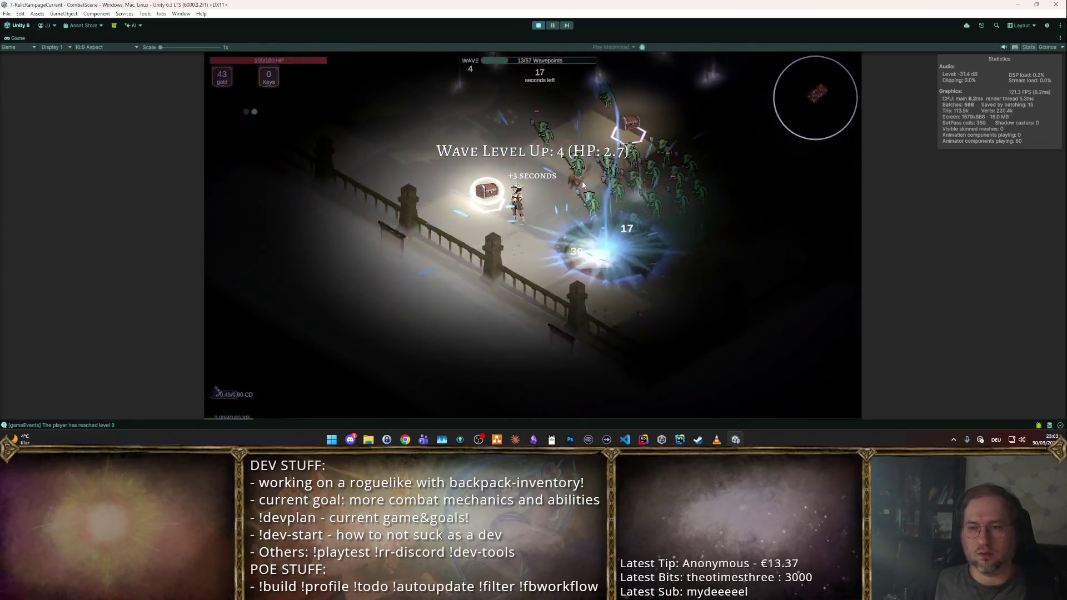
key(w)
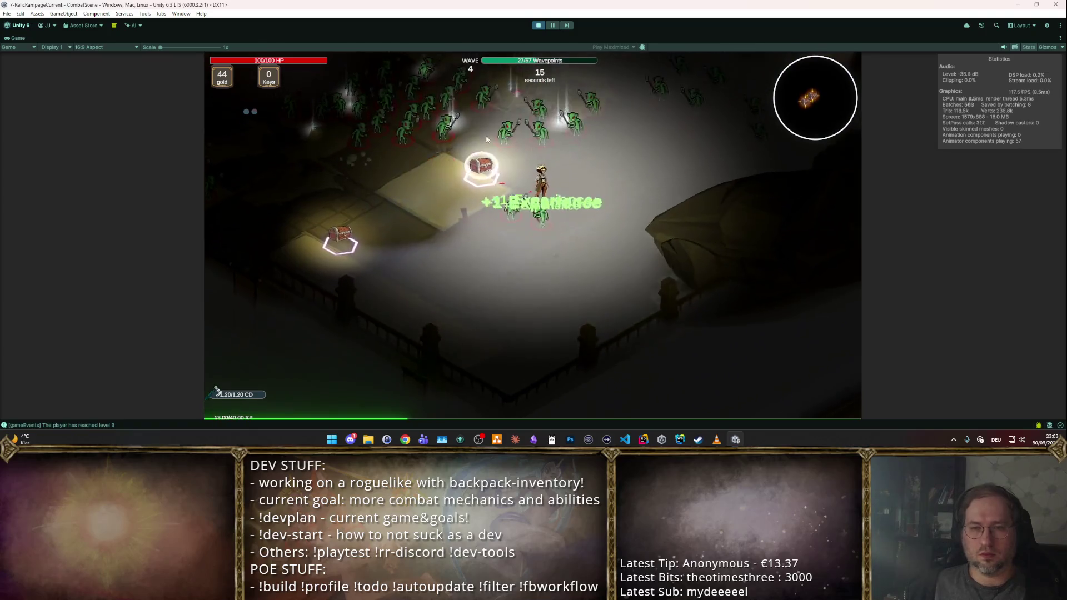
key(d)
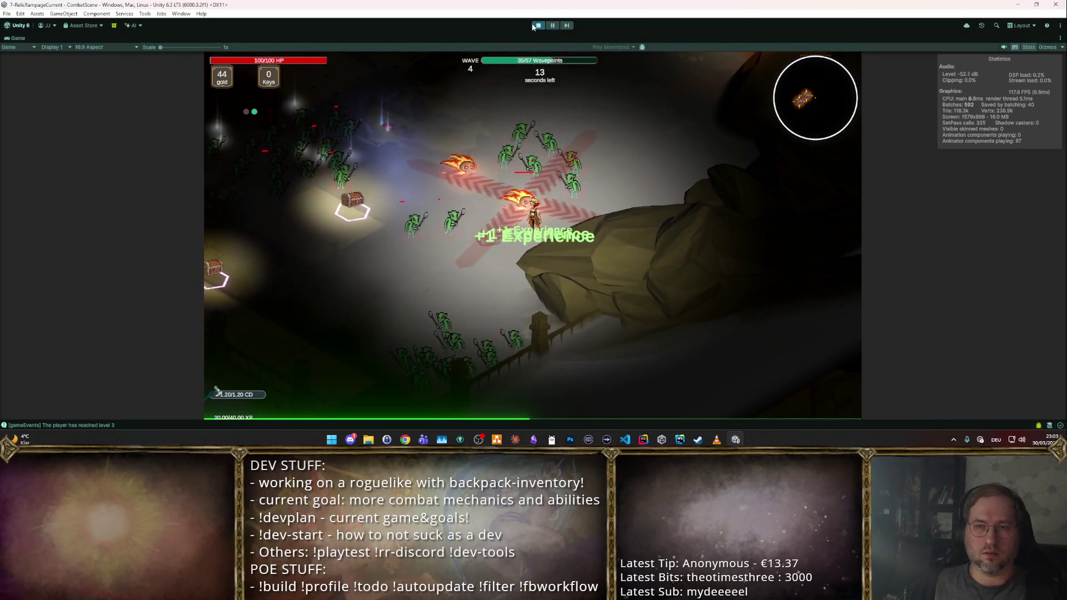
click(537, 26)
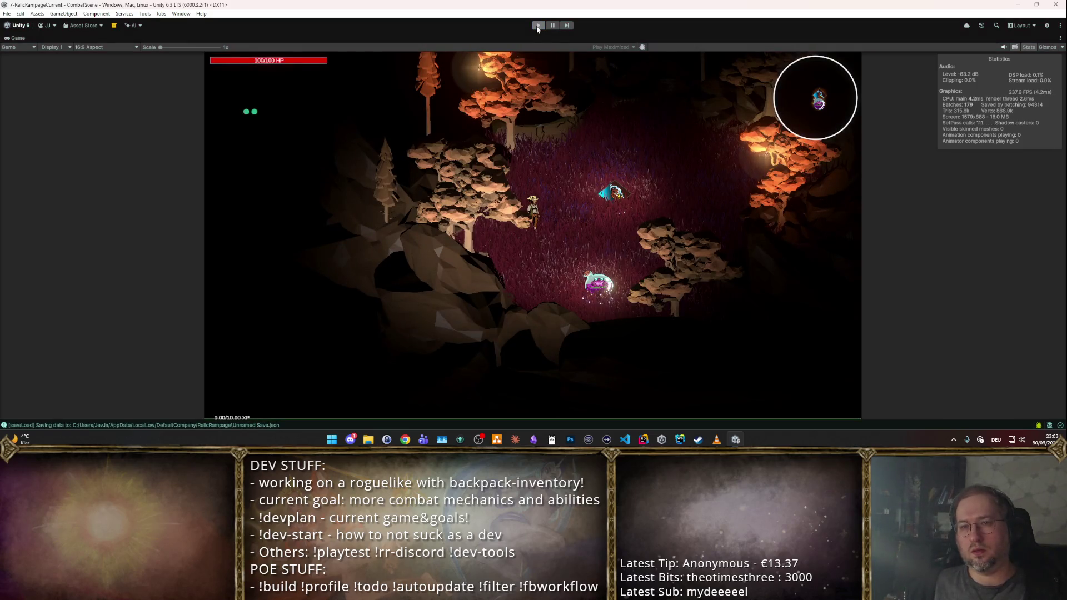
- Set the secondary effect count to 4, point range to 2.5 and shorten the delay, then start a playtest
click(537, 25)
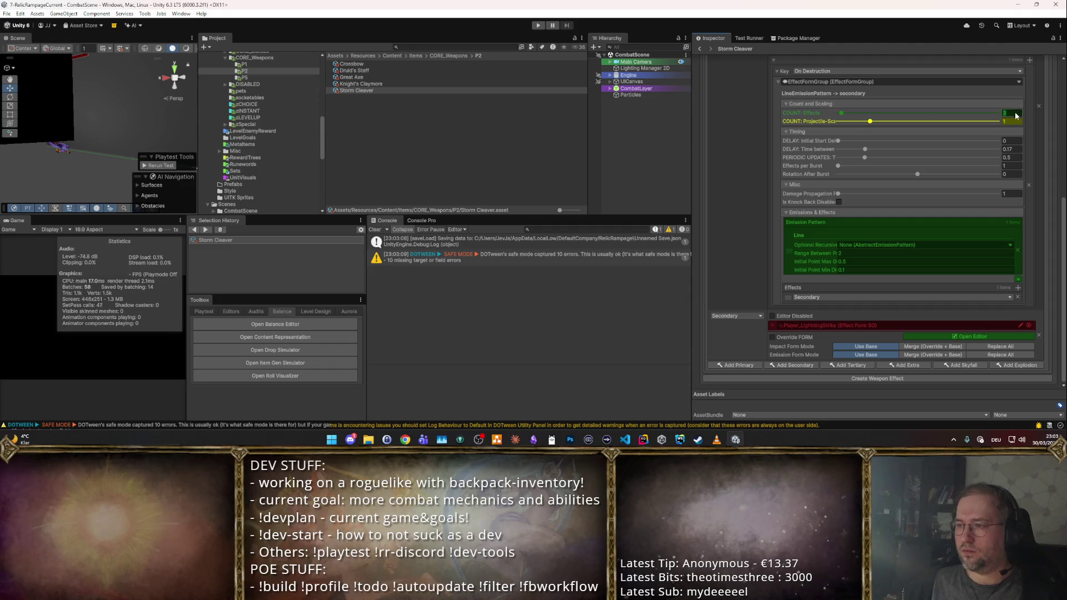
text(4)
key(Return)
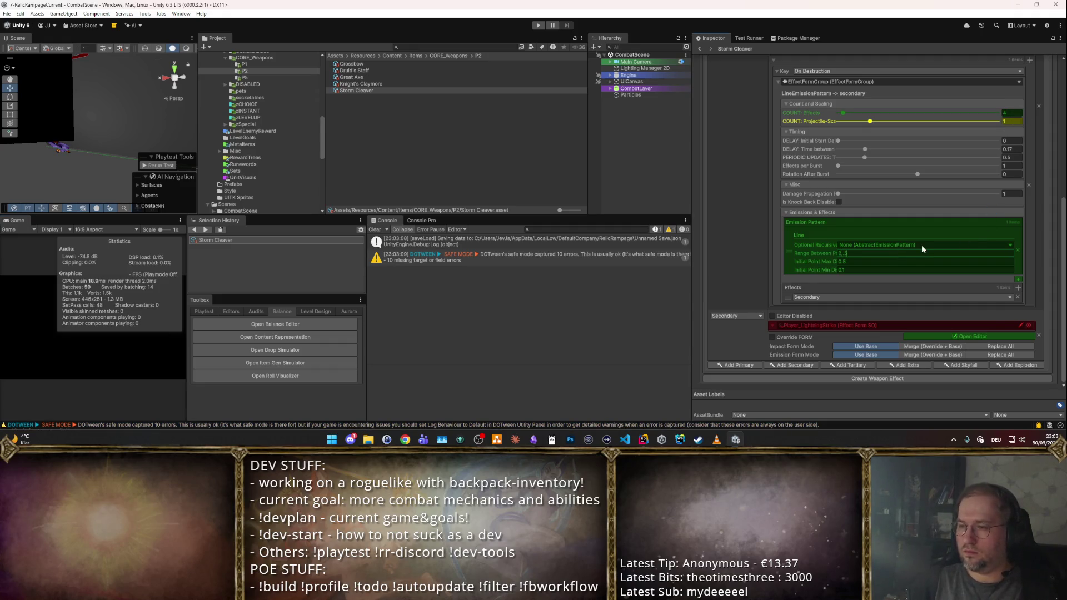
key(Return)
click(1010, 148)
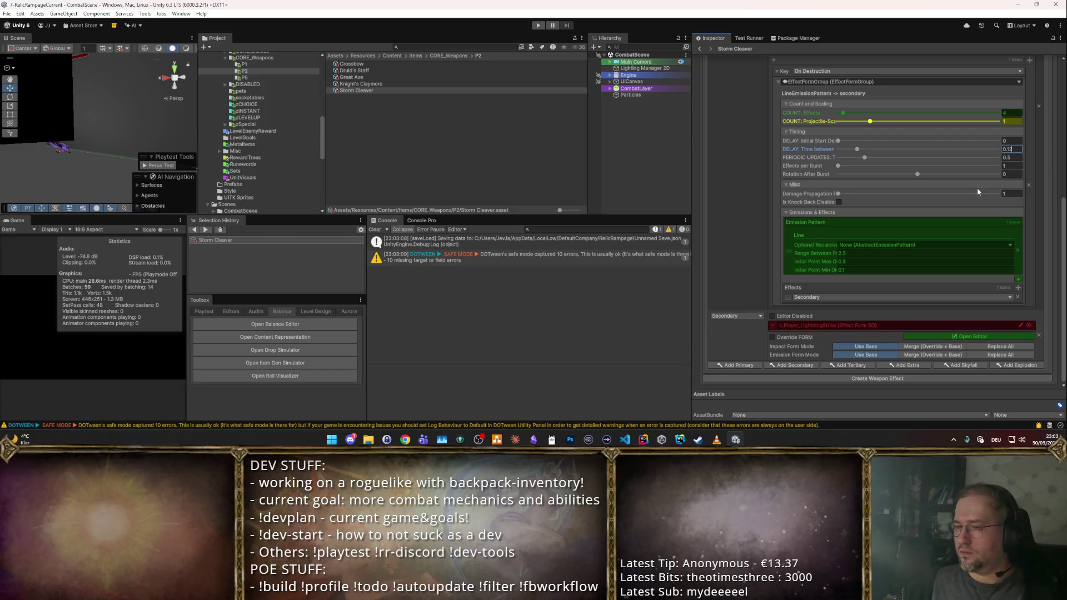
scroll(977, 187, up, 5)
click(1037, 92)
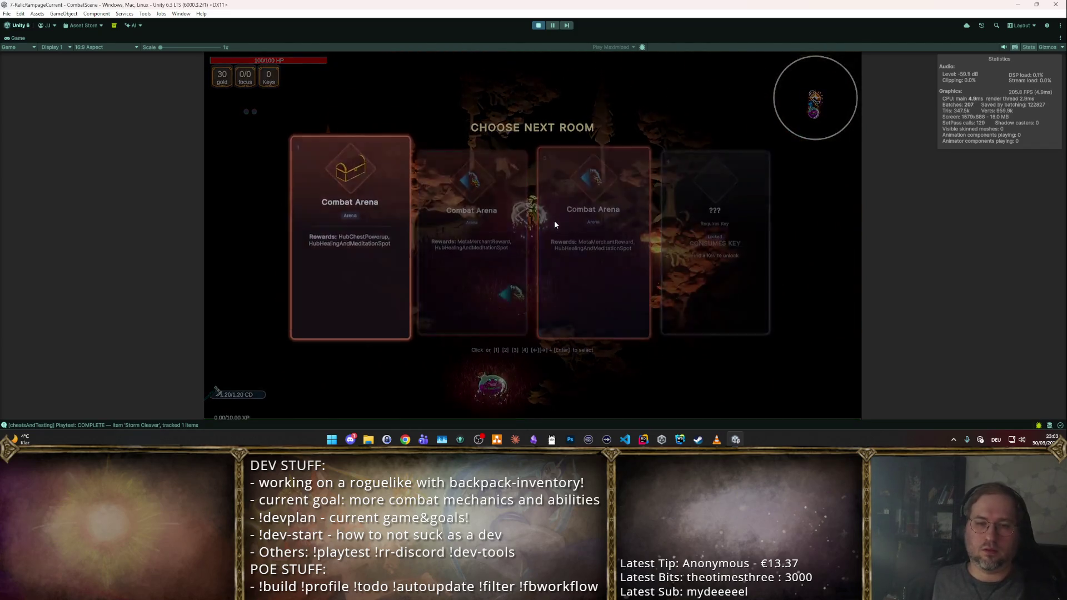
- Enter the first Combat Arena, take damage, crit chance and Dexterity rewards up to wave 8, then stop the playtest
click(554, 220)
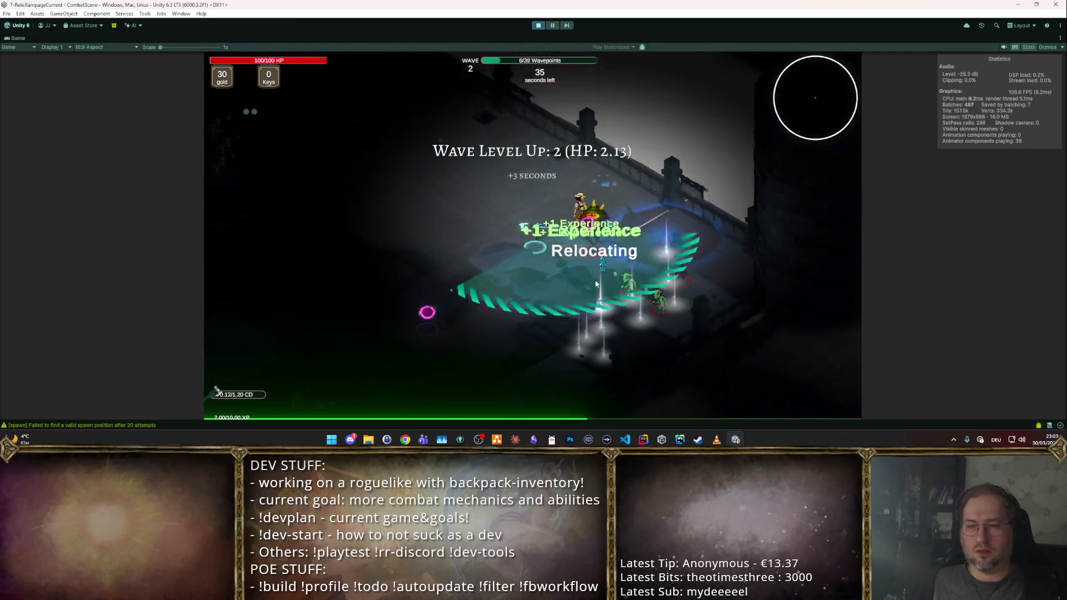
click(450, 252)
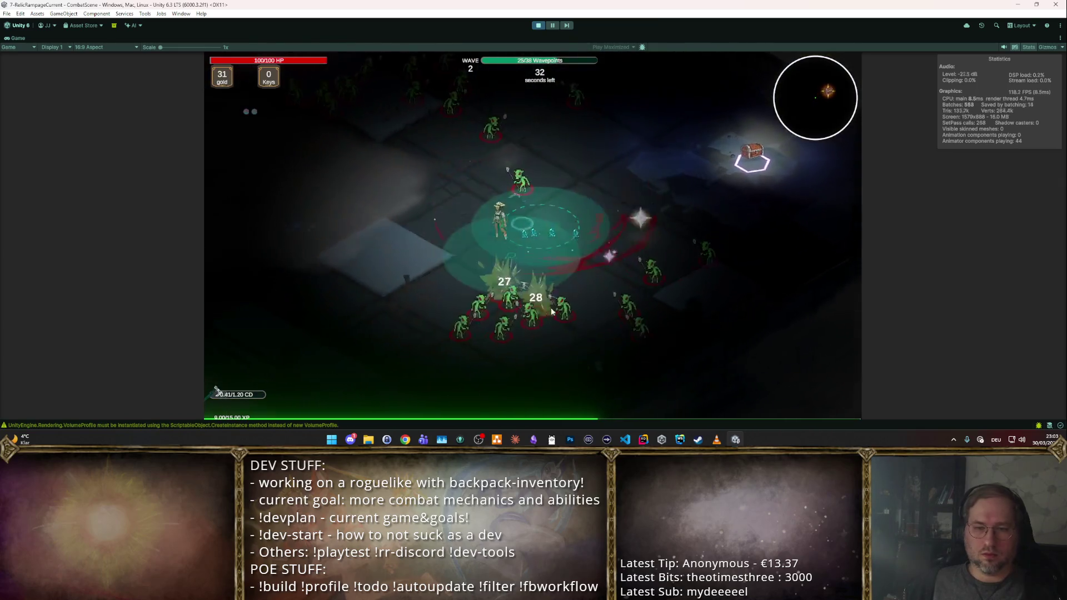
click(615, 280)
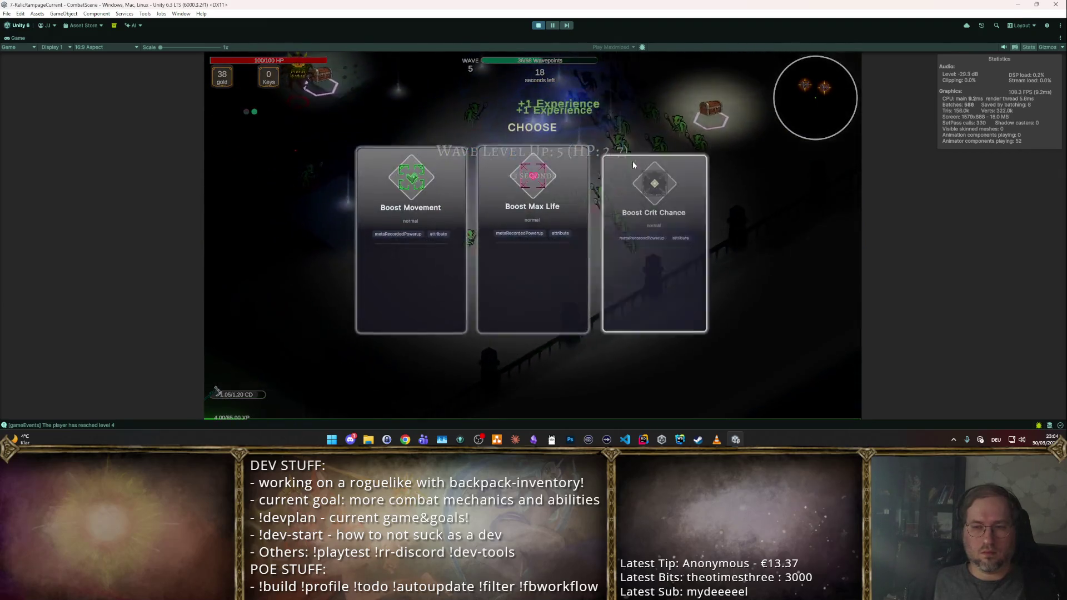
click(633, 161)
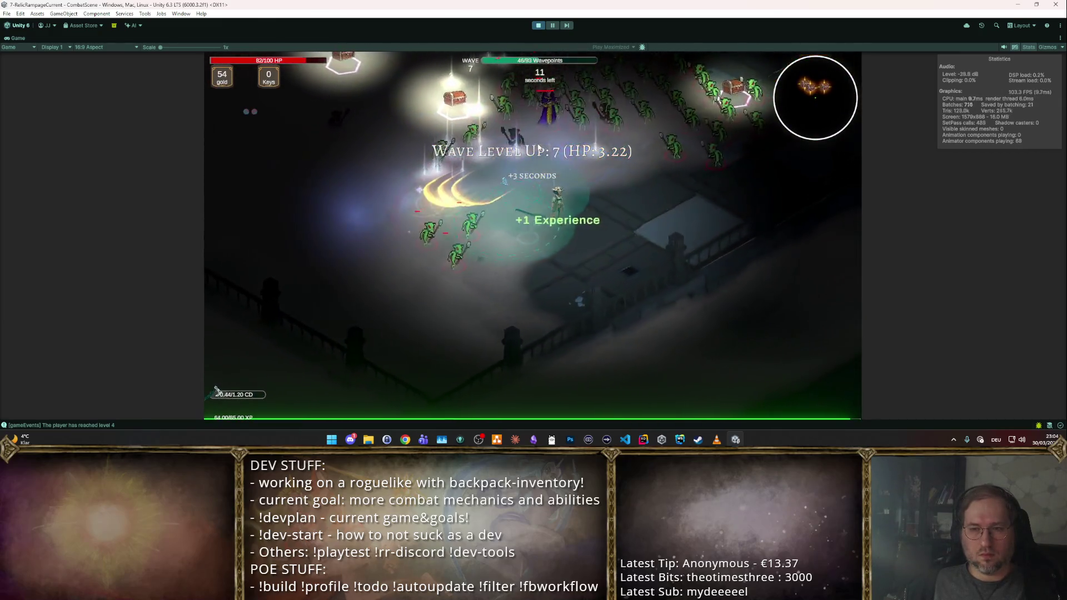
key(space)
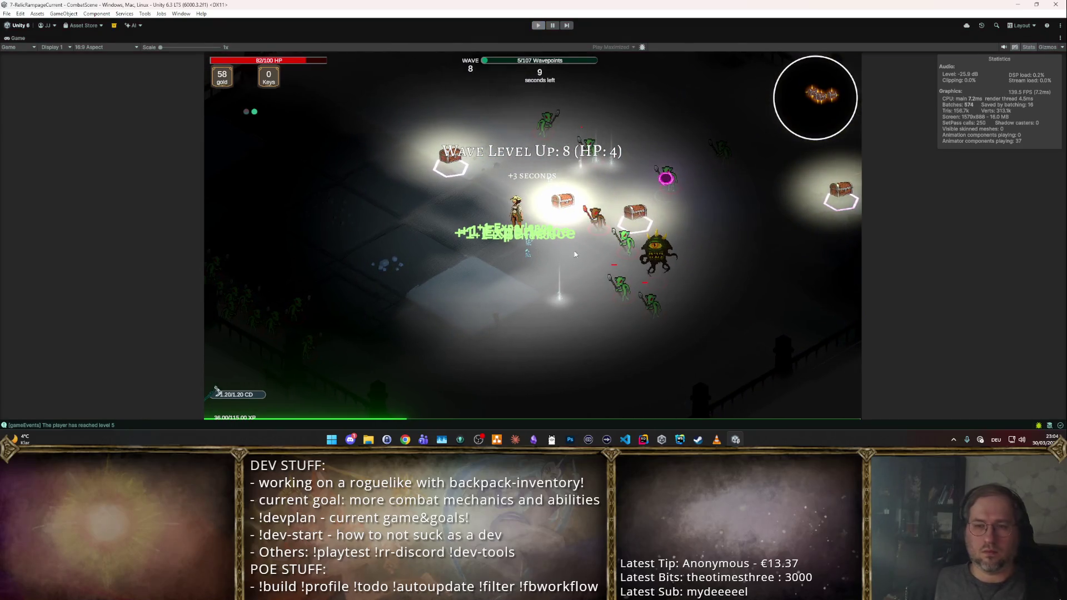
key(ctrl+p)
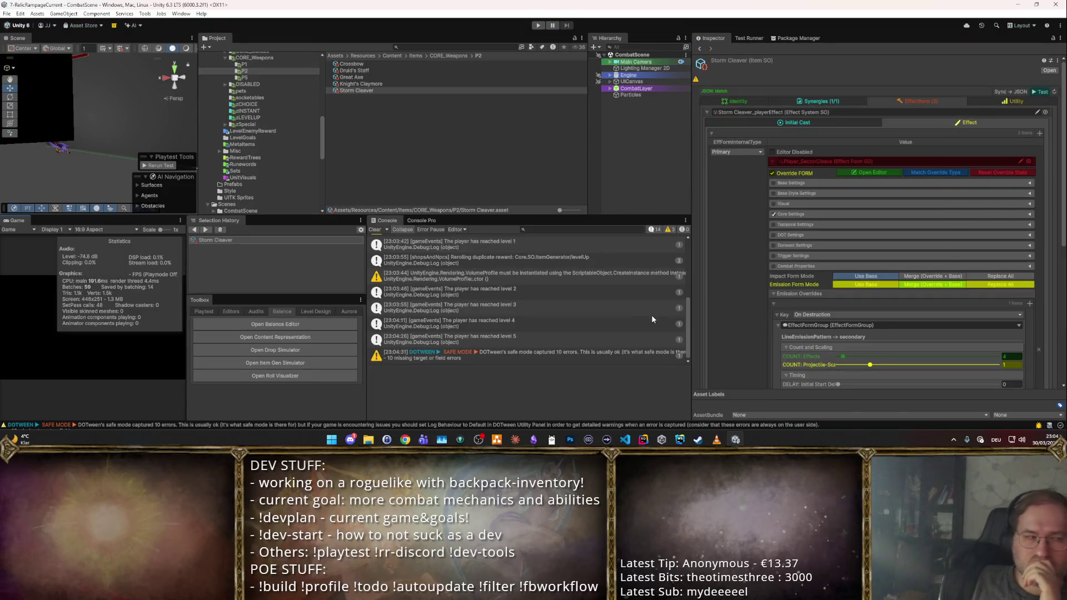
scroll(892, 302, down, 3)
scroll(893, 305, down, 3)
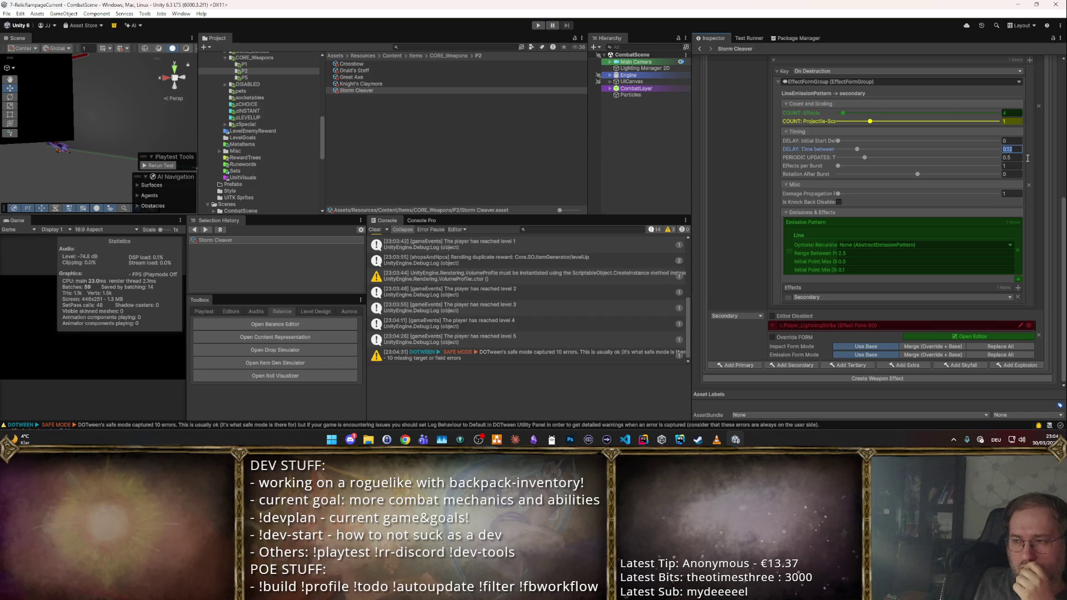
text(0.05)
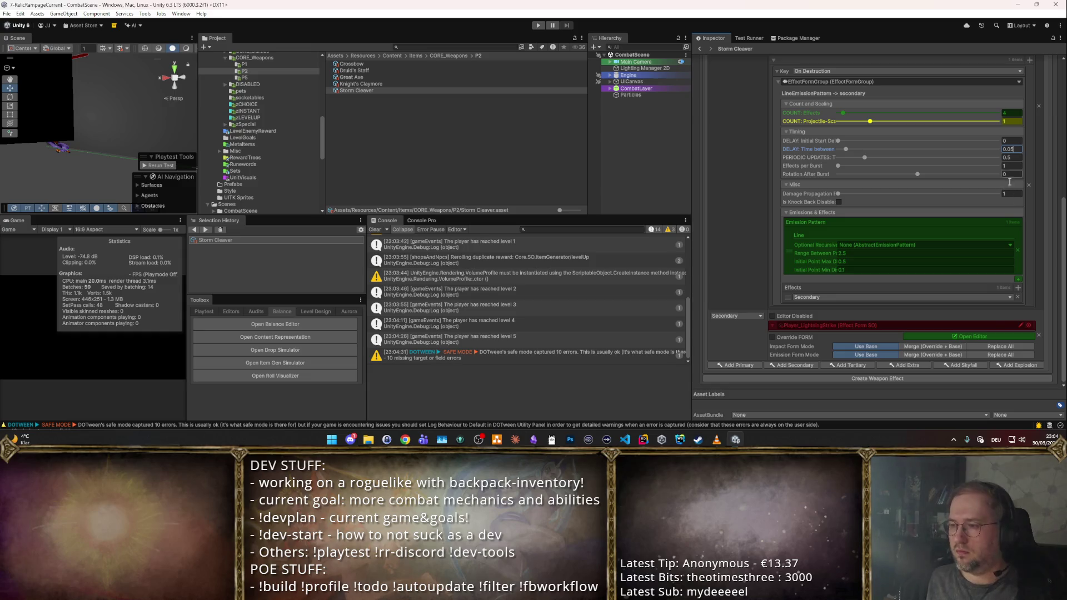
- Nest a Randomizer emission pattern inside Storm Cleaver's Line emission, then start a playtest
click(1009, 247)
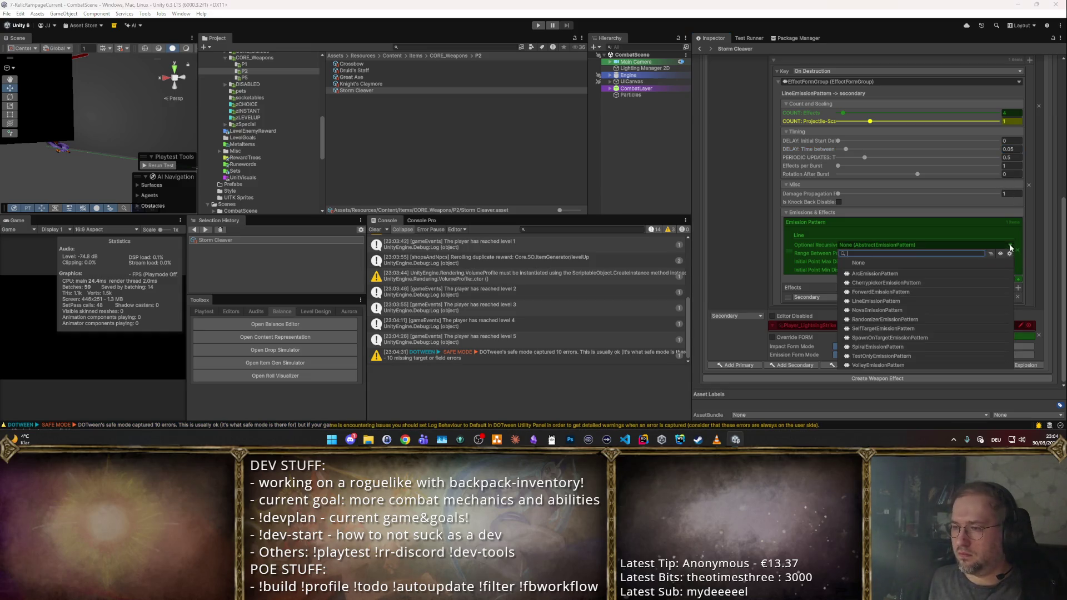
click(881, 319)
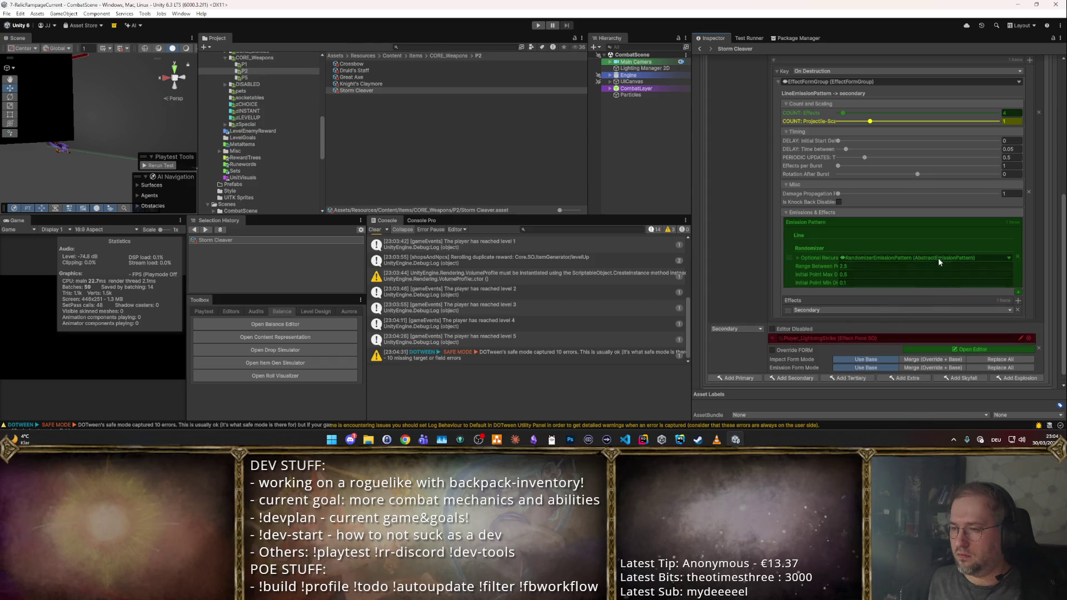
click(796, 257)
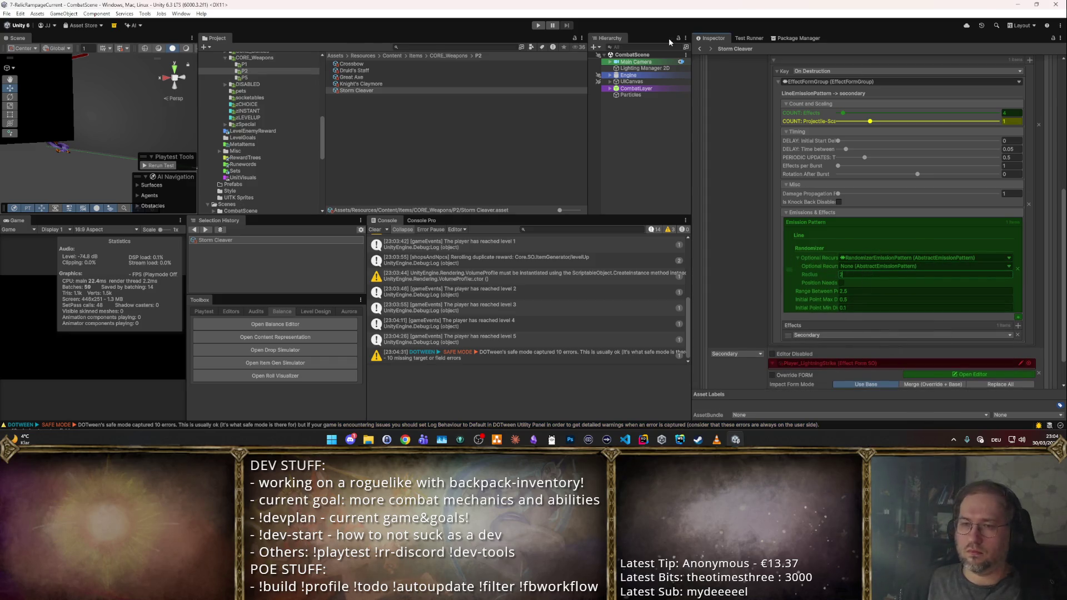
click(539, 26)
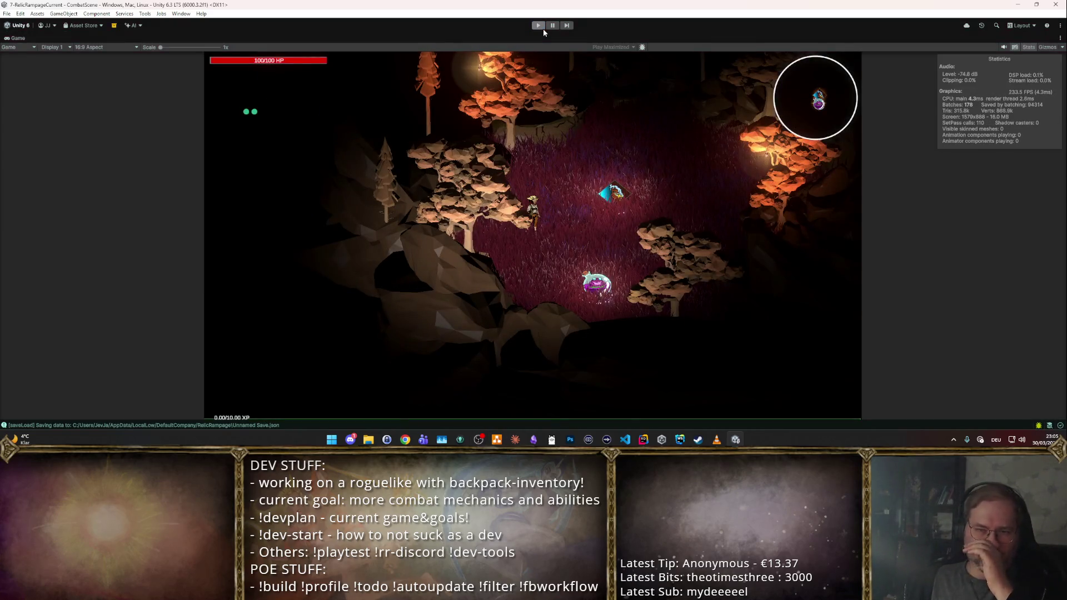
- Stop the running playtest and immediately restart it with Ctrl+P
key(ctrl+p)
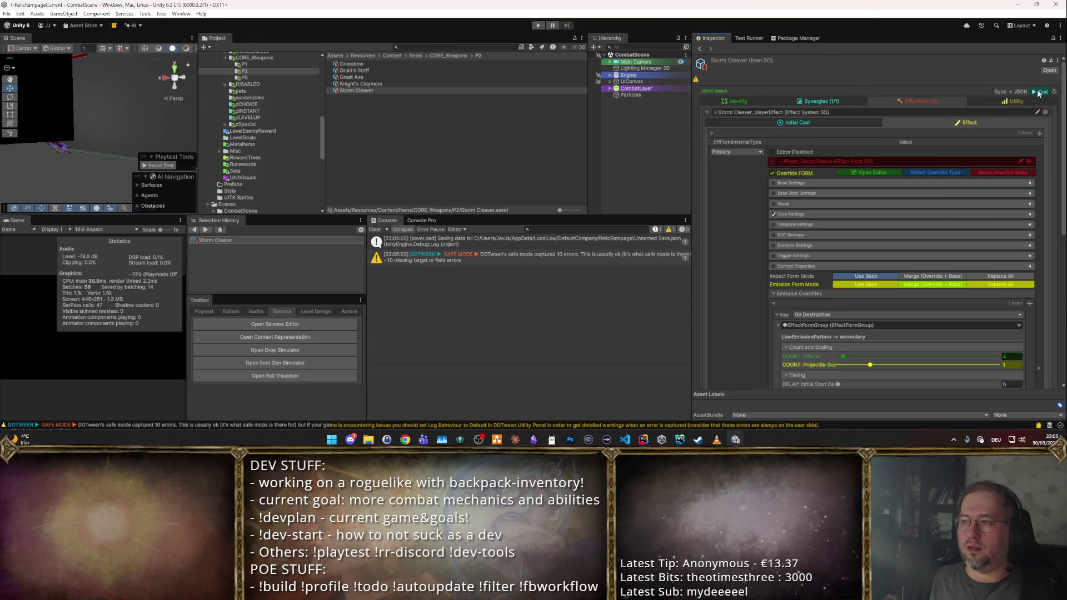
key(ctrl+p)
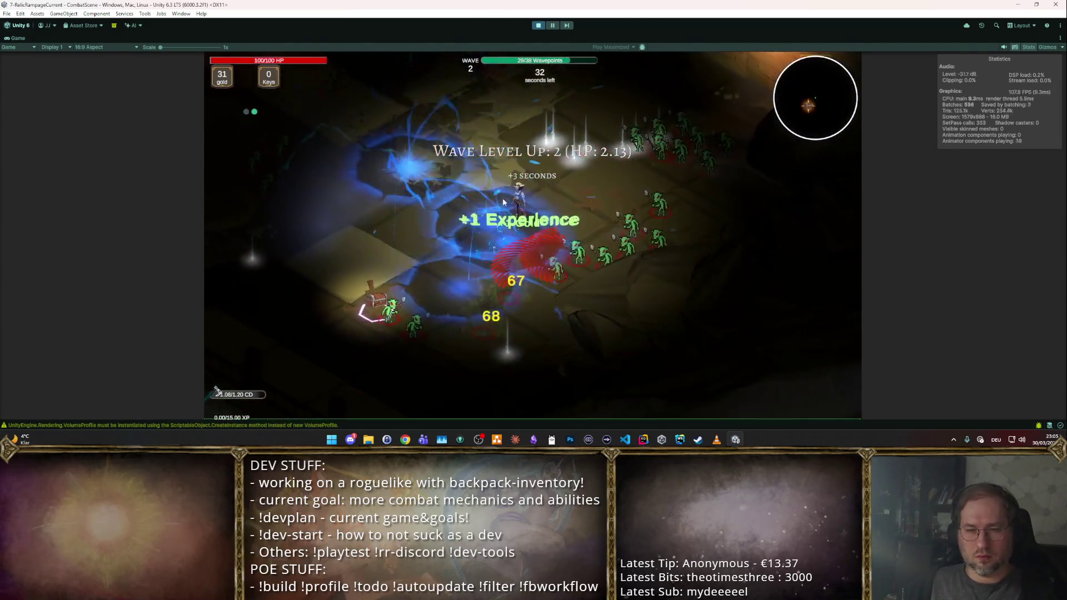
- Take an upgrade card and the Strength upgrade, move through the wave, then stop the playtest
click(679, 164)
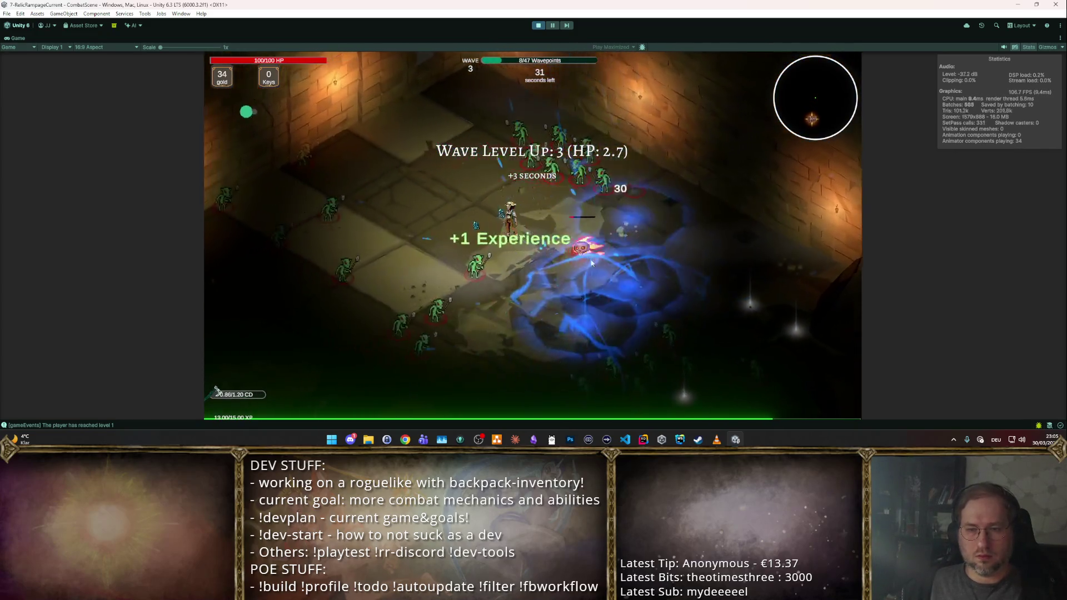
click(579, 180)
key(s)
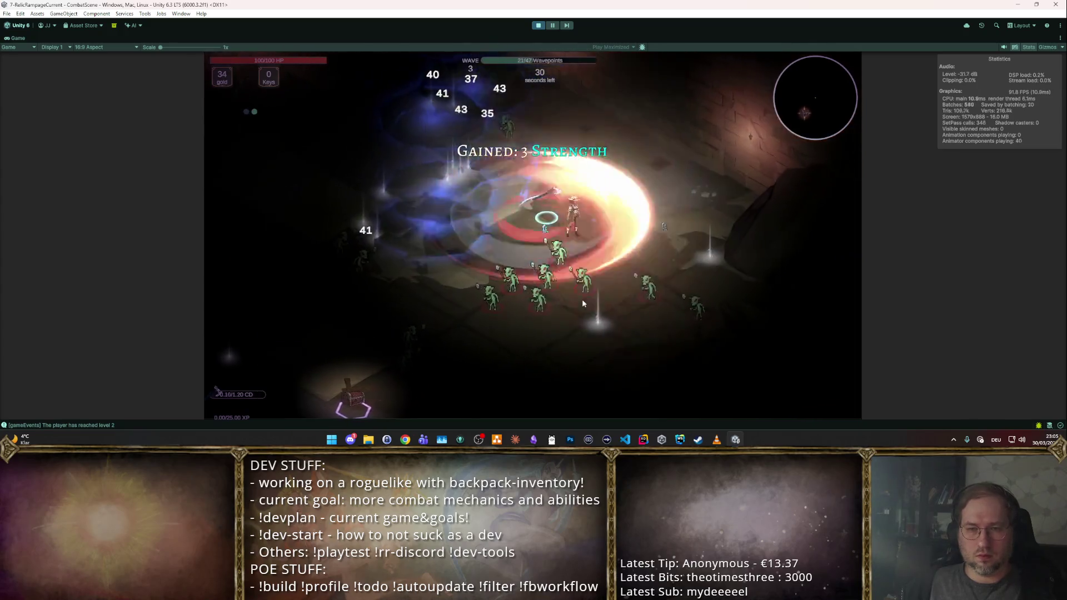
key(w)
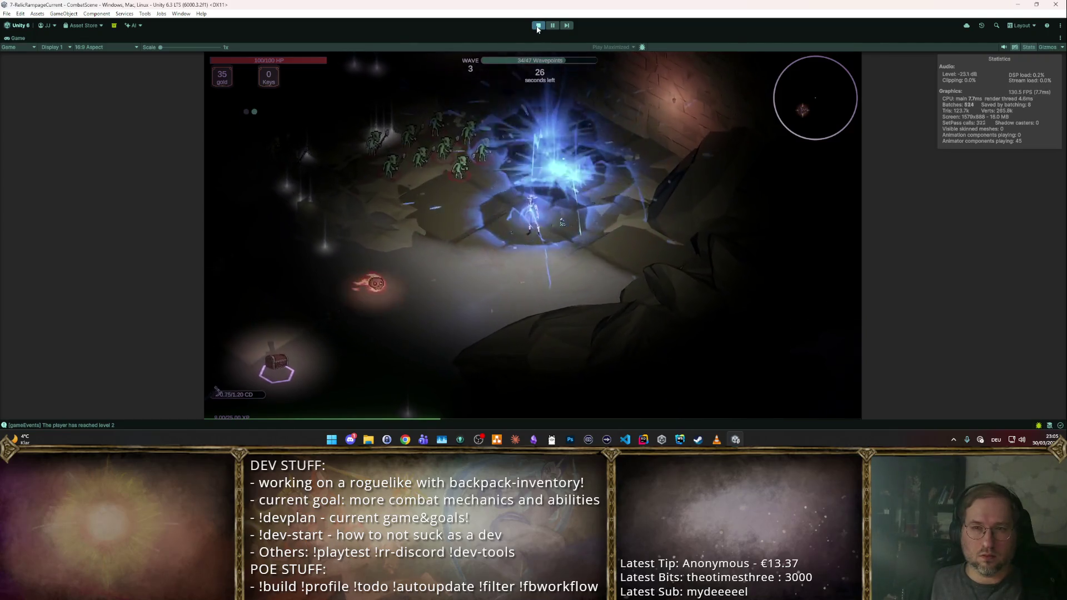
key(ctrl+p)
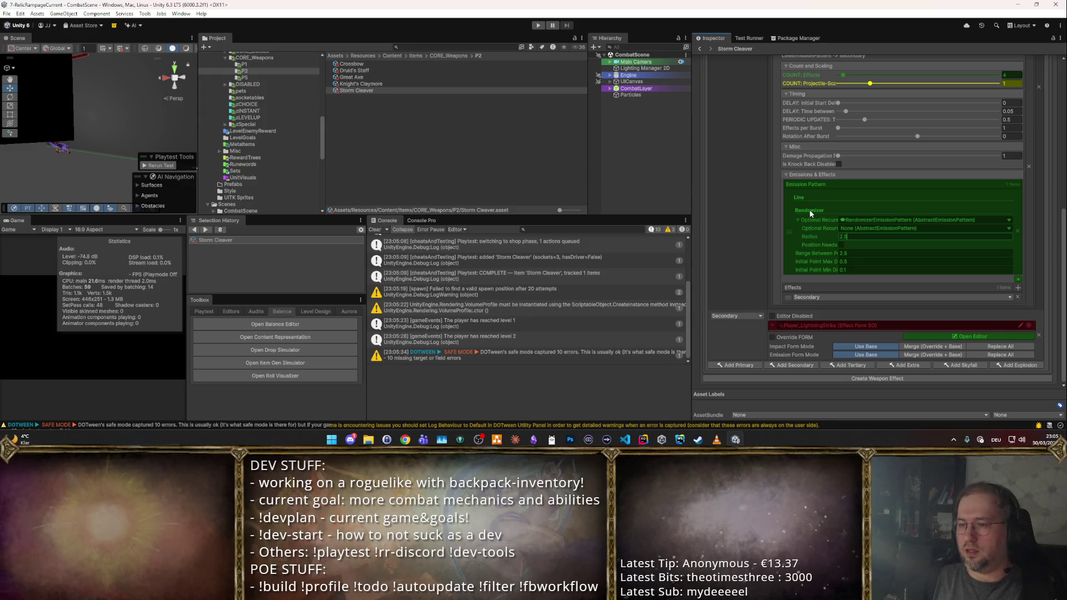
- Commit the Lightning Strike radius of 2.5, review its effect editor, then launch the Test playtest
click(1007, 75)
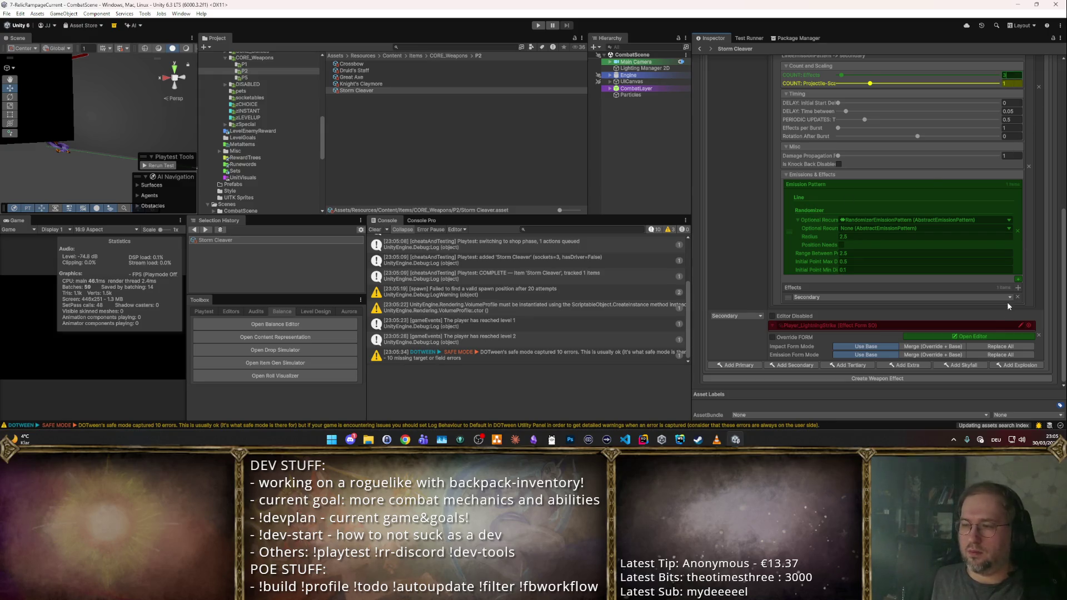
click(971, 334)
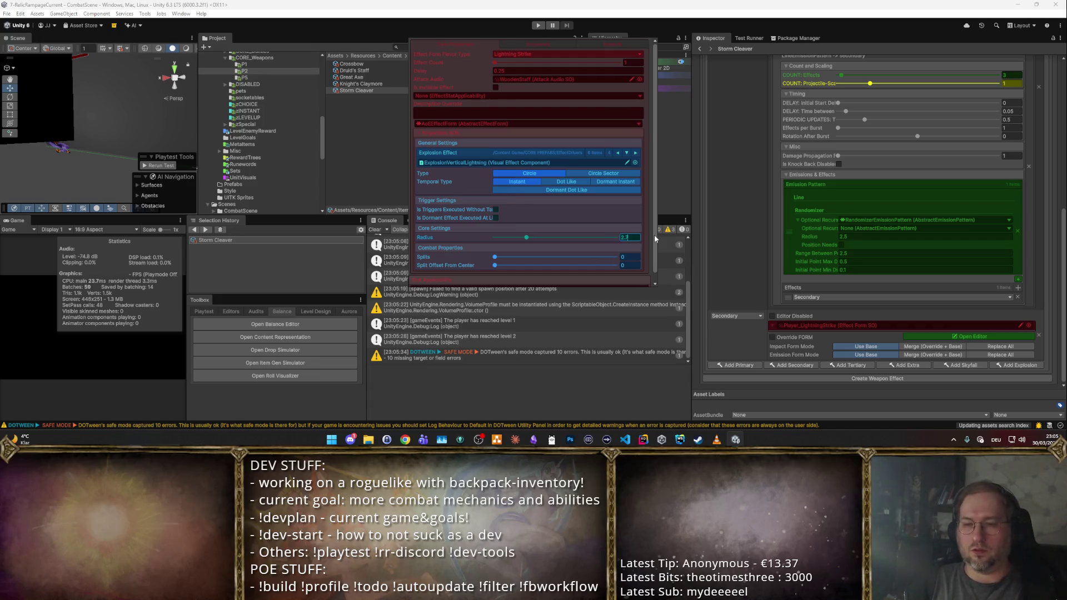
click(776, 176)
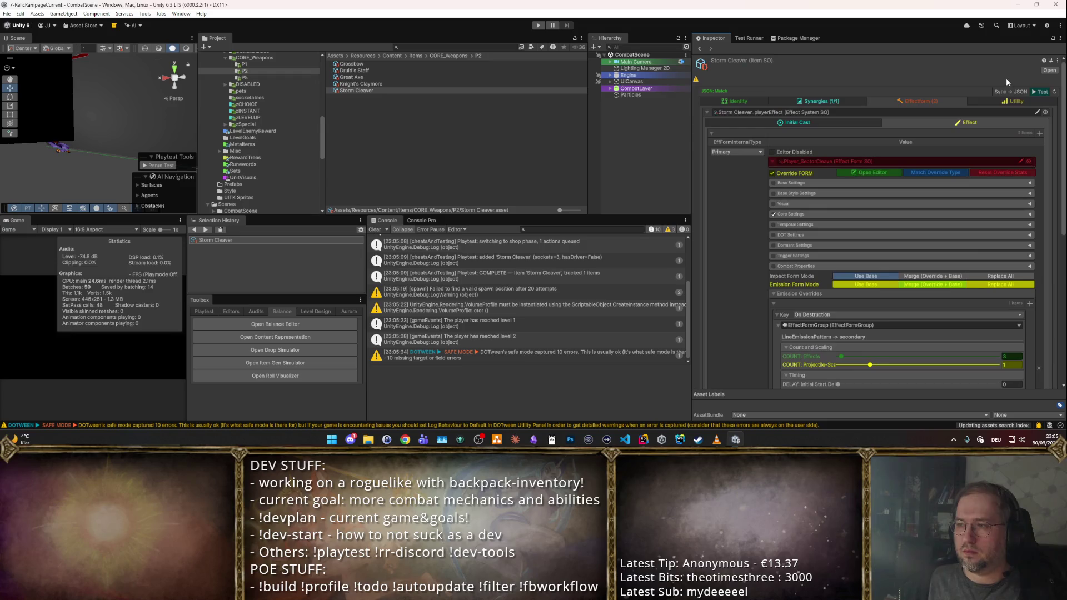
click(1037, 92)
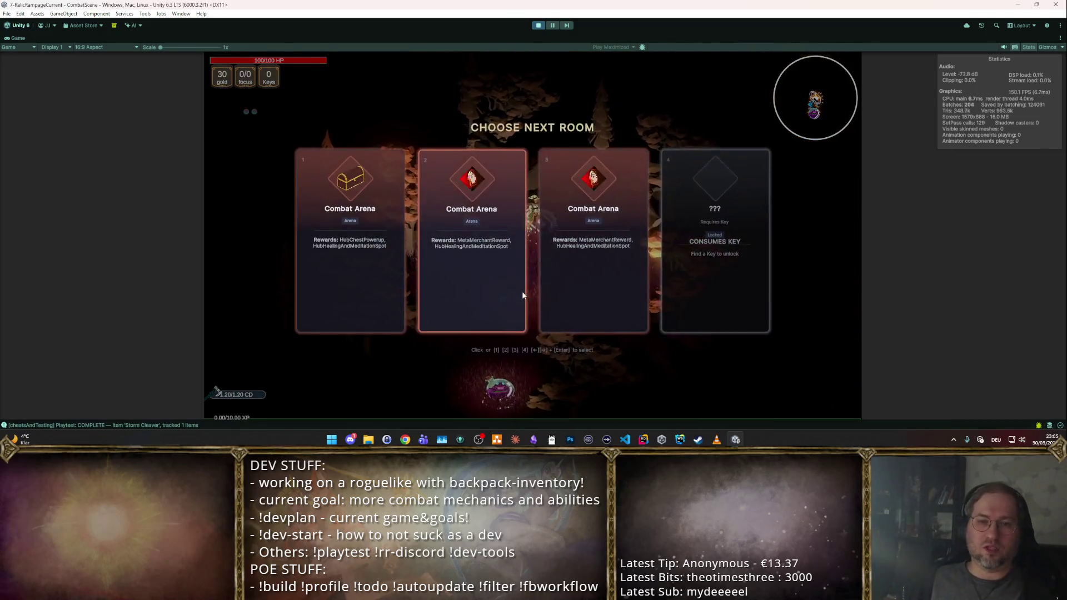
- Enter the next room and fight the waves, taking Area of Effect, Echo Hit Chance and Movement Speed upgrades
click(522, 290)
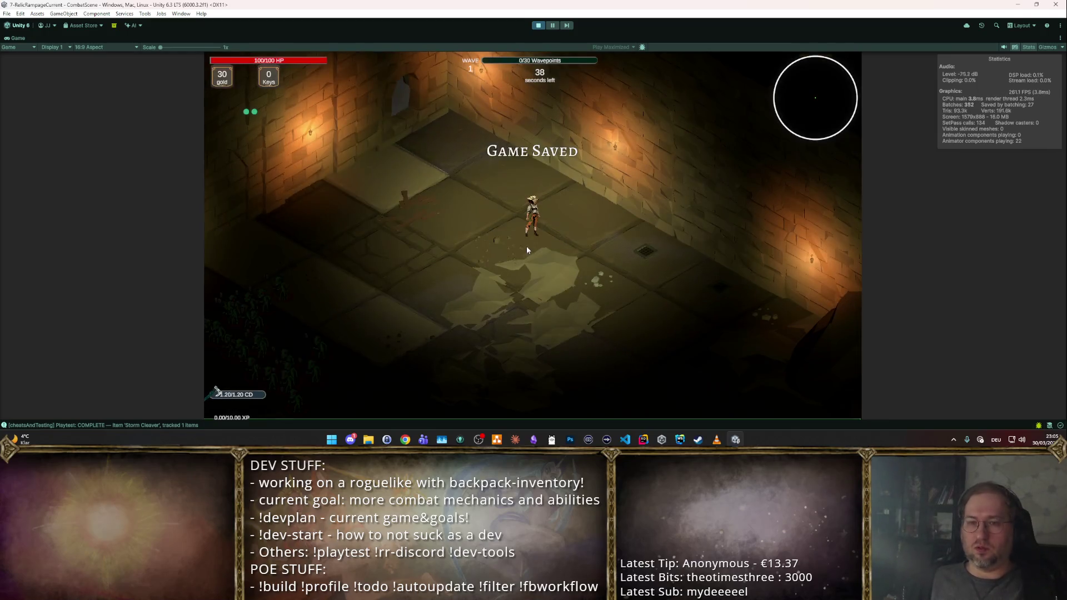
key(Tab)
key(Tab)
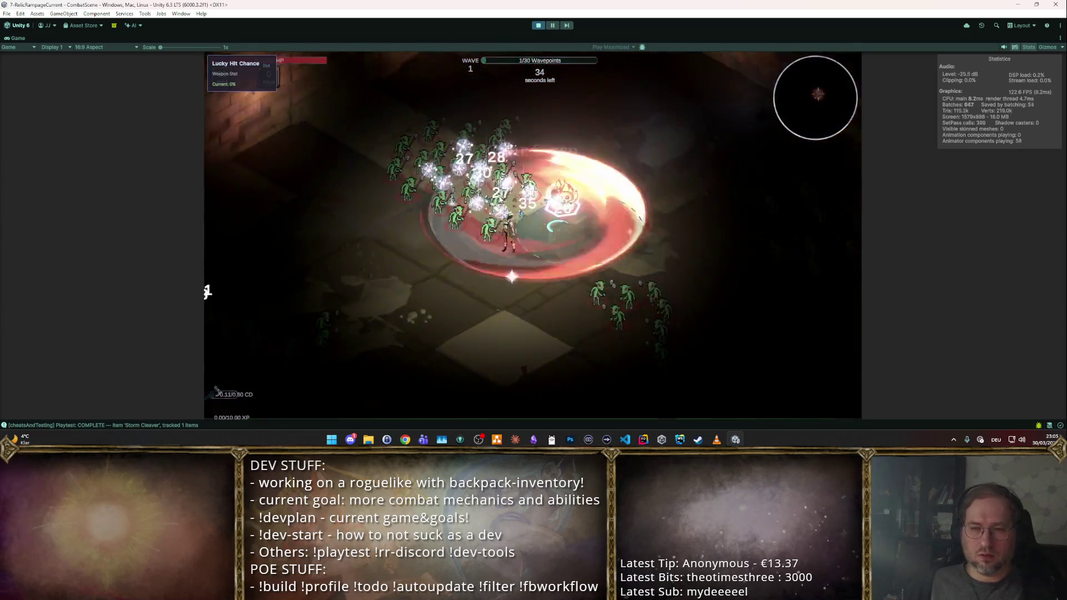
key(d)
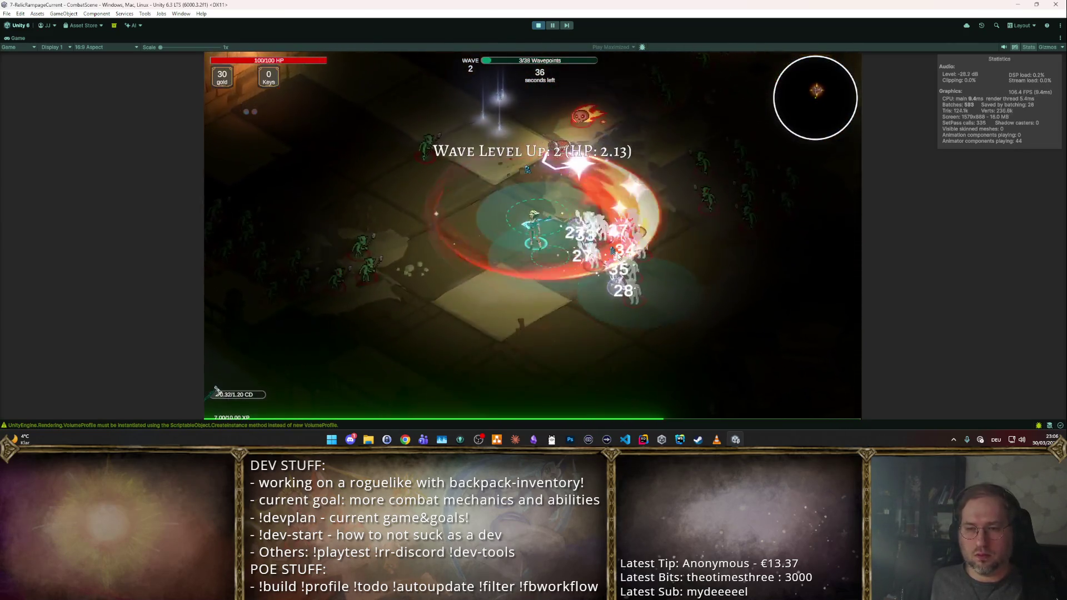
click(461, 172)
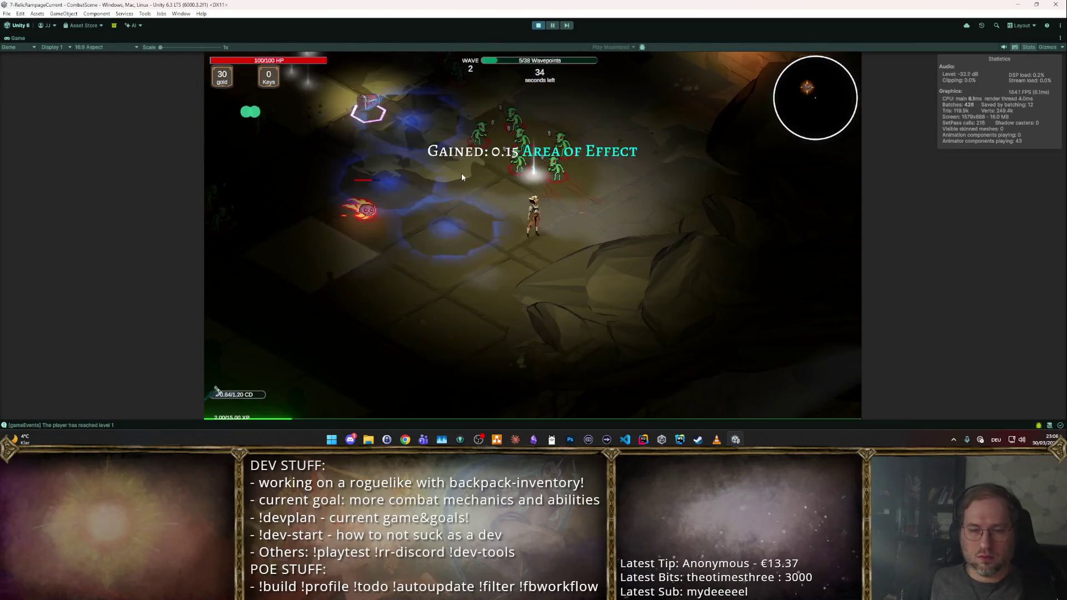
key(w)
key(d)
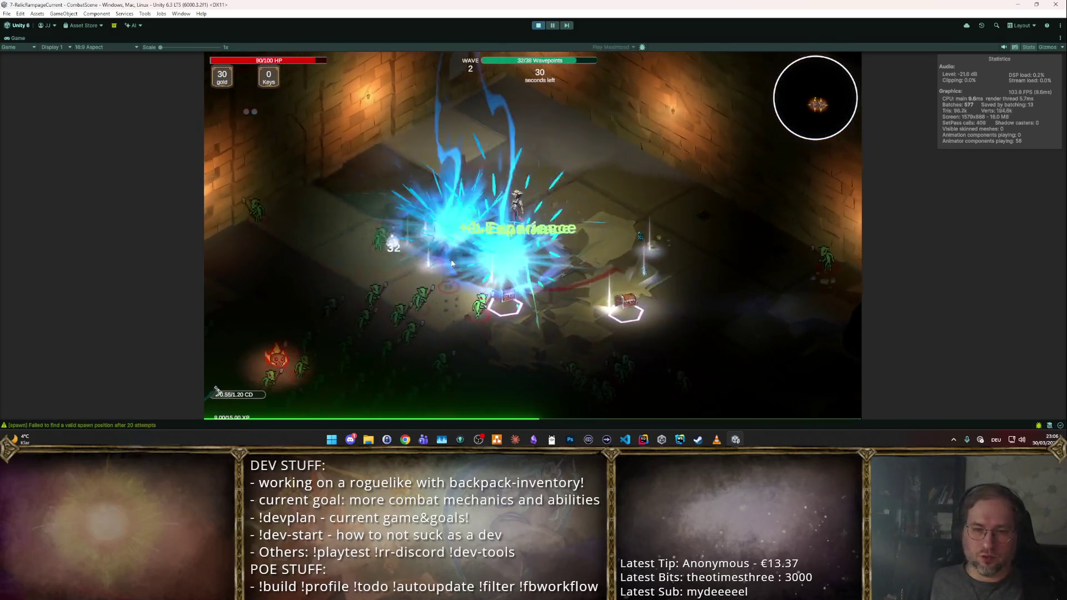
key(Return)
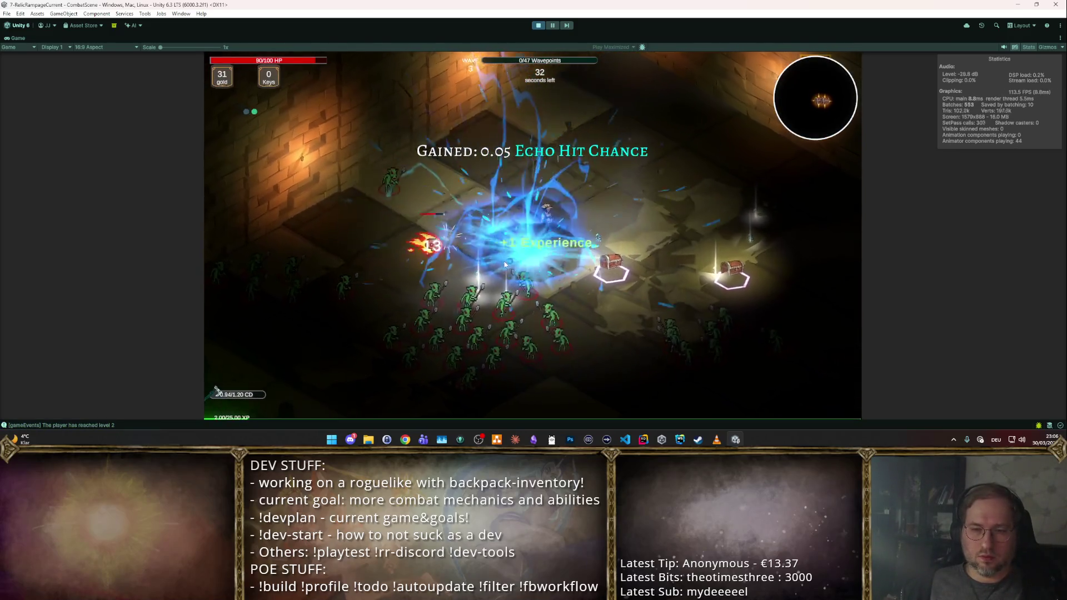
key(s)
key(a)
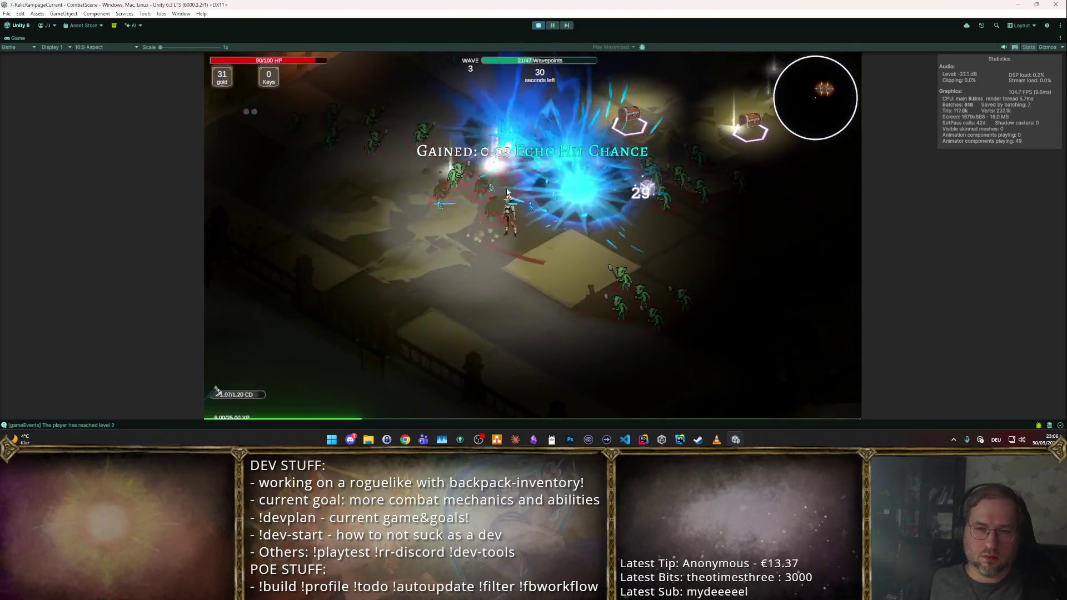
key(s)
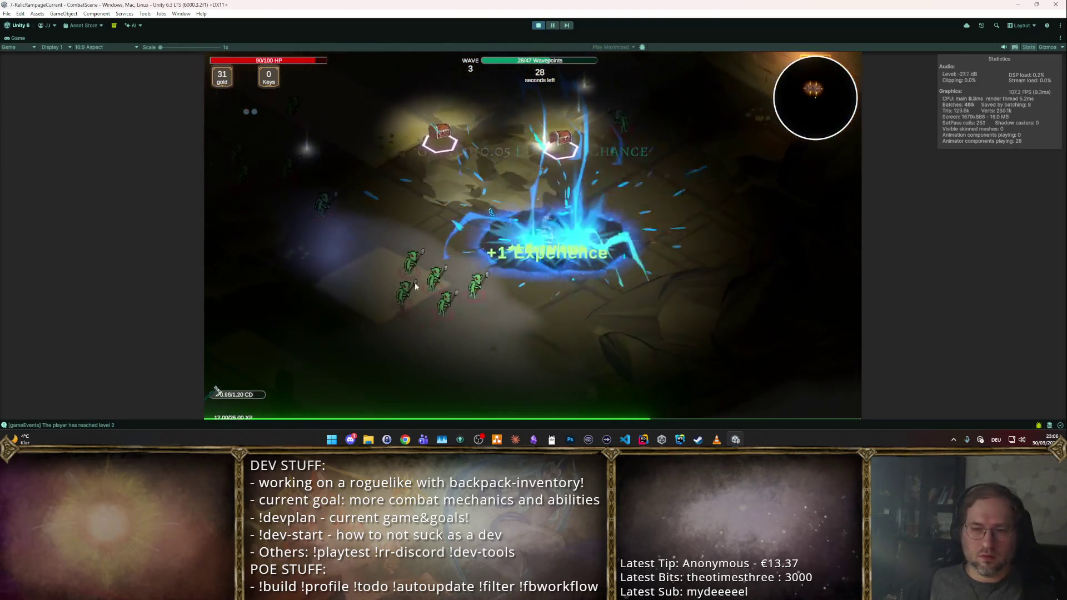
key(s)
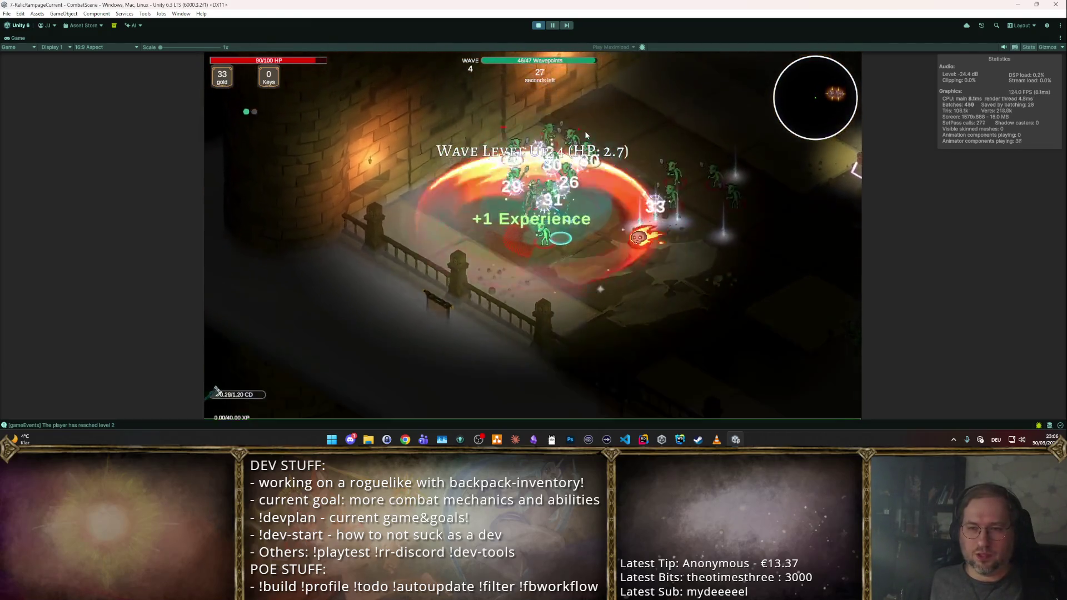
click(518, 225)
- Roam the arena, buy the glowing axe from the shop, take the Intelligence upgrade, then stop the playtest
key(d)
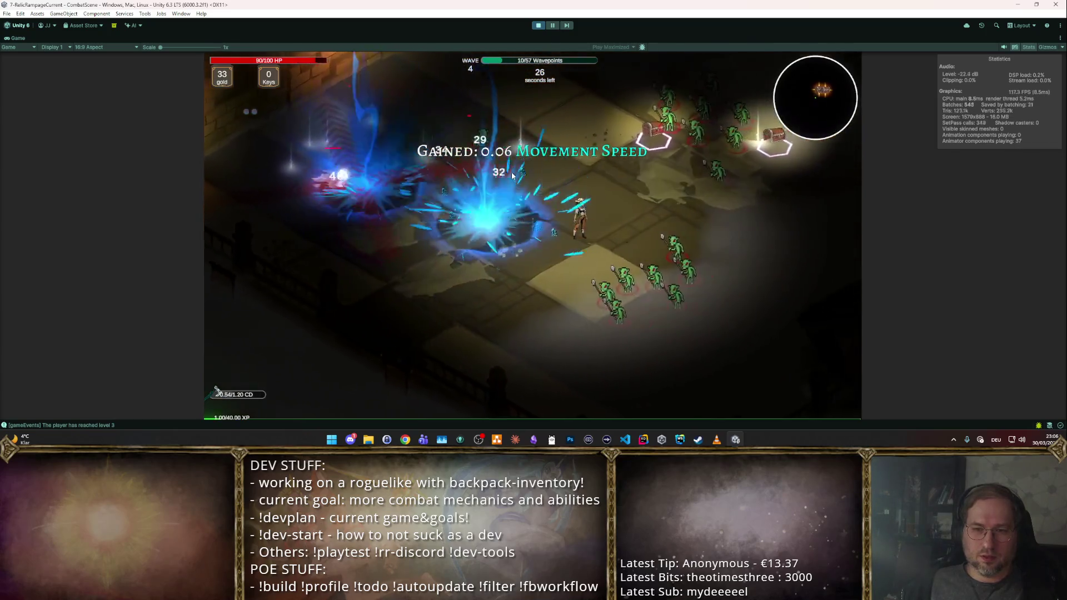
key(w)
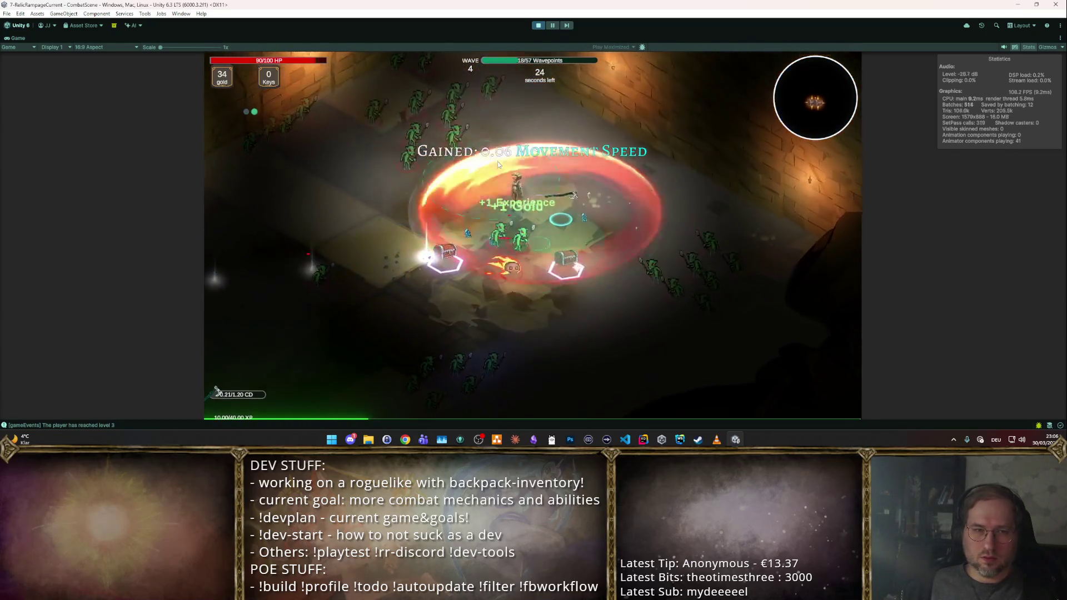
key(d)
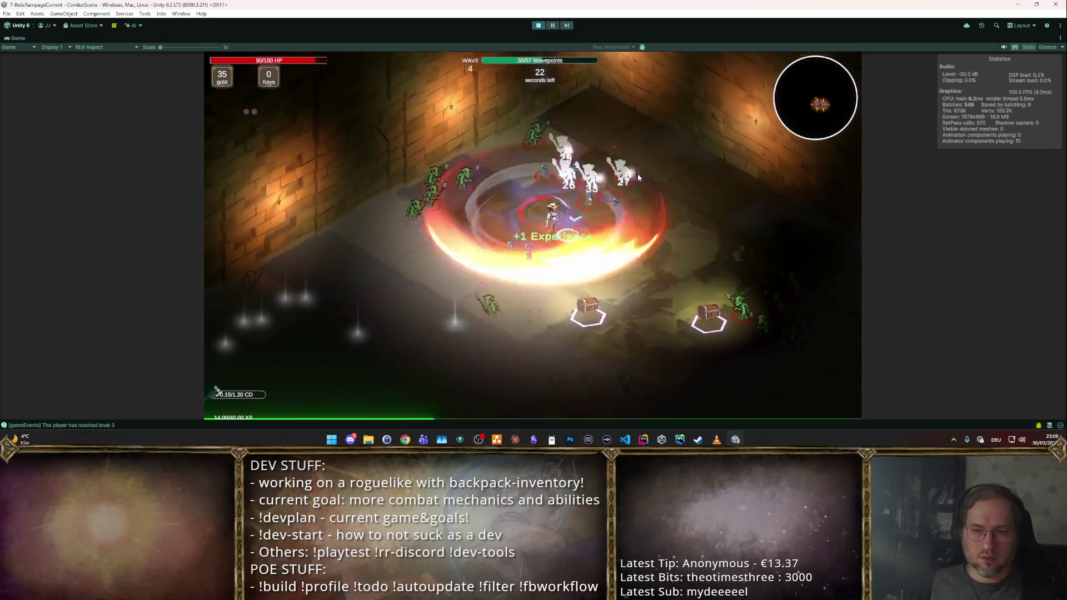
key(w)
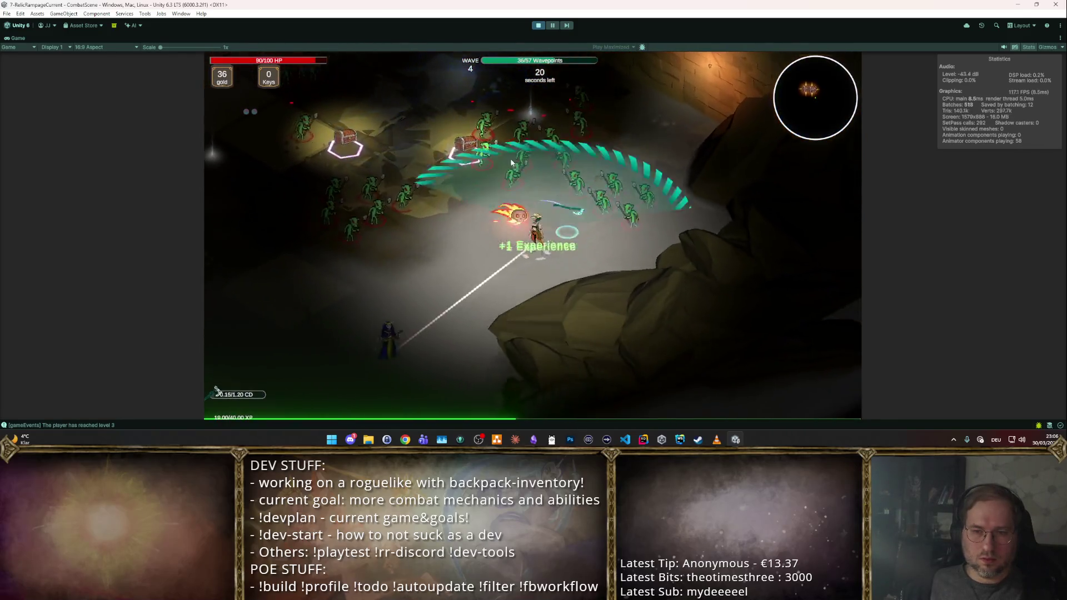
key(s)
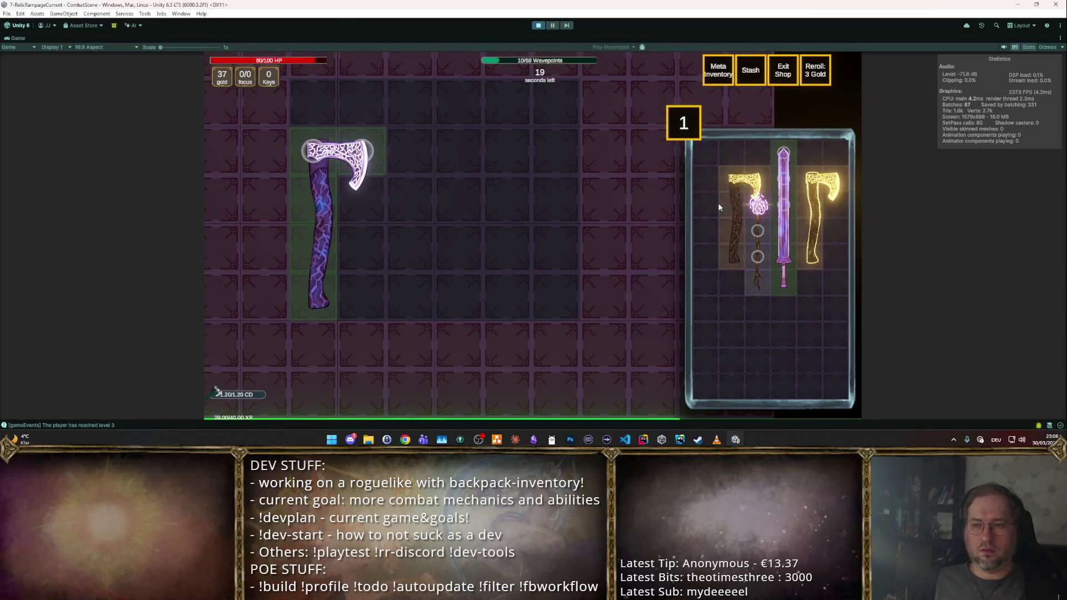
click(729, 202)
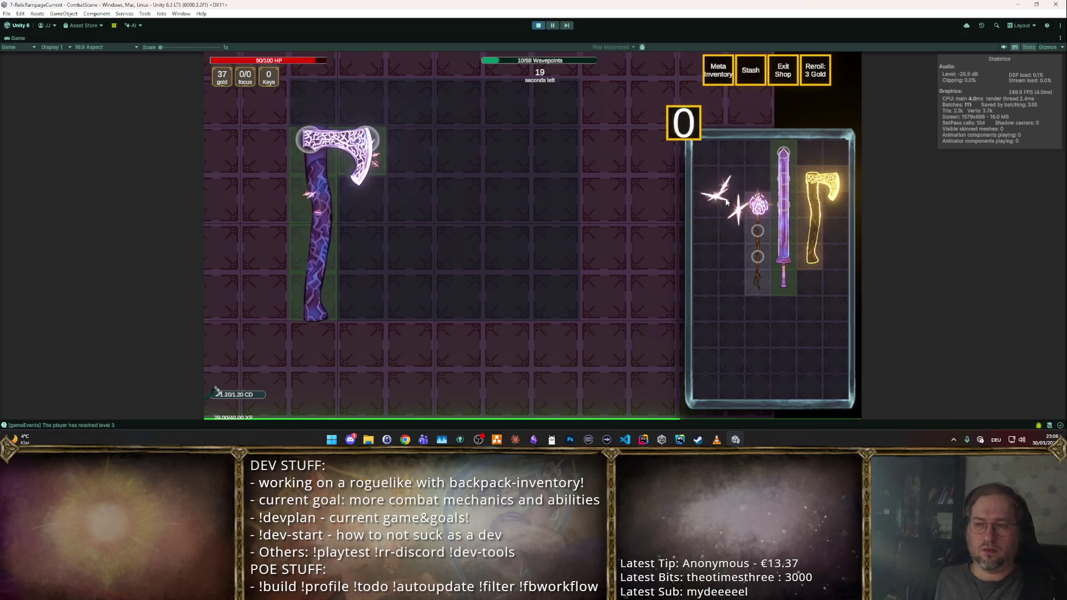
key(Escape)
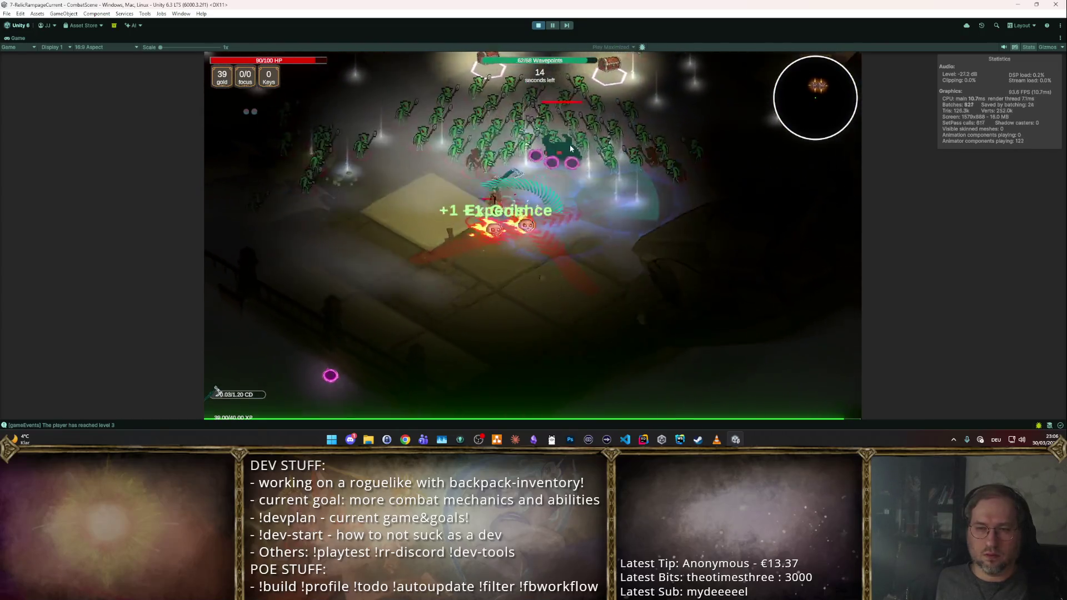
click(606, 162)
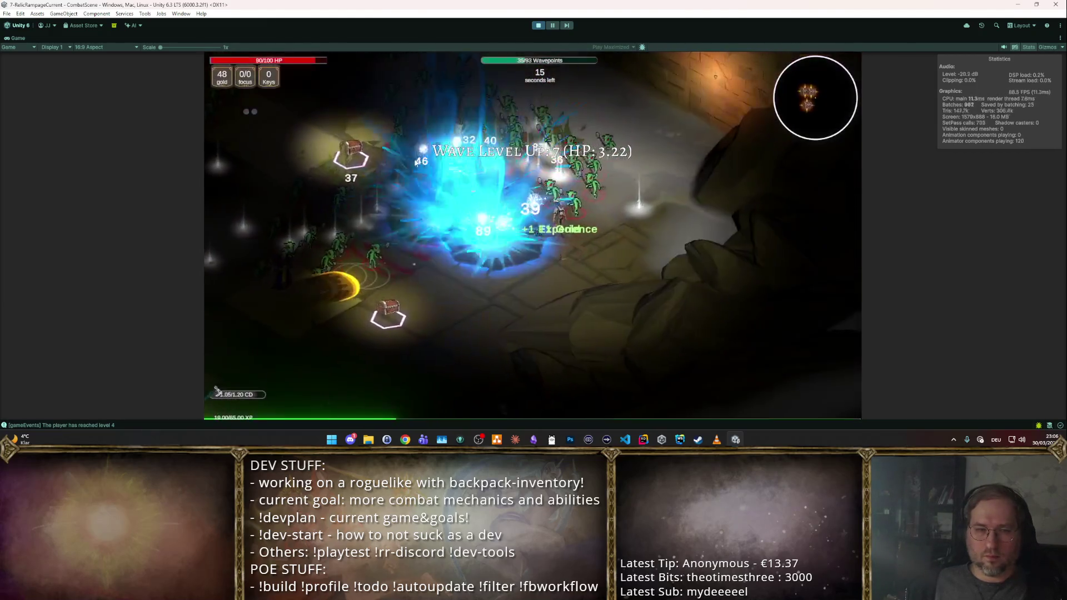
click(537, 26)
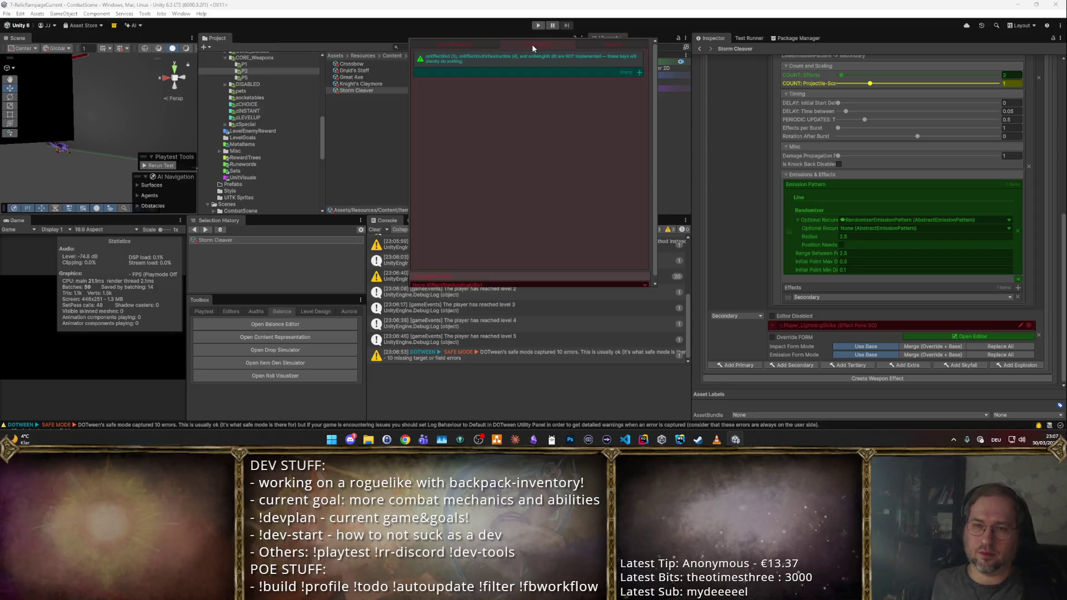
- Inspect the Lightning Strike impact list's damage entries in the effect editor
click(607, 46)
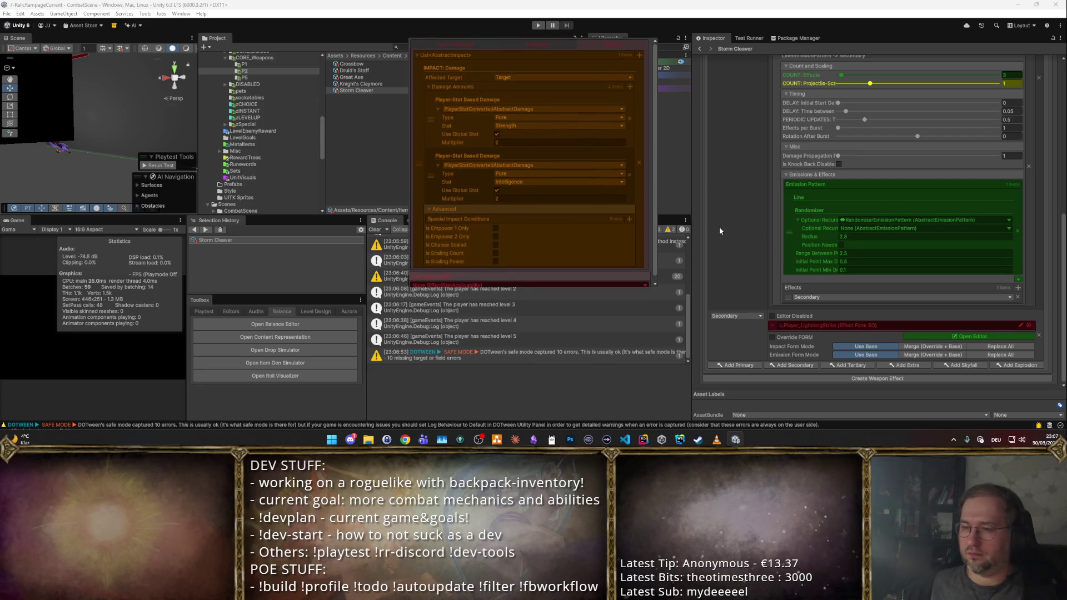
click(880, 329)
click(940, 335)
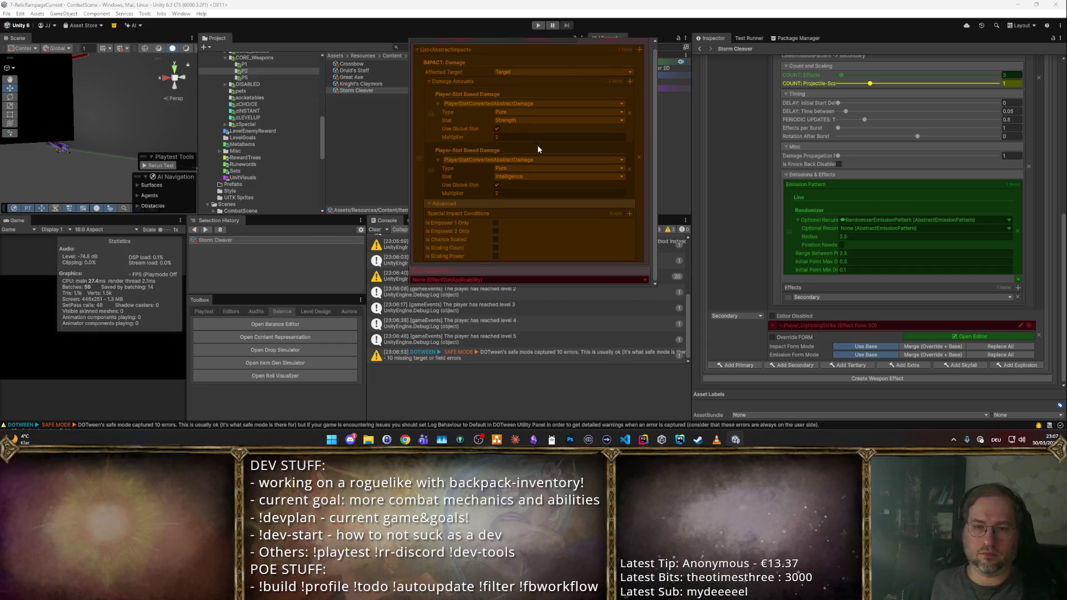
click(542, 43)
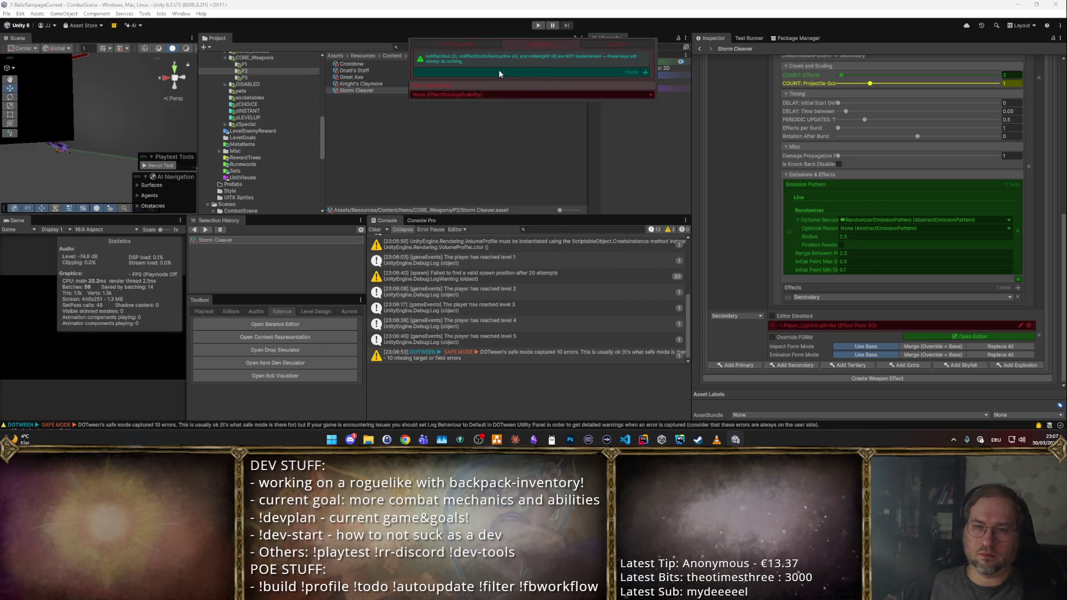
- Open Player_LightningStrike's impact damage settings, then switch to GitKraken Desktop
double_click(850, 328)
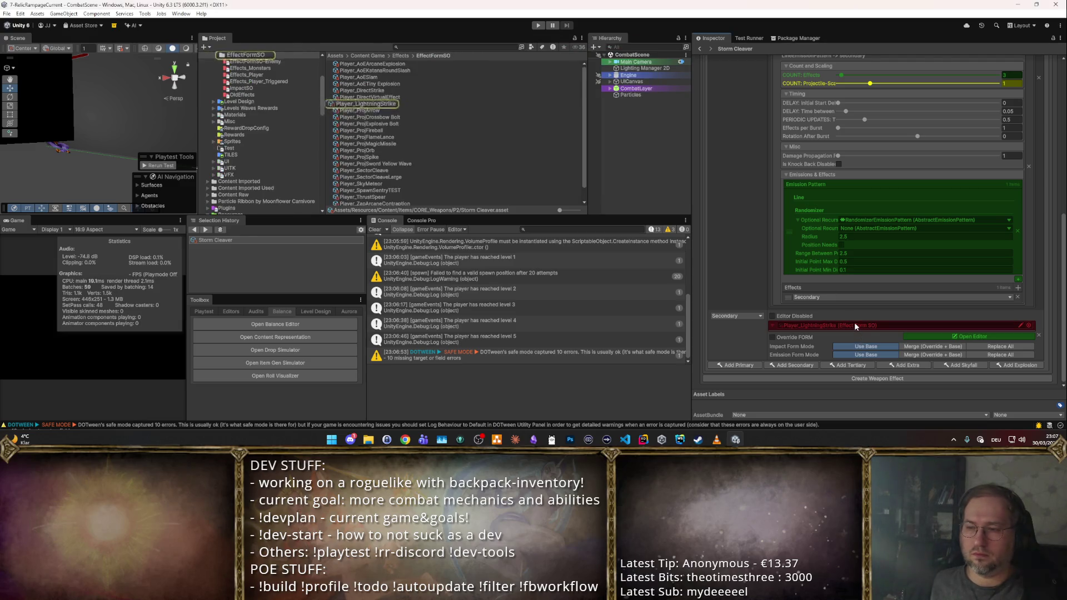
click(976, 92)
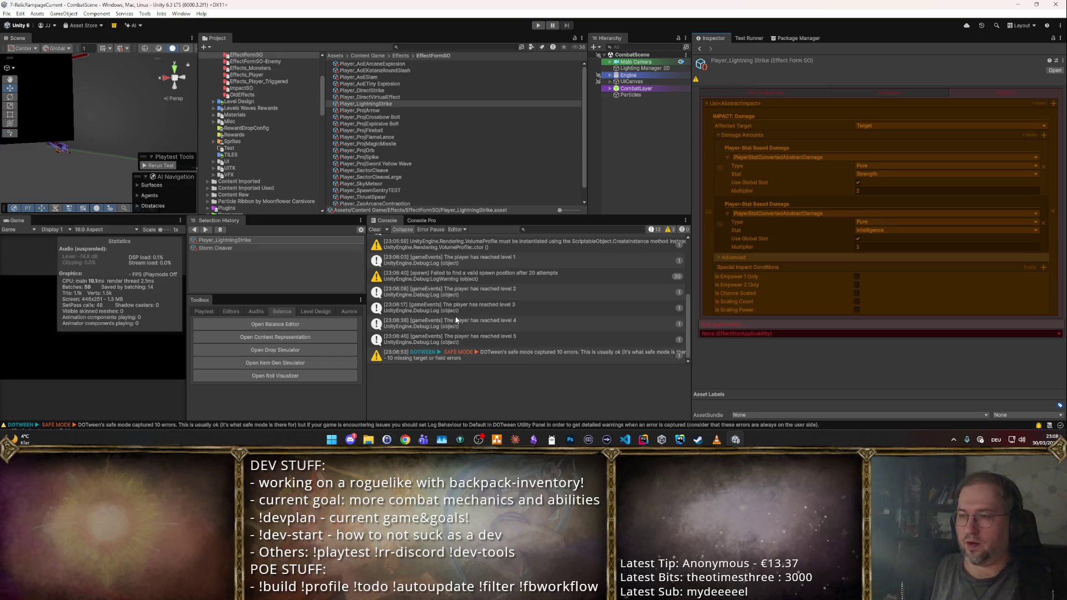
scroll(448, 315, up, 2)
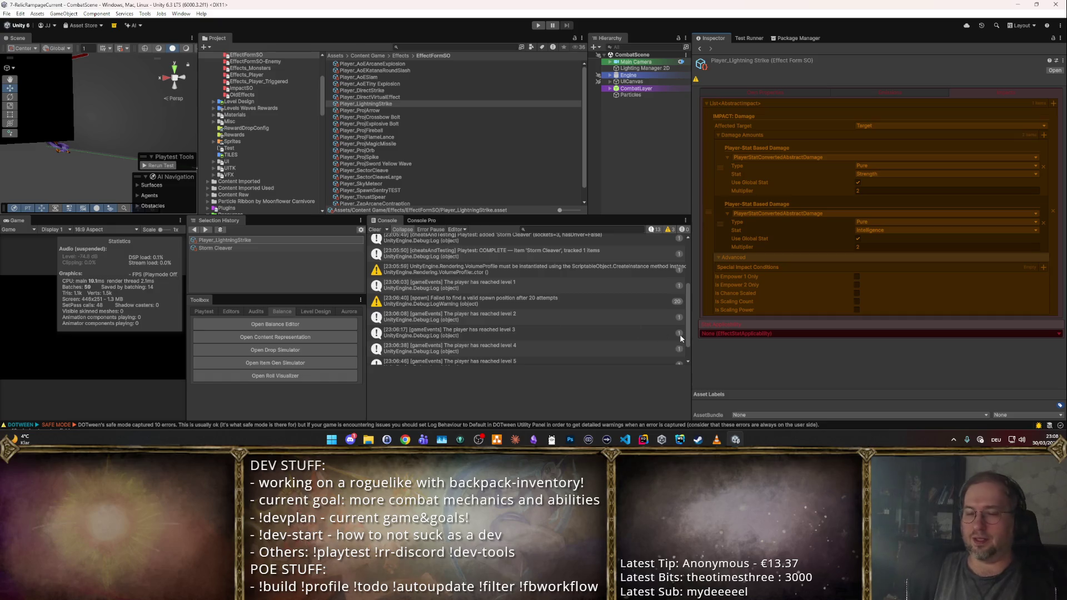
click(460, 439)
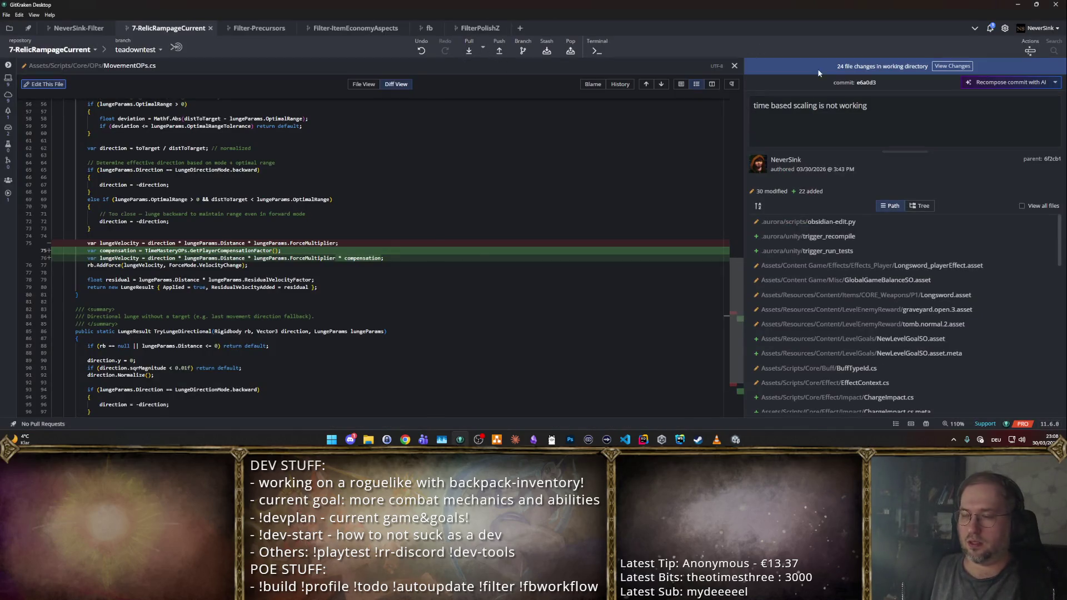
- Write the Storm Cleaver wip commit summary in GitKraken, commit it, and return to Unity
key(alt+Tab)
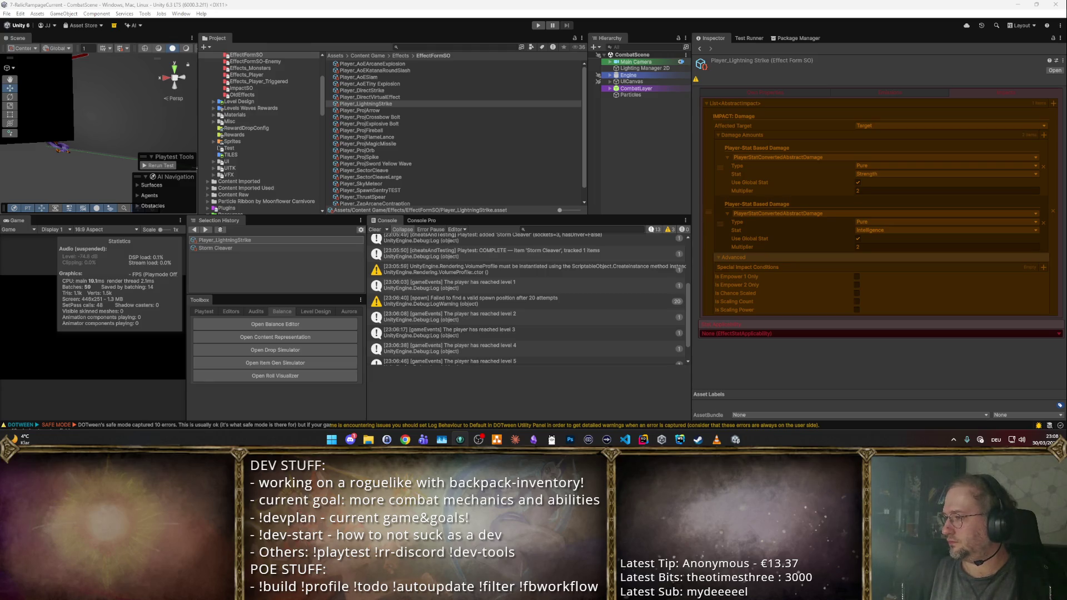
key(alt+Tab)
scroll(832, 241, up, 2)
scroll(833, 239, up, 2)
scroll(842, 236, up, 2)
scroll(855, 231, up, 2)
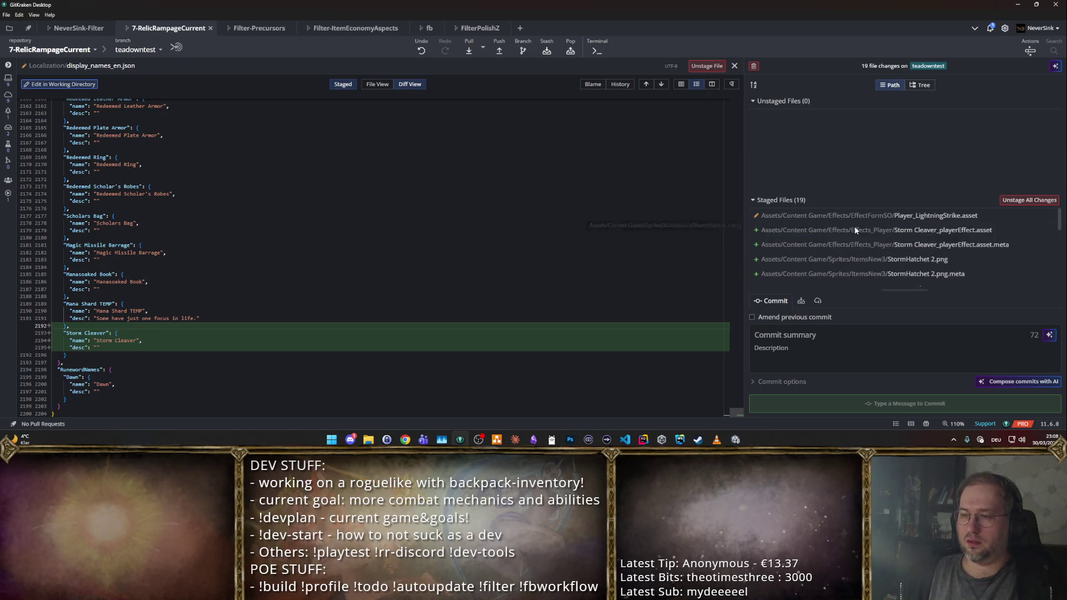
click(807, 323)
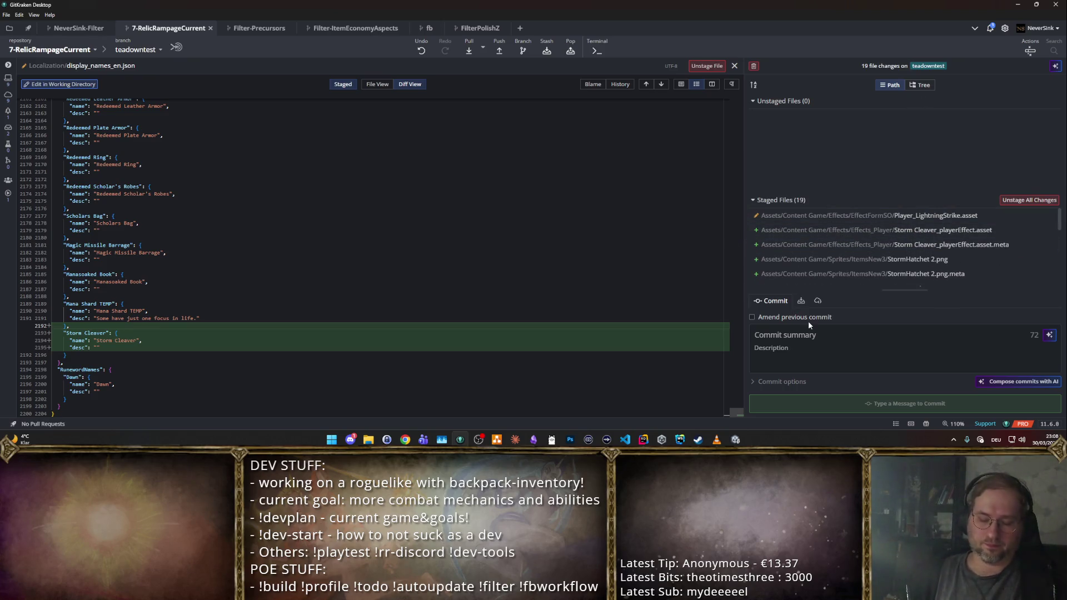
text(Storm Cleaver)
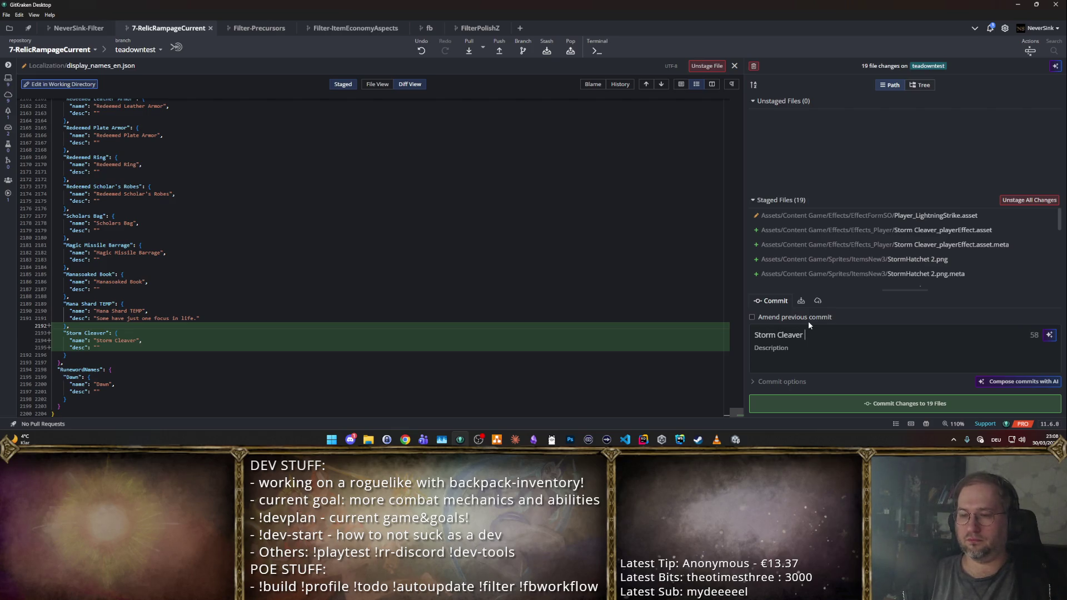
key(ctrl+Return)
key(alt+Tab)
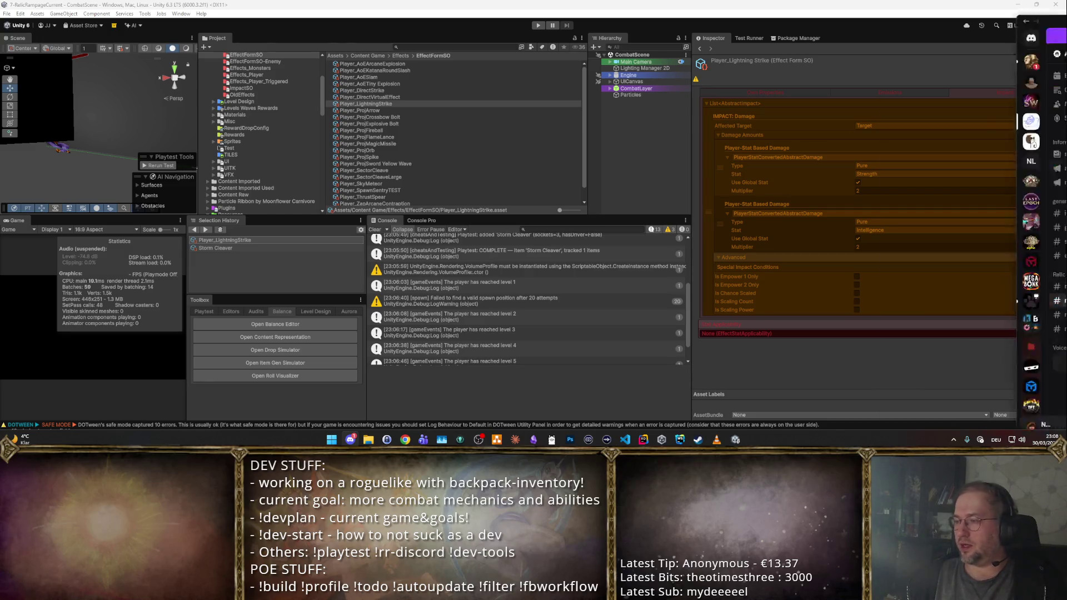
- Post 'Reworked lightning strike, added storm cleaver' in Discord's rr-work-changelog channel and return to Unity
click(350, 439)
text(-)
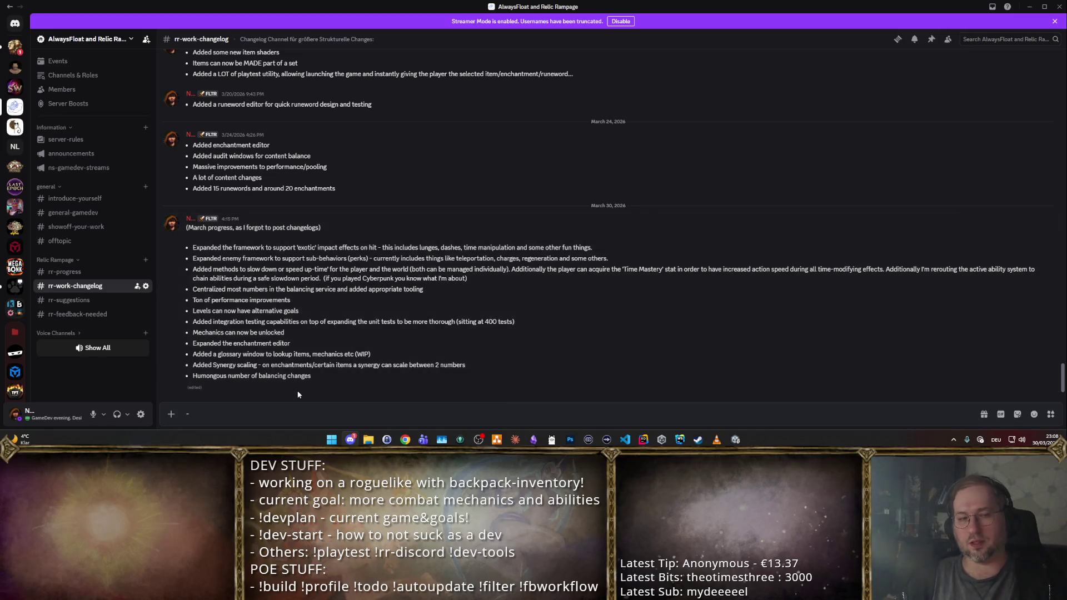
text( Add)
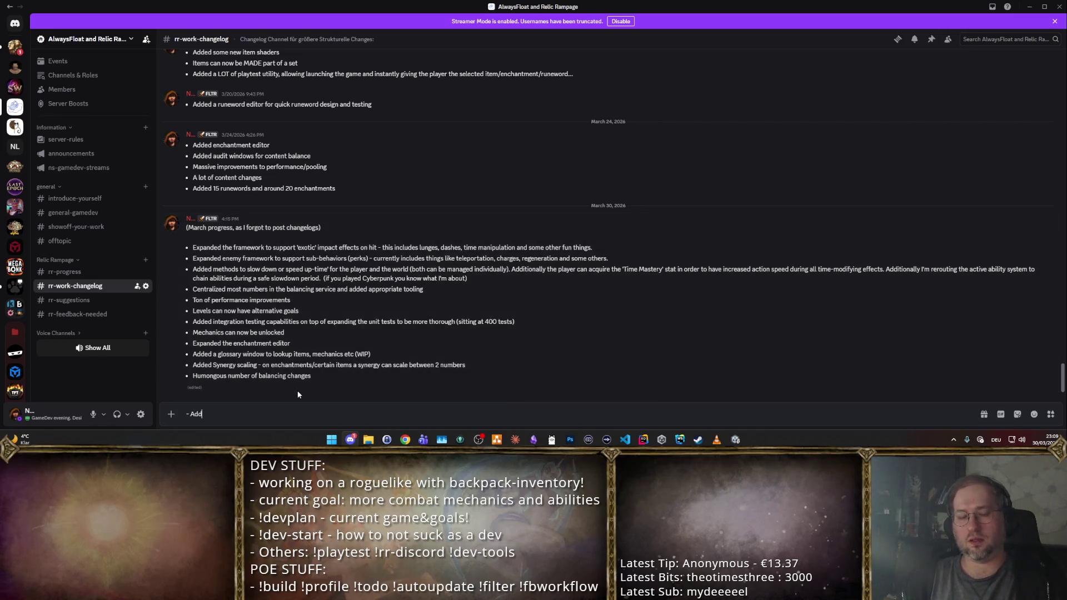
text(ed)
key(ctrl+a)
text(- Reworked lightning strike, added storm cleaver)
key(Return)
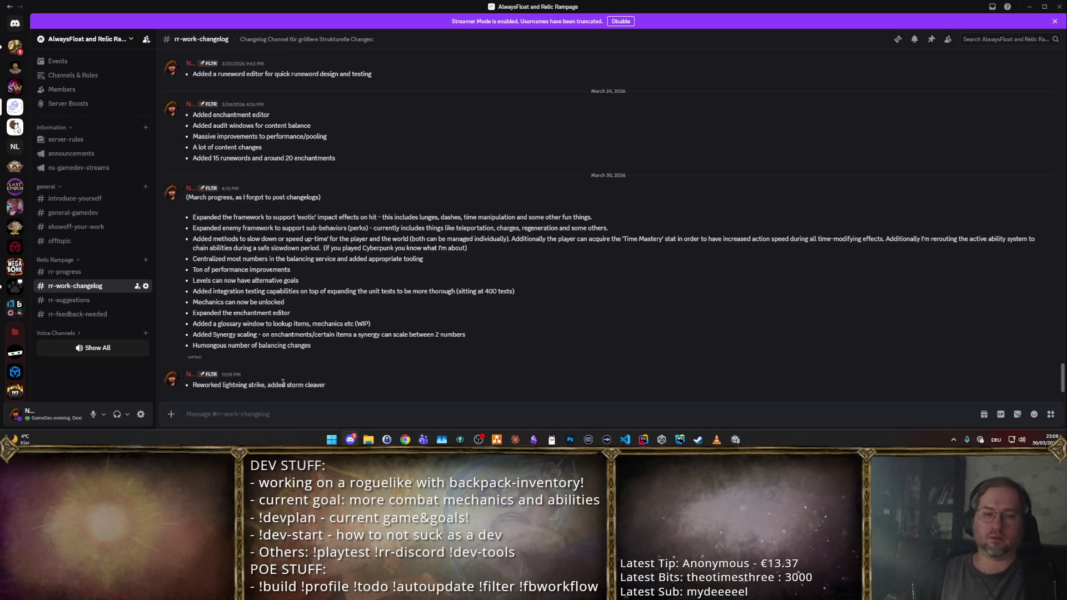
key(alt+Tab)
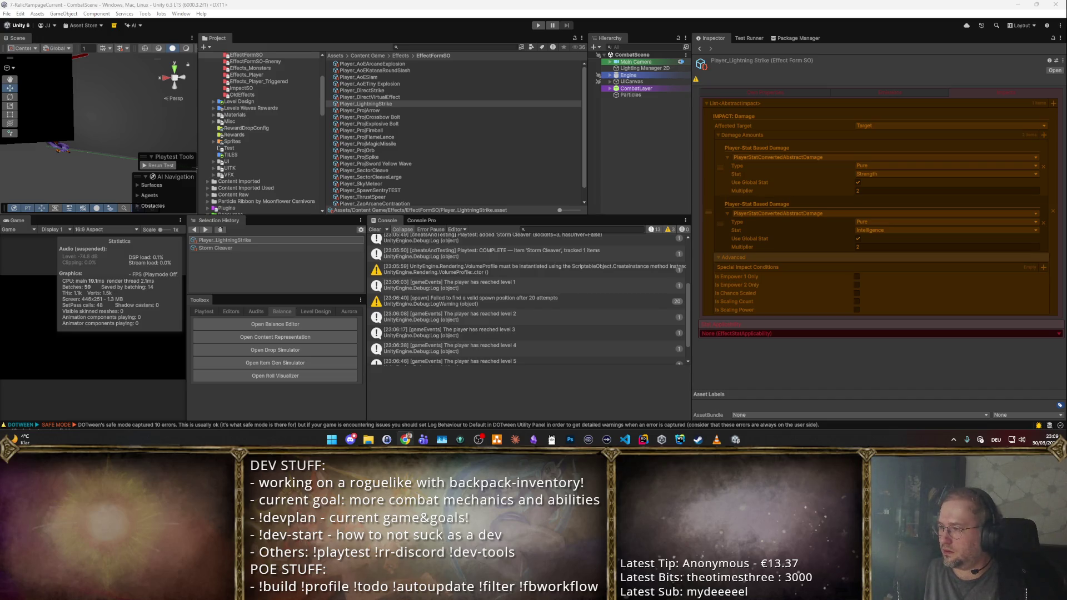
- Snip the Lightning Strike damage settings to the clipboard, then deselect the asset
key(super+shift+s)
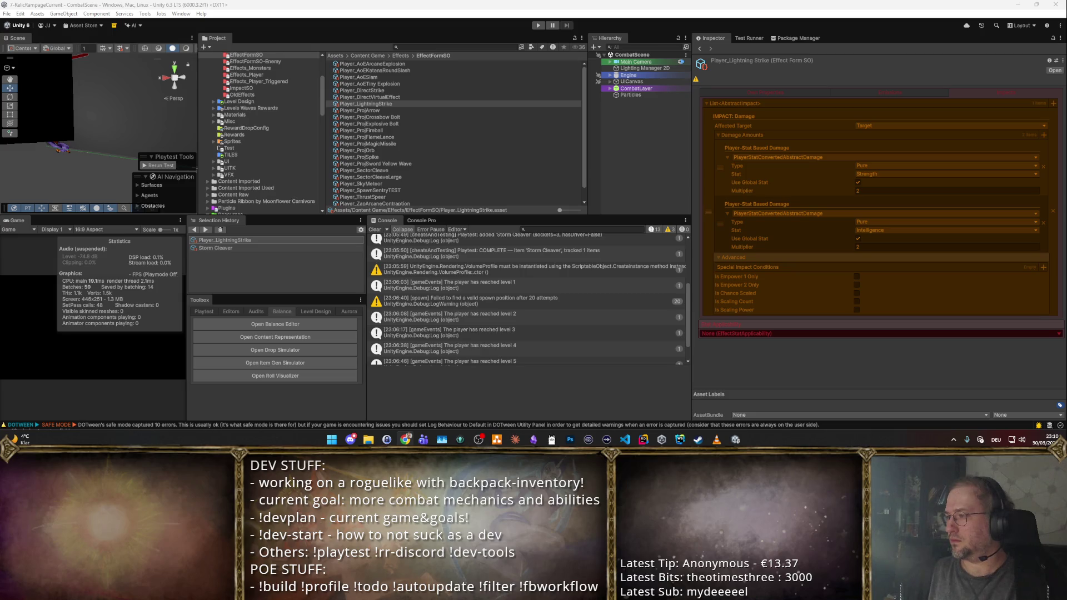
key(super+shift+s)
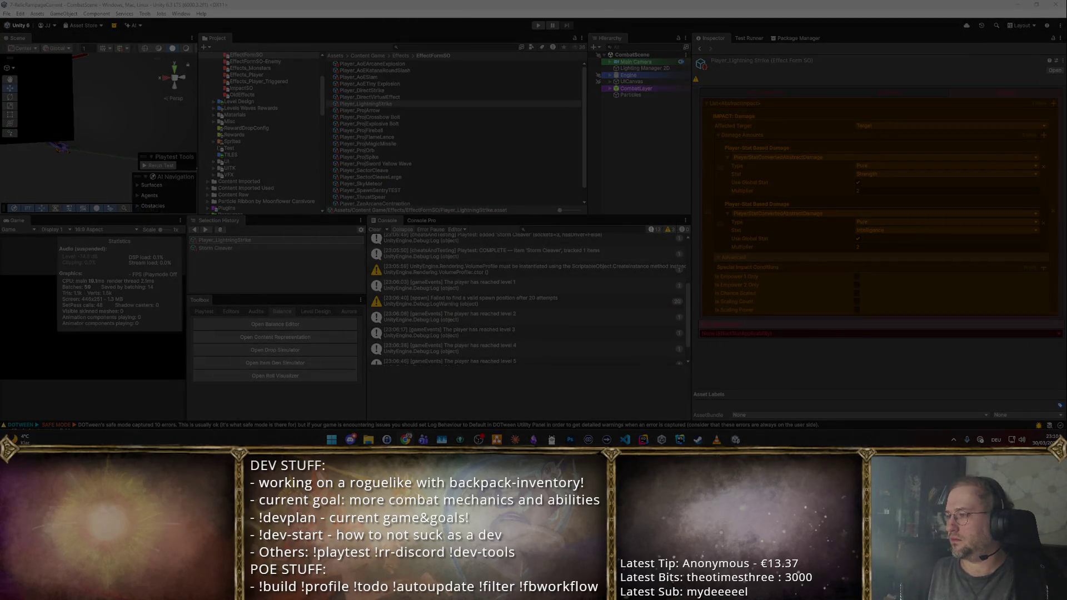
key(Return)
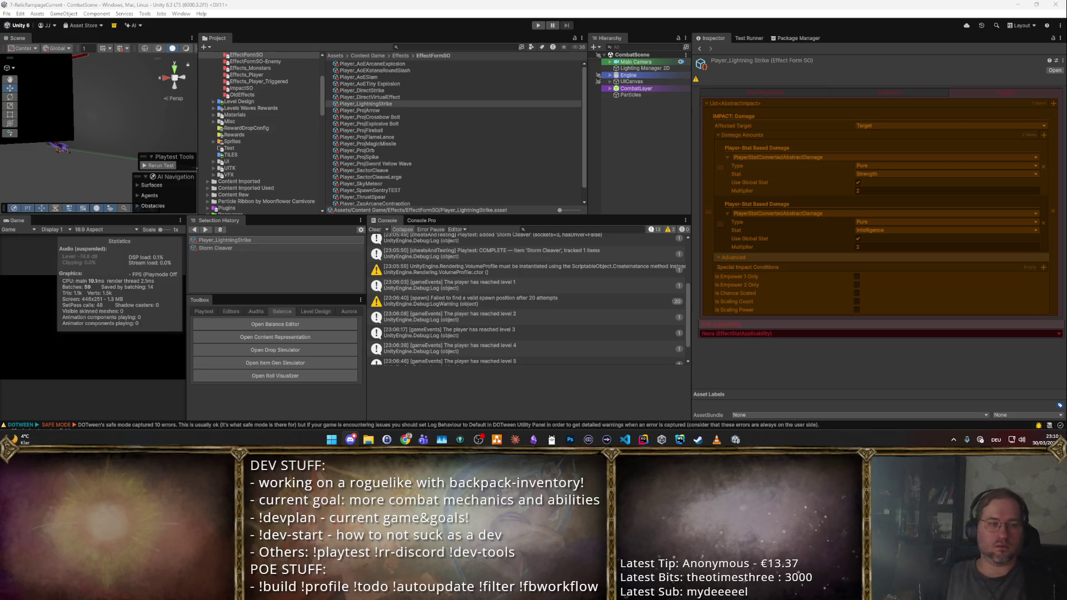
click(642, 164)
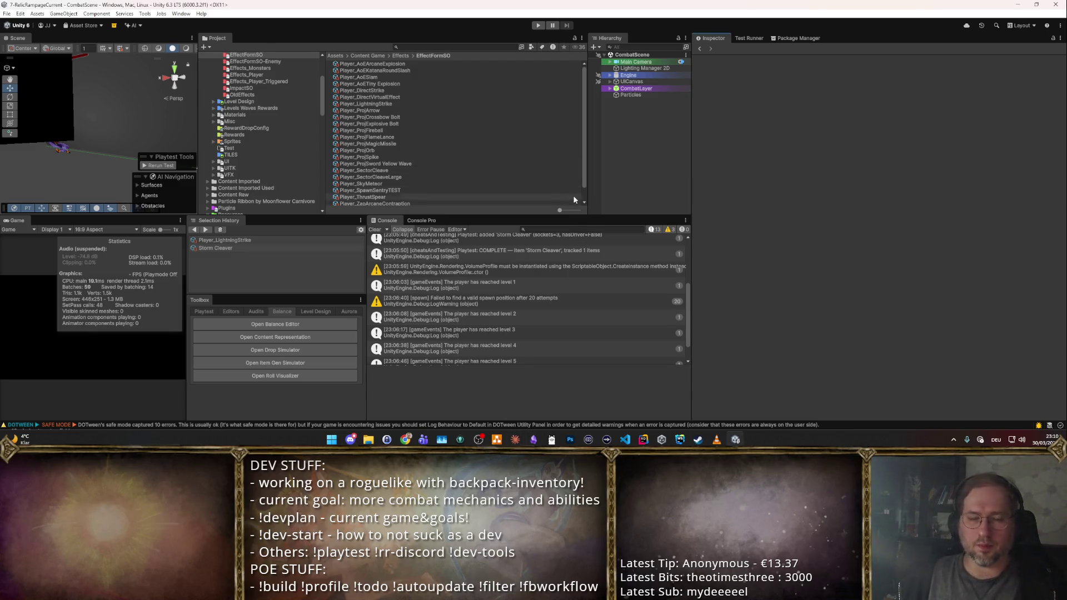
scroll(410, 118, down, 1)
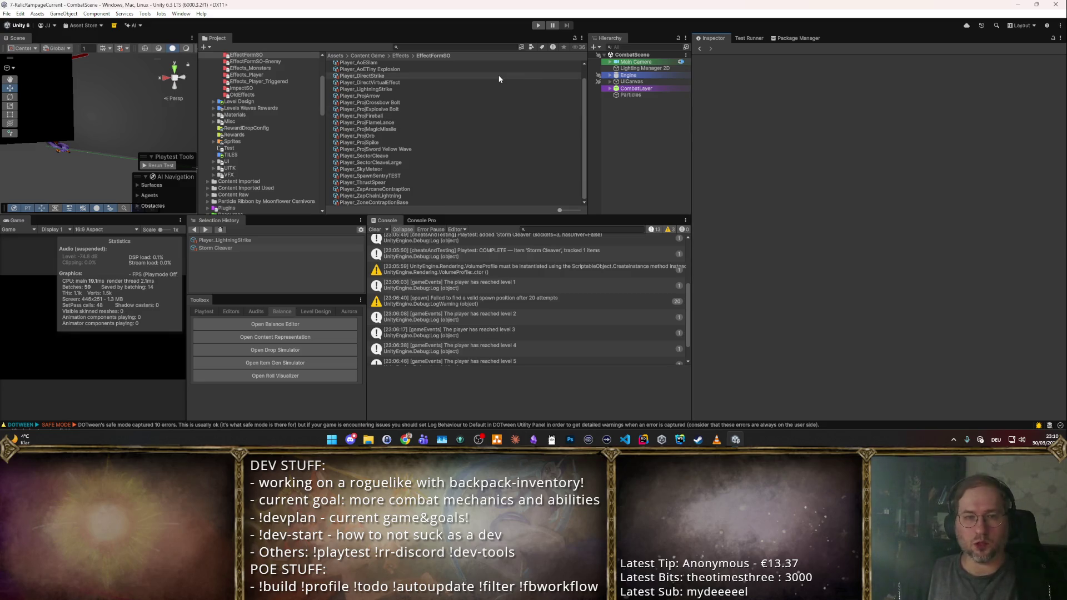
- Review the Player_LightningStrike effect and Storm Cleaver item, then start a playtest
click(243, 239)
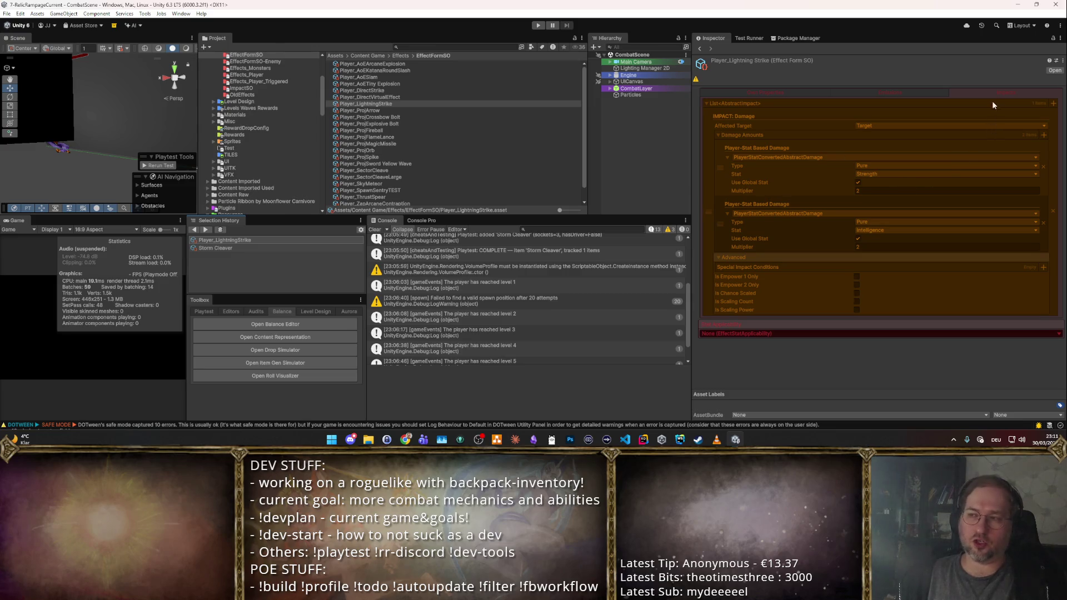
click(764, 93)
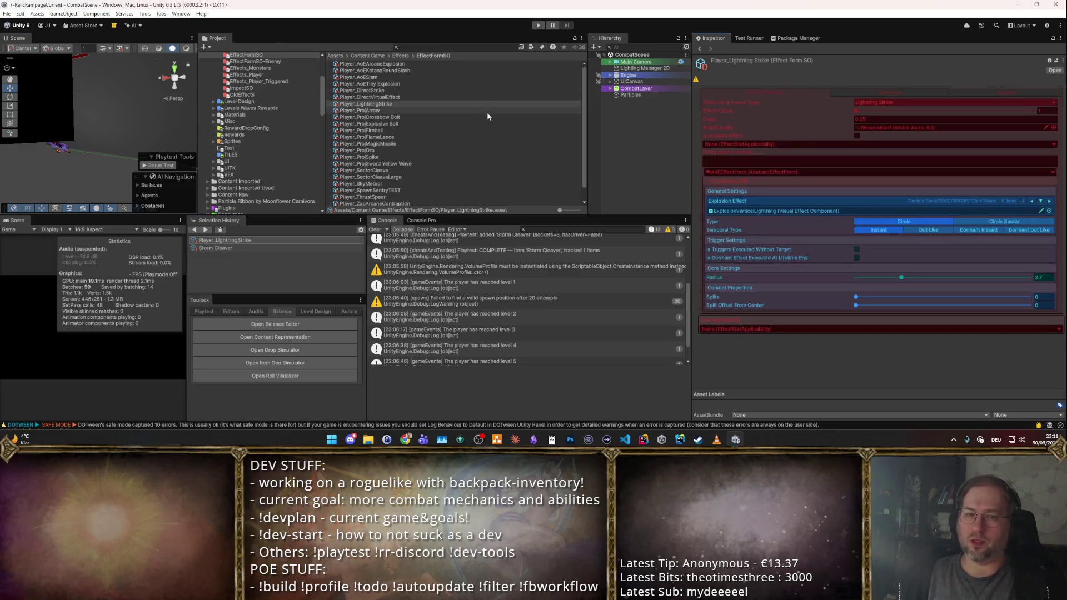
click(218, 246)
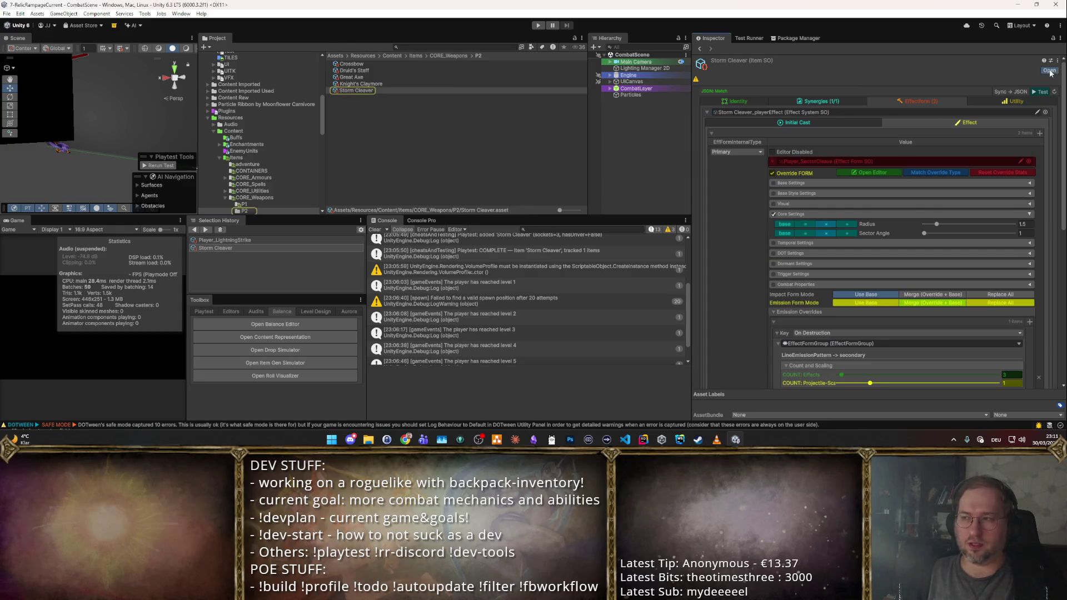
click(1038, 91)
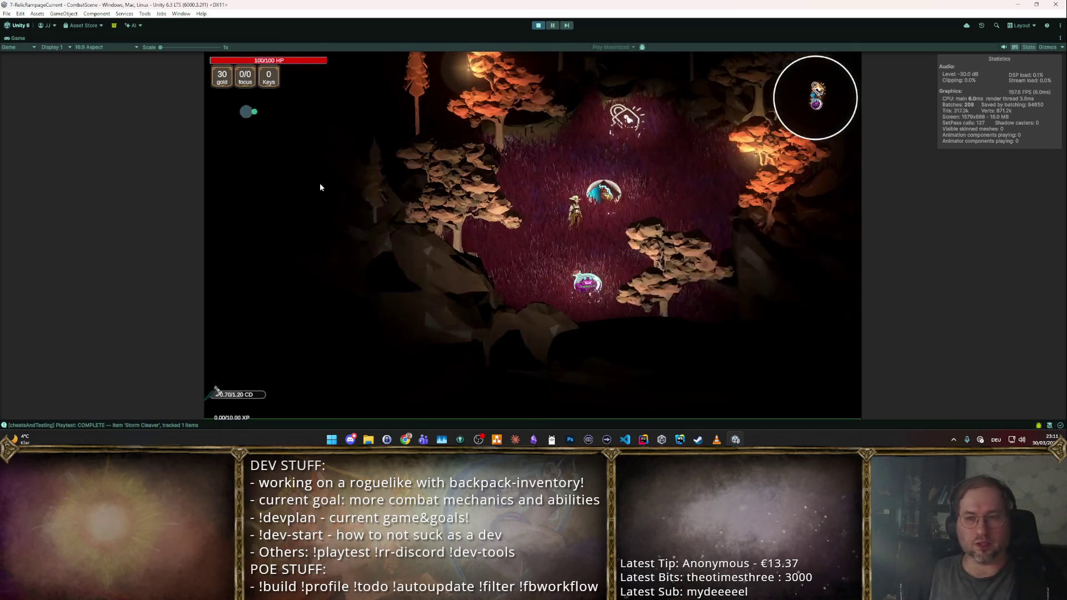
- Enter a room, fight the goblin waves, take a level-up reward, then stop play mode
click(319, 183)
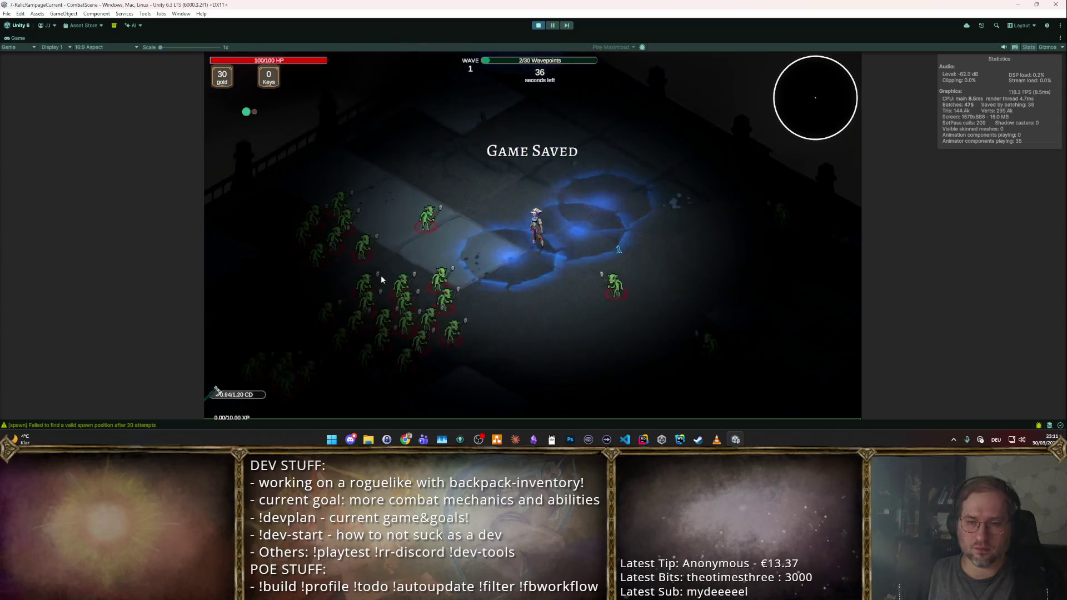
key(a)
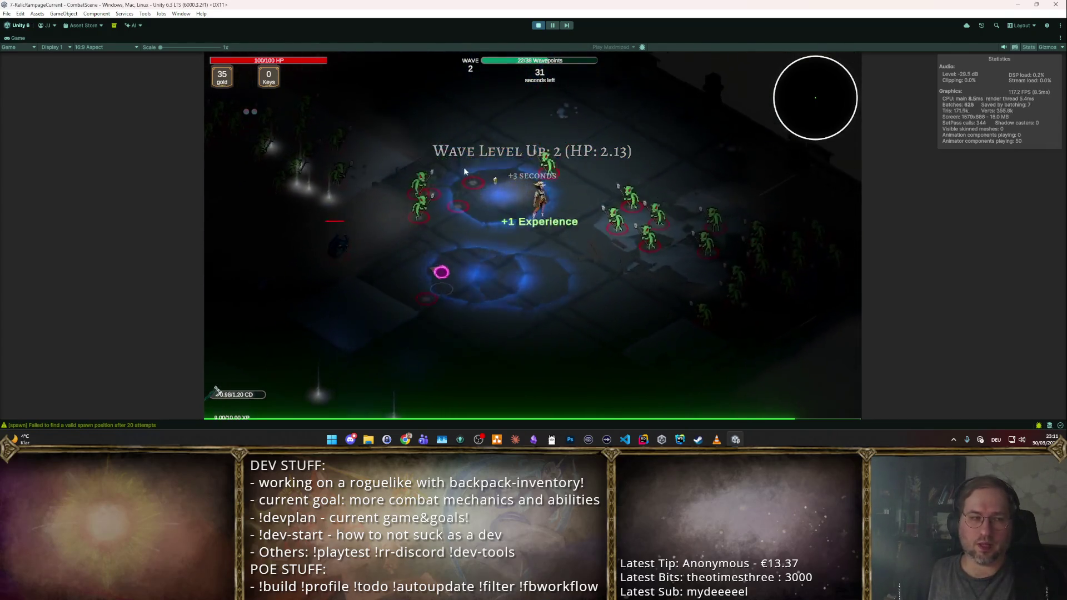
click(645, 248)
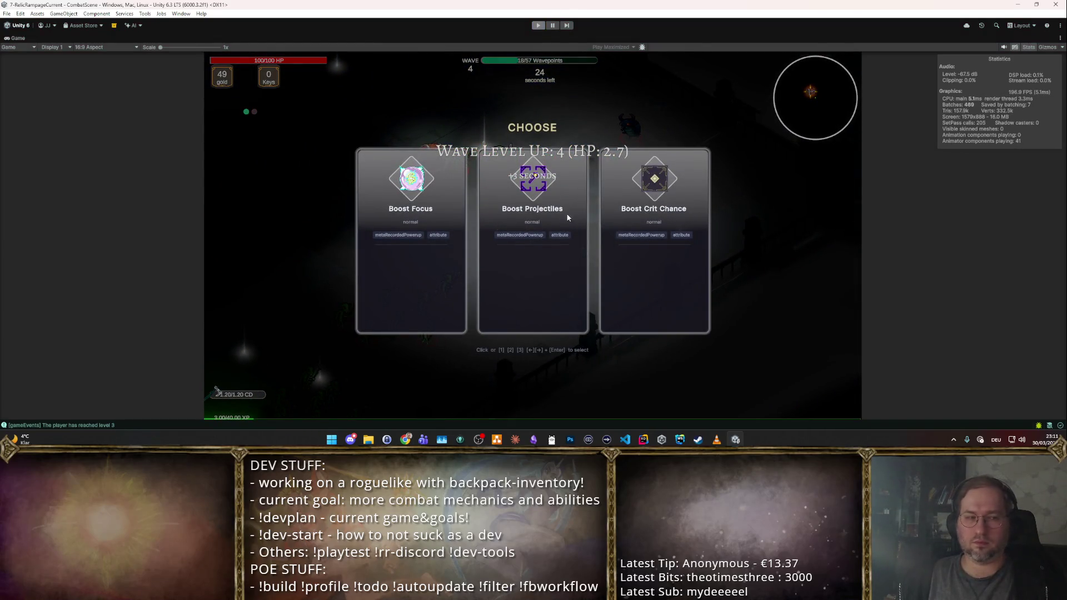
key(ctrl+p)
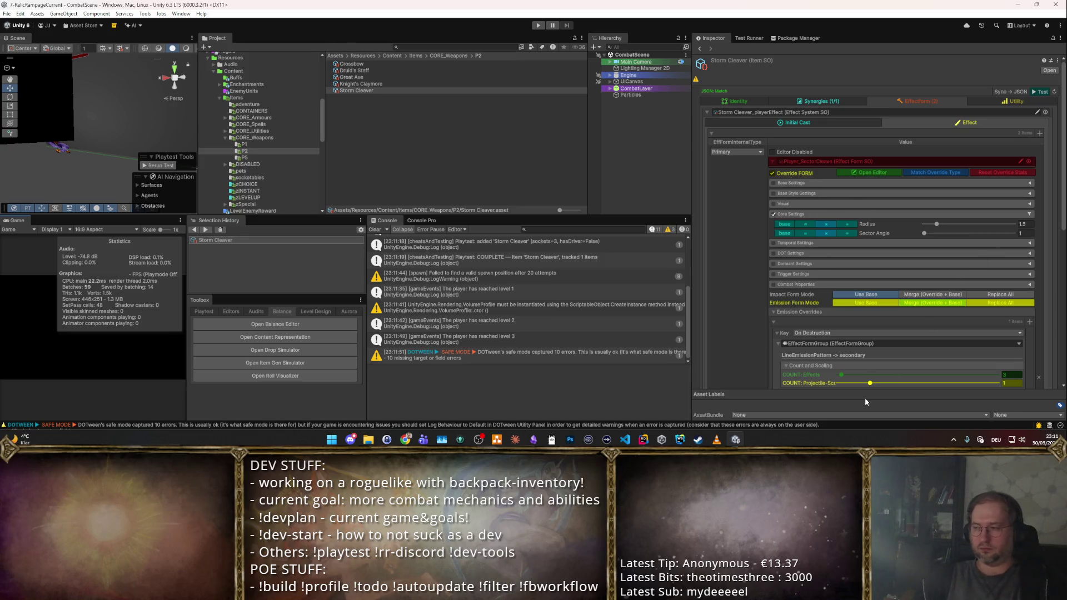
scroll(894, 183, down, 3)
scroll(893, 183, up, 3)
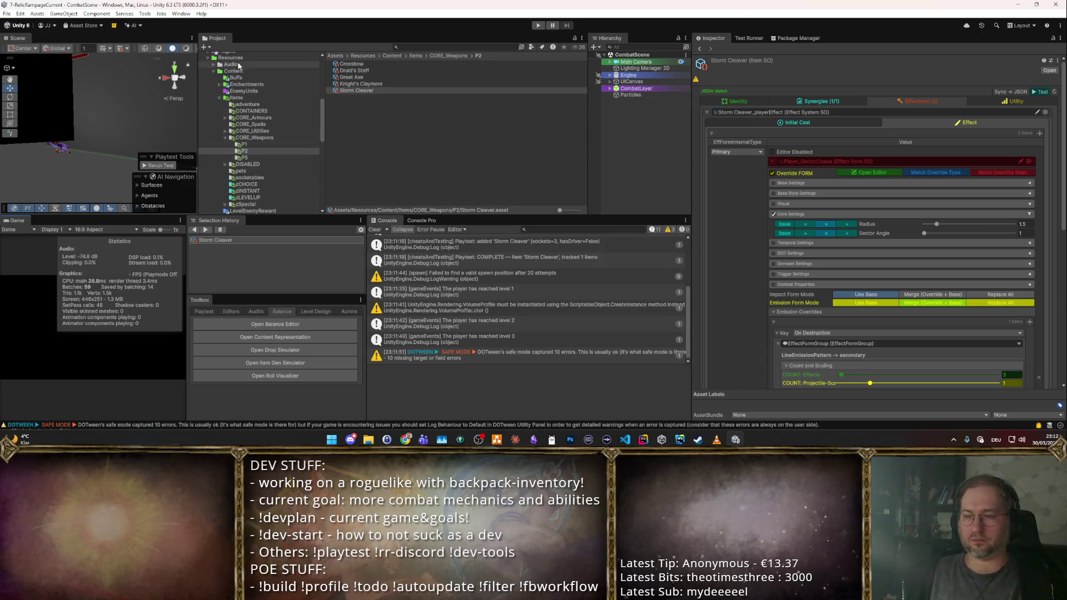
- Switch from Unity to the Lightning Strike Archetype note in Obsidian
click(534, 439)
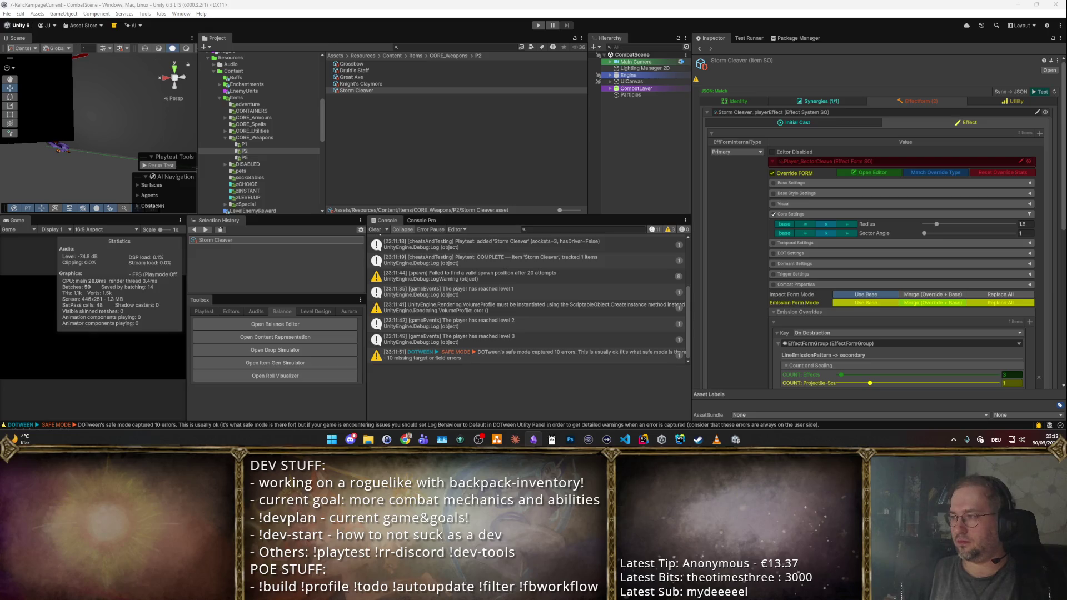
click(533, 439)
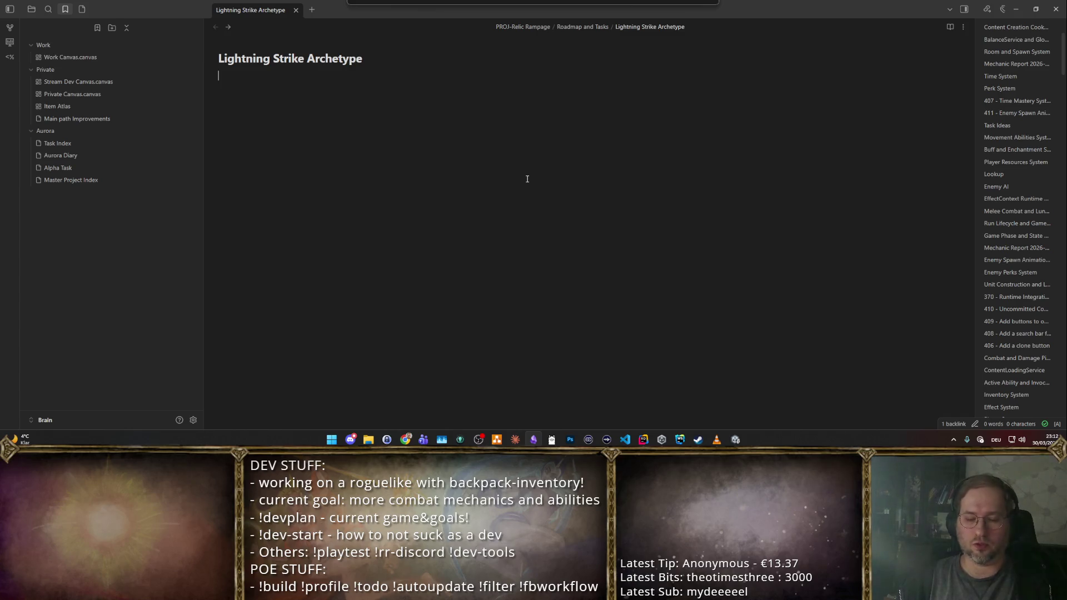
text(Lightning strike is a skill archetype, that deals AoE damge in)
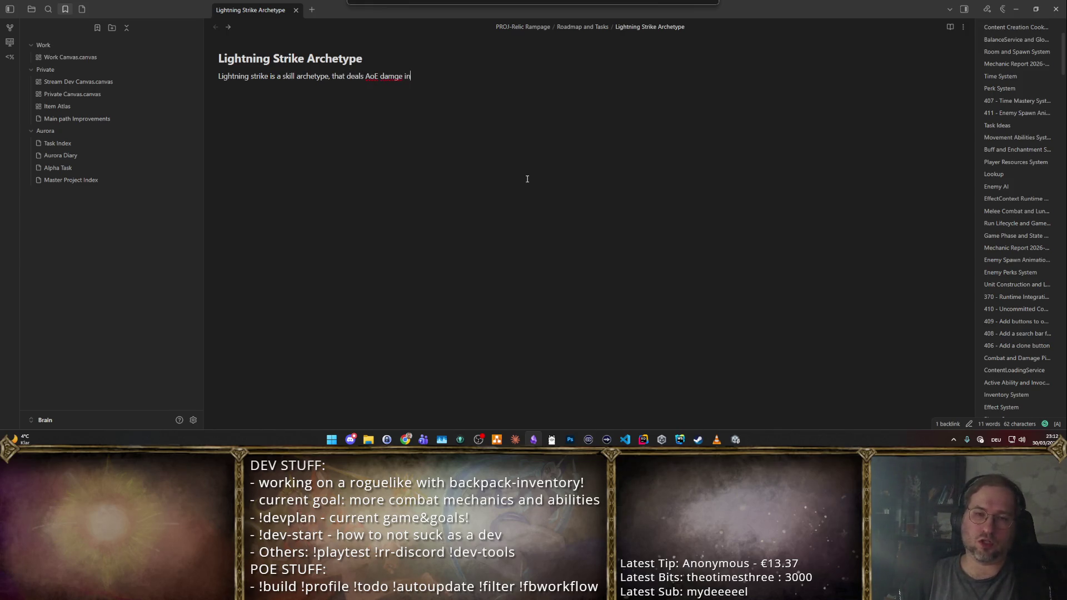
text( a medium-siz)
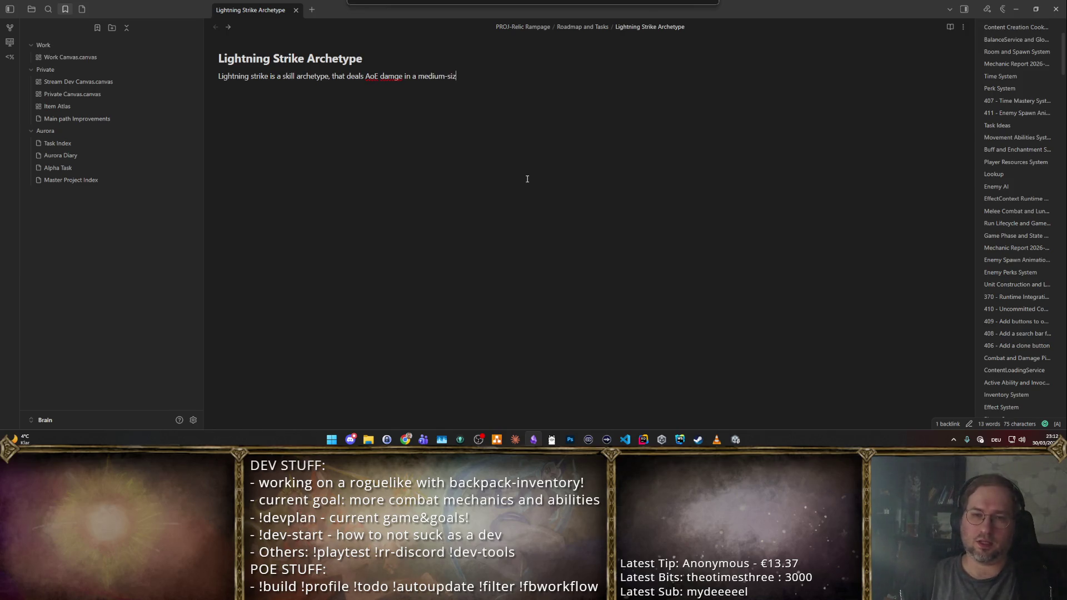
- Fix the 'medium-sized' typo and finish the delayed AoE damage description paragraph
key(BackSpace)
key(BackSpace)
text(AoE)
text(aft)
text(n)
key(BackSpace)
key(BackSpace)
key(BackSpace)
text(a short dela)
key(Return)
text(.)
key(Return)
key(Return)
text(This skill scales naturally with)
key(Return)
key(Return)
text(Intelligen)
text(-)
- List Intelligence and Strength as scaling stats that increase the skill's flat damage
key(Up)
key(BackSpace)
key(Down)
text(Strength)
key(Return)
key(Return)
text(Boosting any of those increase the flat damage done o)
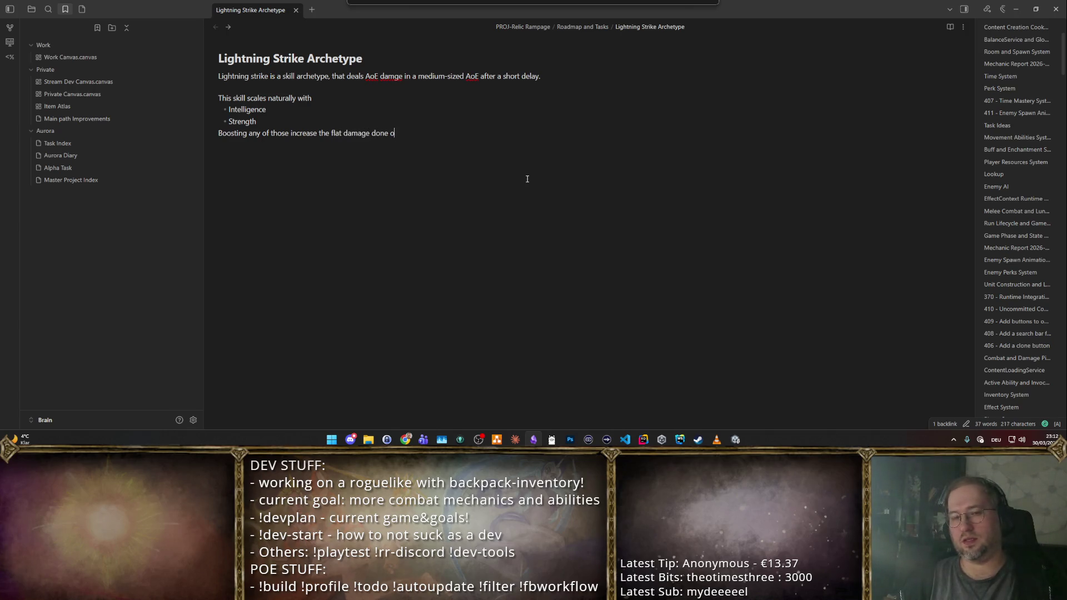
text(f n the d)
key(BackSpace)
key(BackSpace)
key(BackSpace)
text(e skill)
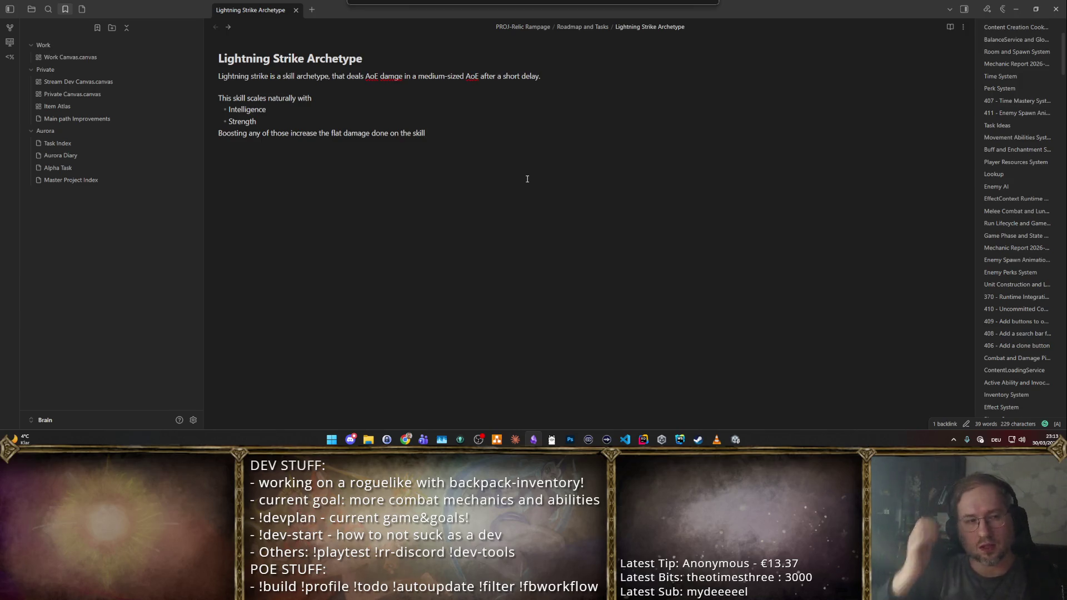
- Add 'Additionally natural scales can be:' with bullets AoE and Splits/Quant
key(Return)
key(Return)
text(dit)
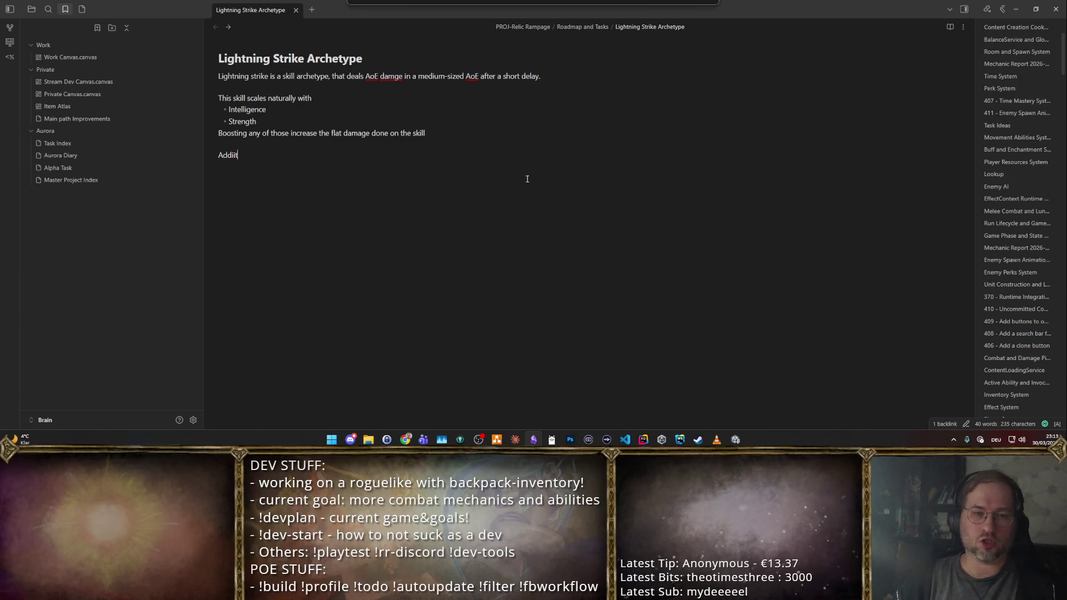
text(ionally, na)
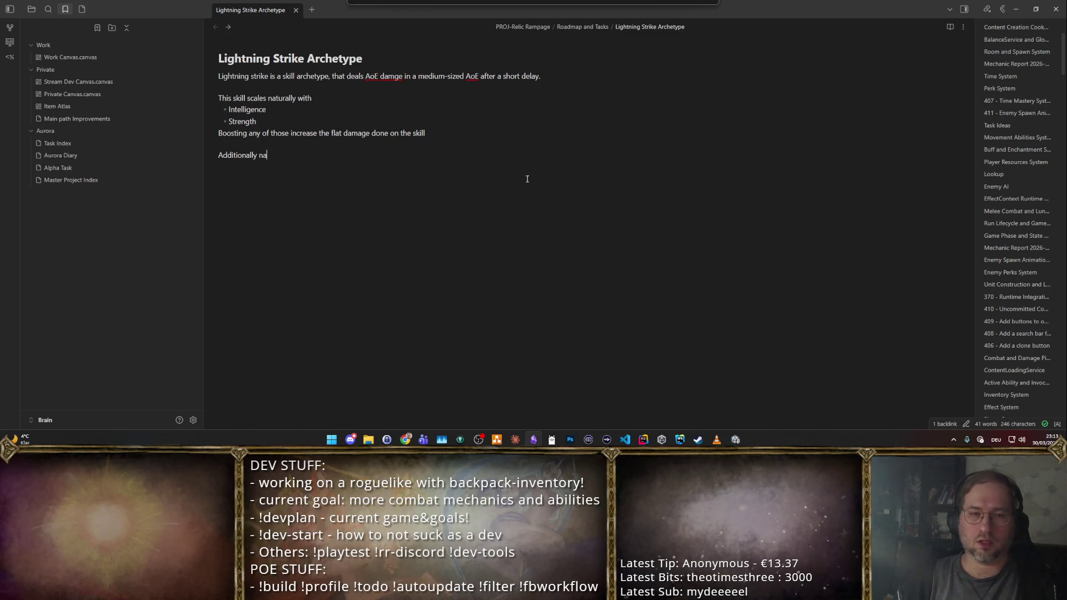
text(al scales can be)
text(- )
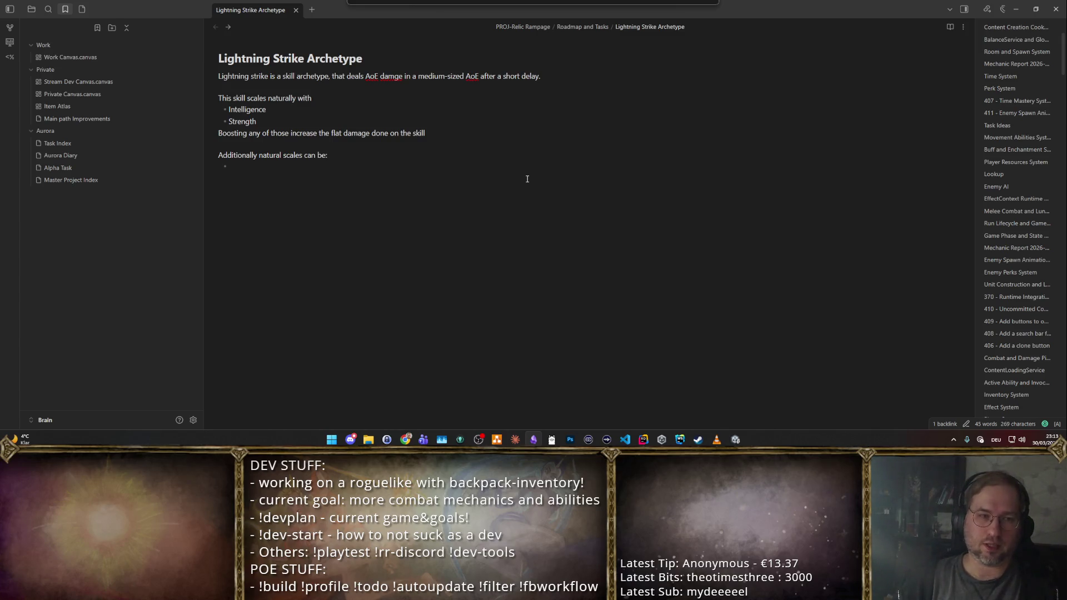
text(Ao)
text(Splits/)
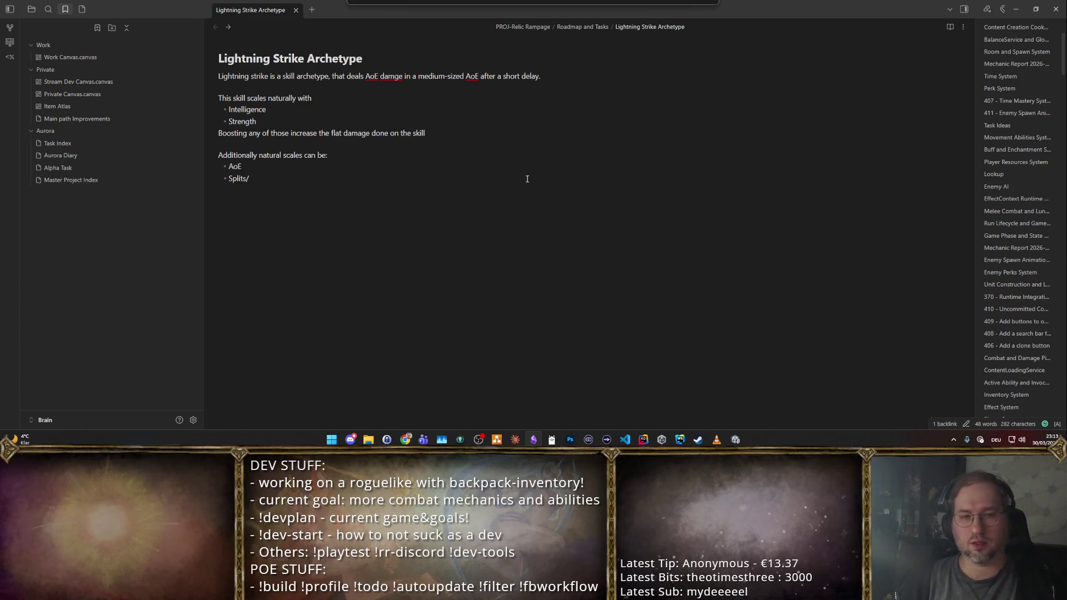
text(Quant)
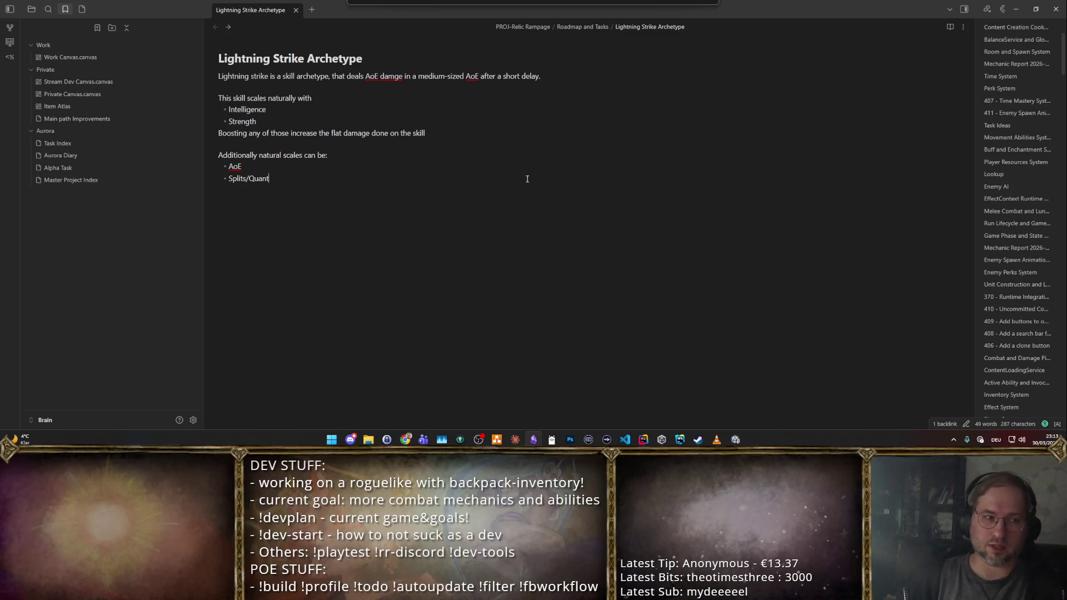
key(Return)
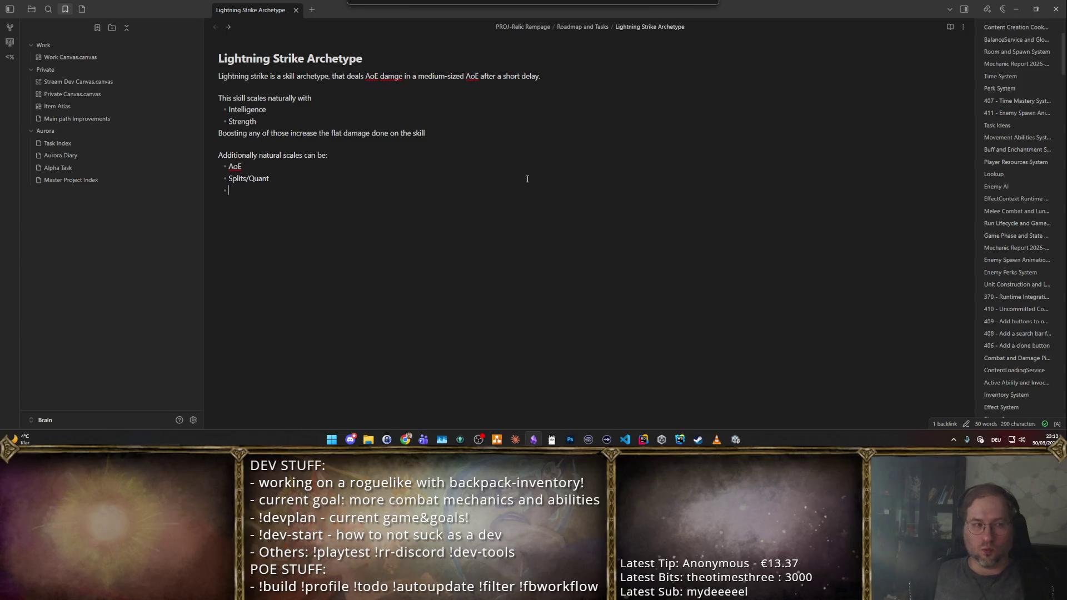
key(BackSpace)
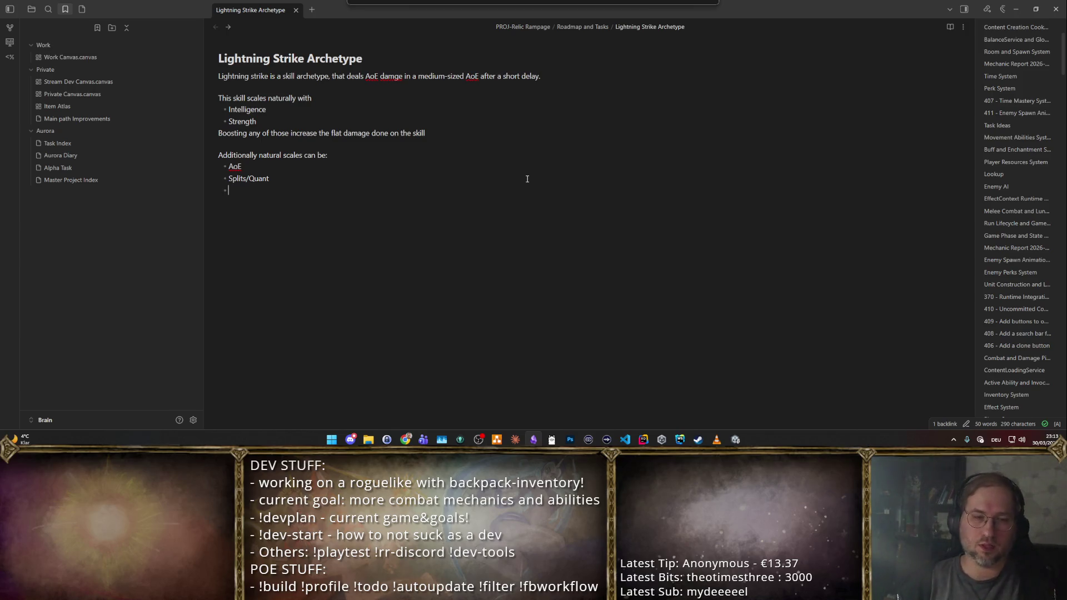
key(Return)
key(Return)
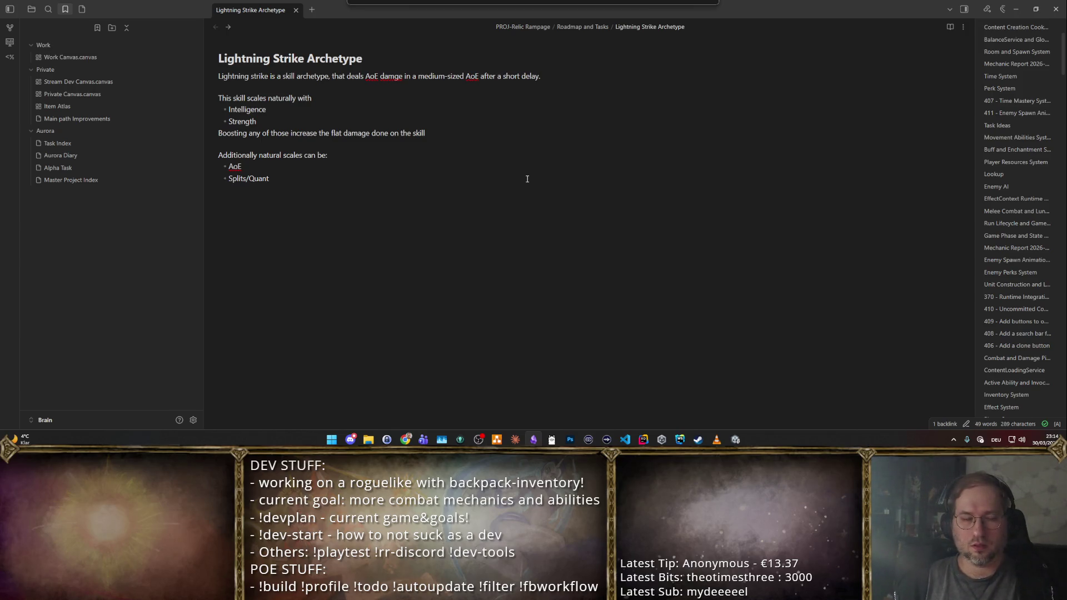
text(Boost)
text(- )
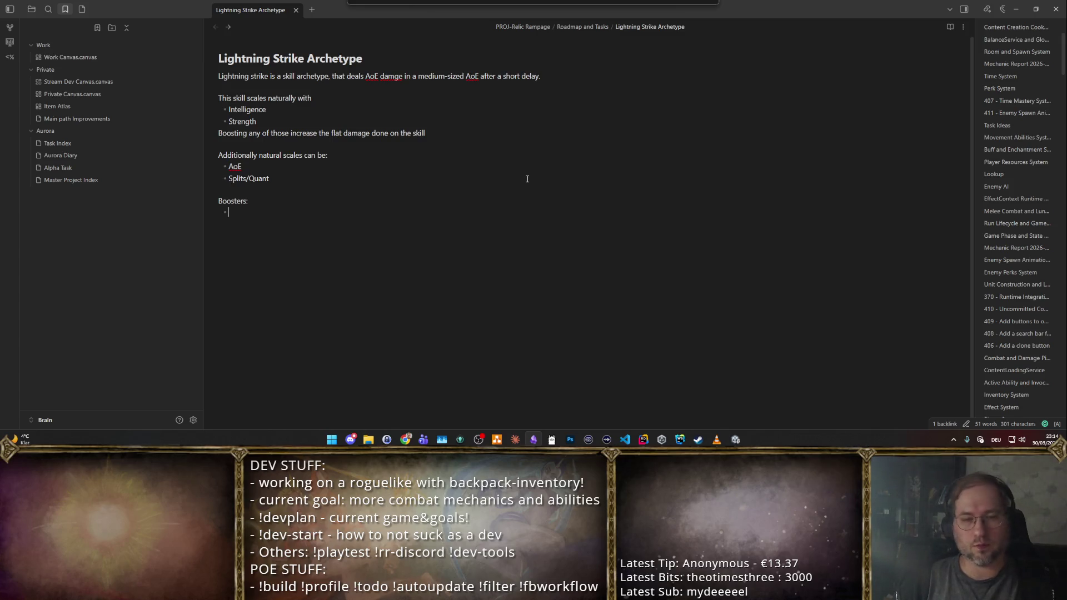
text(More strength/intelligence scources)
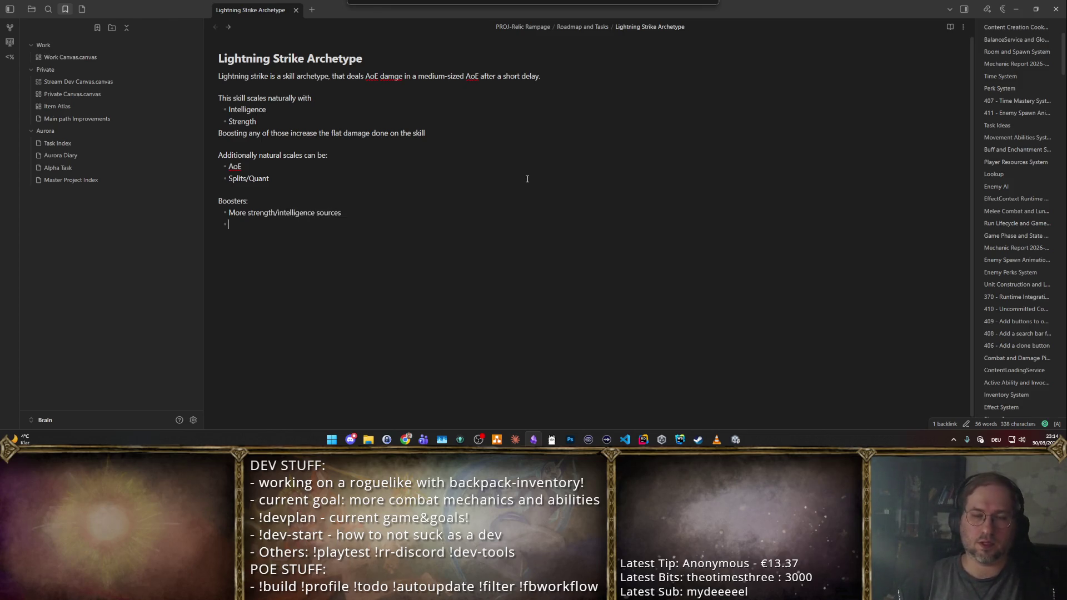
text(Conversions -> strength/to int conversions or)
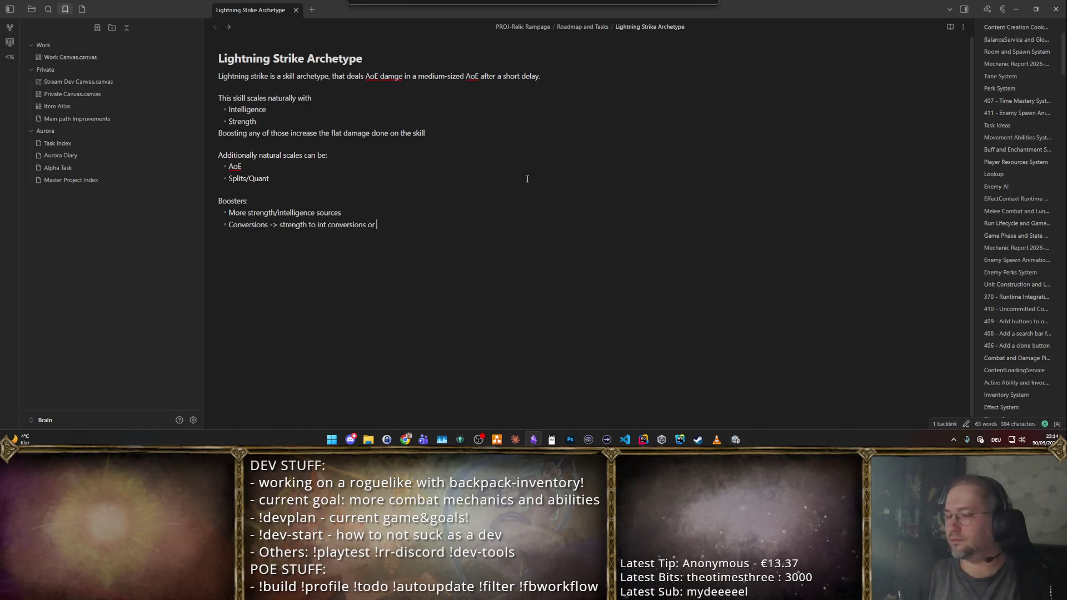
- Write Boosters bullets: STR/INT sources, conversions (OR), % attribute scalers, flat lightning strike damage
key(ctrl+shift+Left)
text(OR x t)
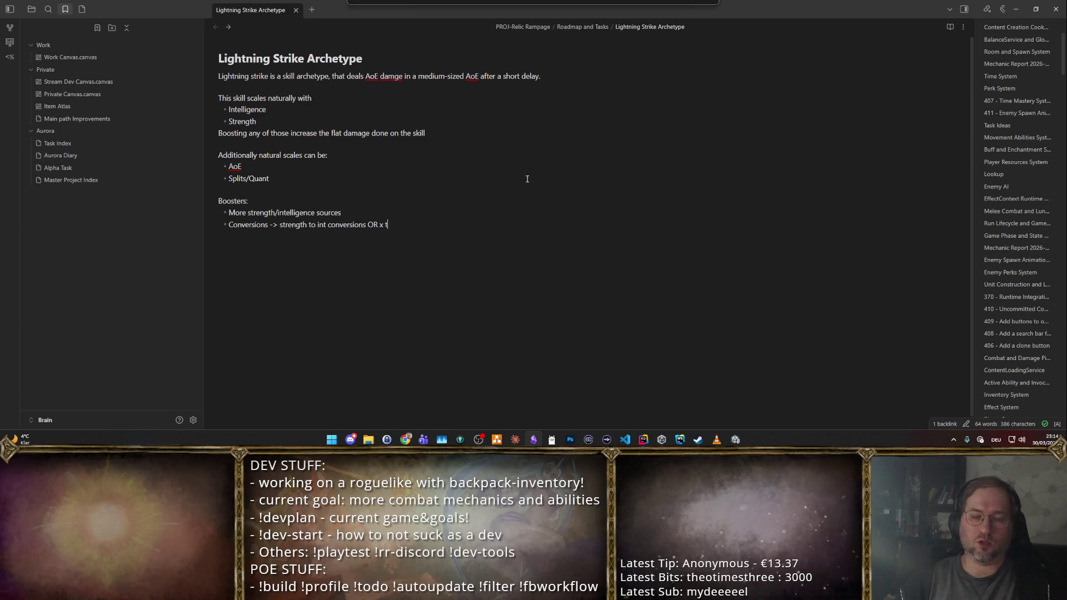
text(o attribute)
key(Return)
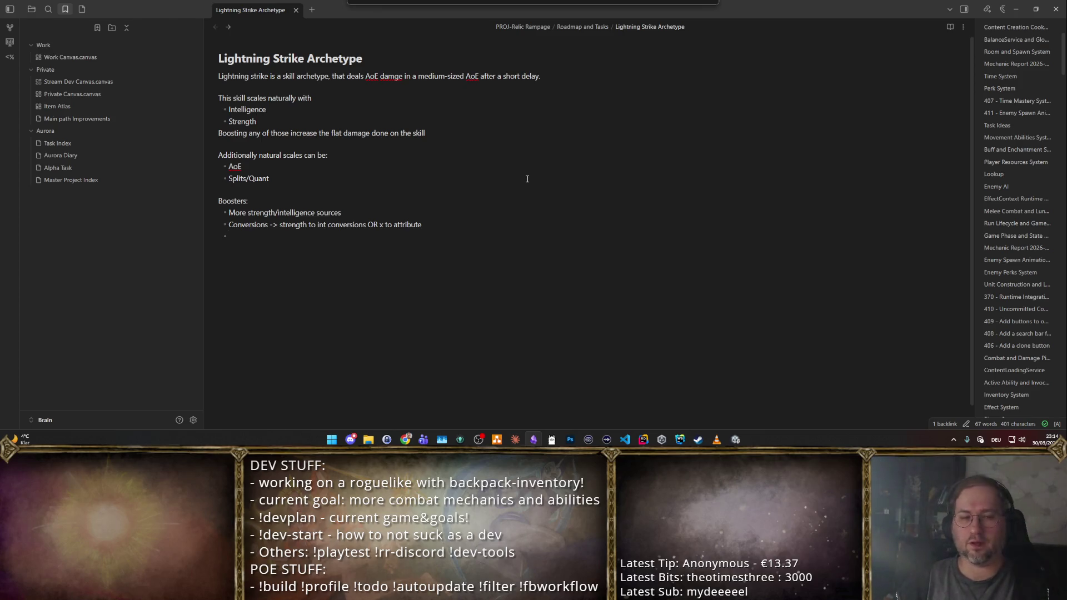
text(% attributec)
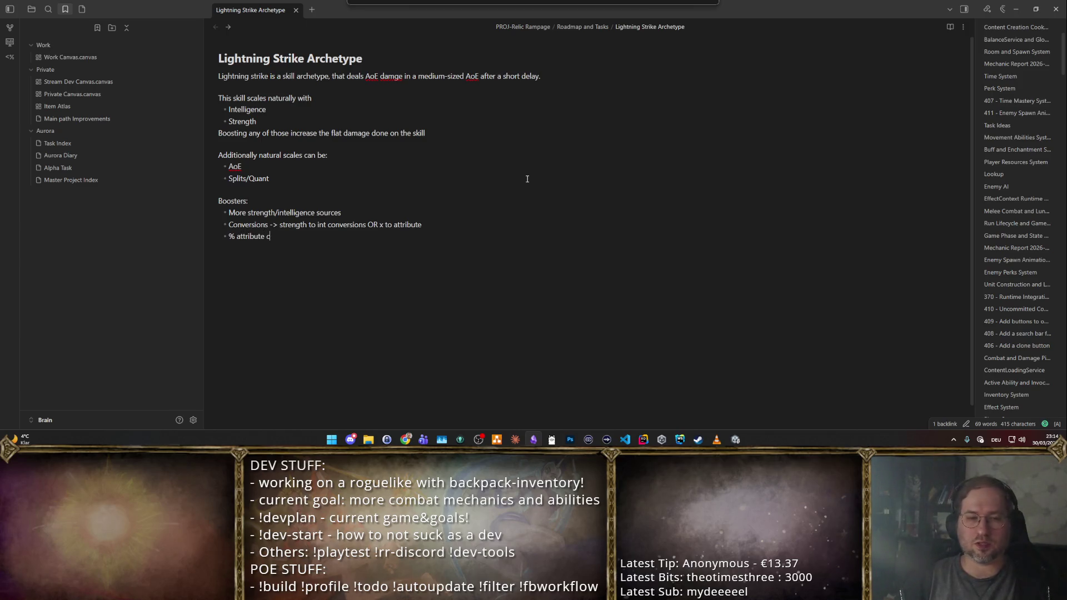
text(les)
text(scalers)
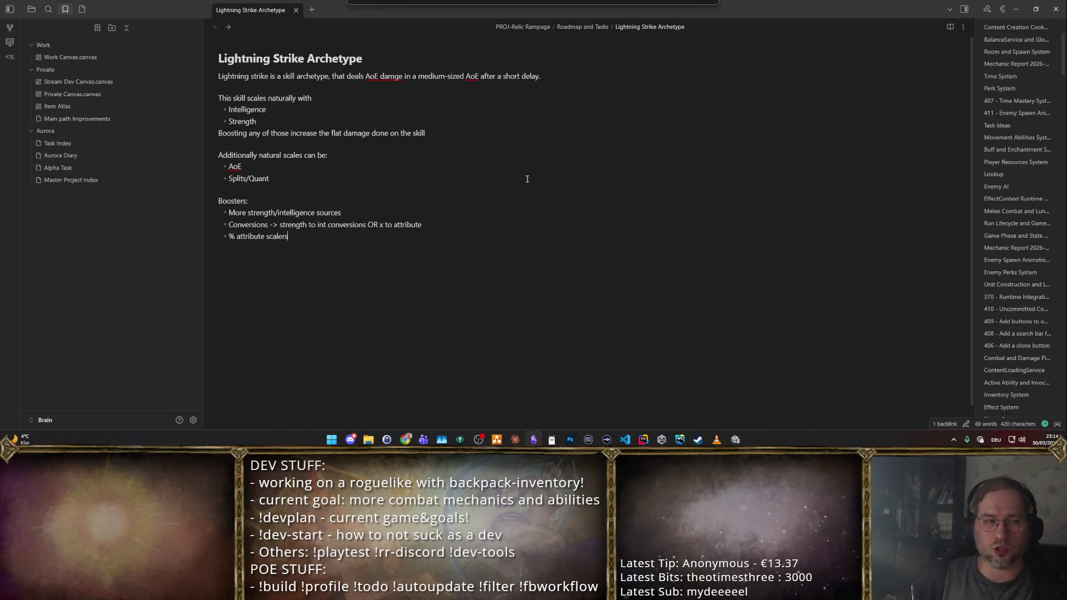
key(Return)
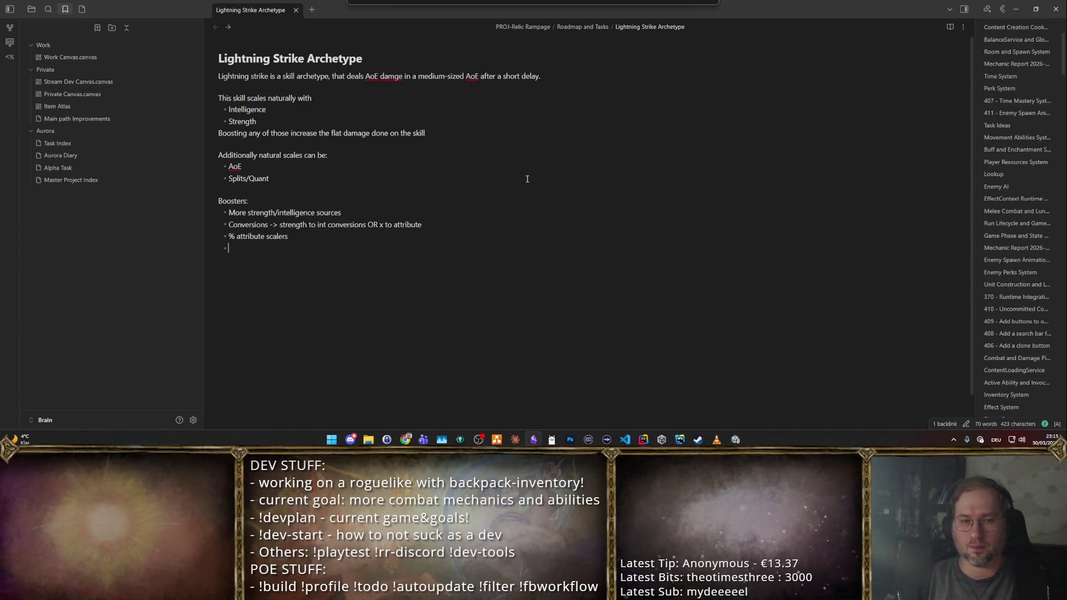
text(Flat fo)
text(amage for lightning strike)
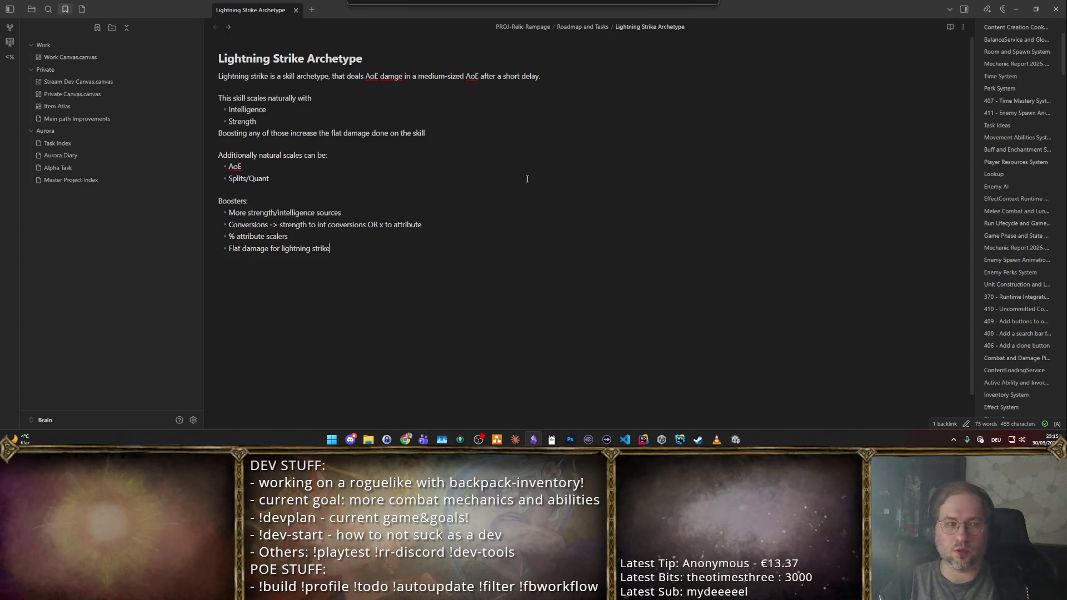
key(Return)
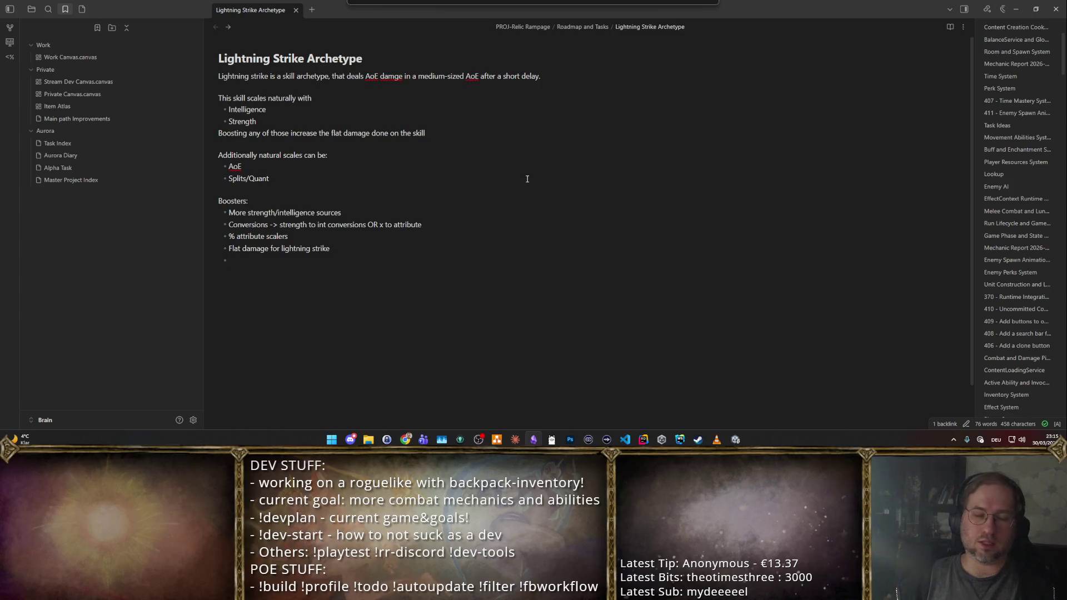
text(Alternative stat scalings for STR/INT)
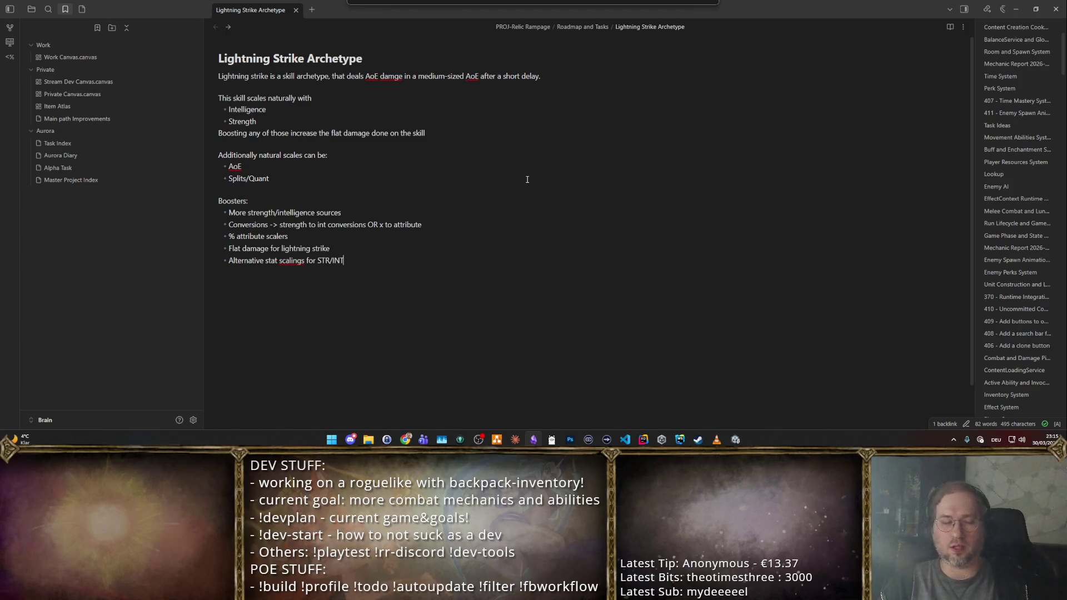
- Add bullets for alternative STR/INT scalings, on-hit debuffs/buffs, triggering uniques and Lightning Strike specific stats
key(Return)
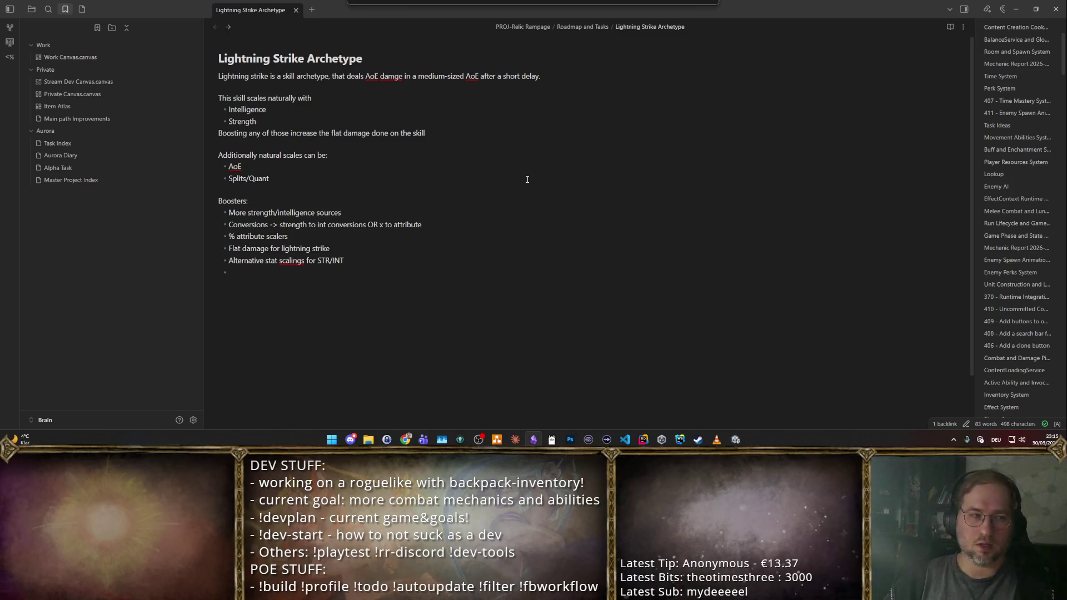
text(Debuffs/Buffs on hit)
key(Return)
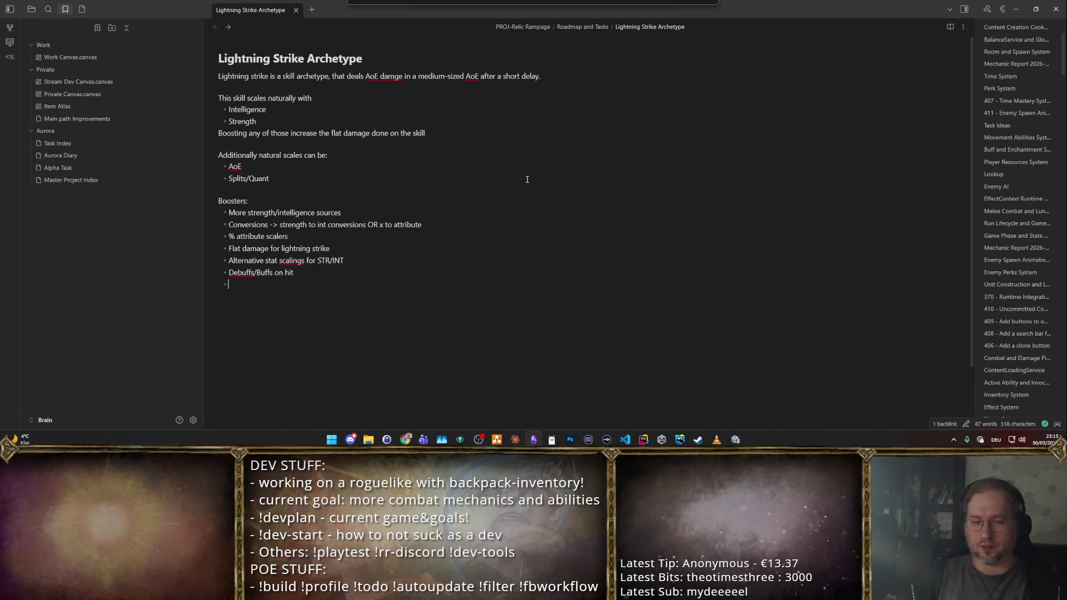
text(Uniques fhat trigger other effects on)
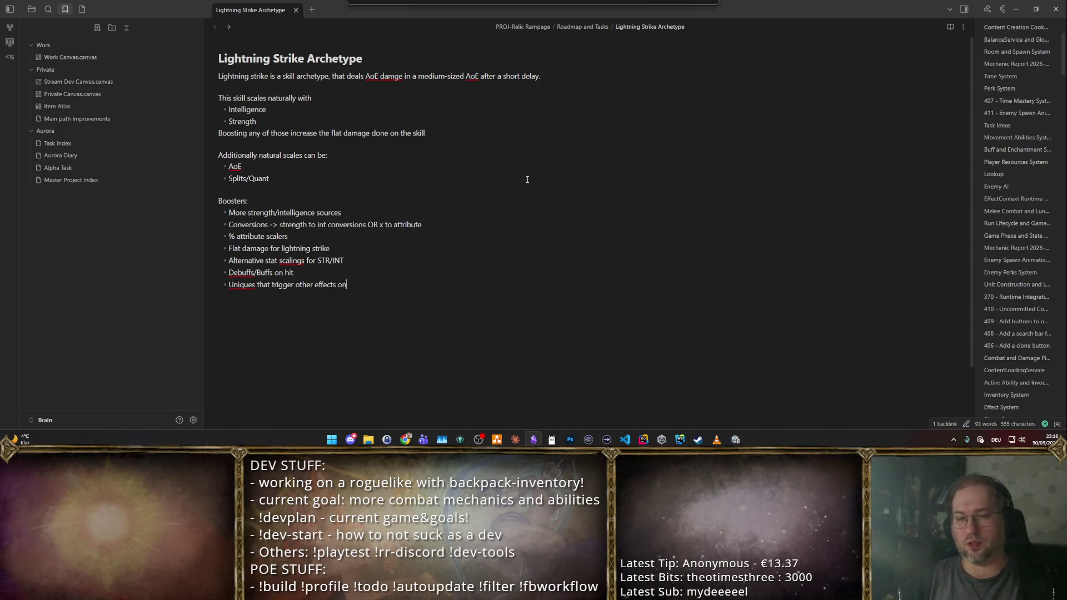
text(t)
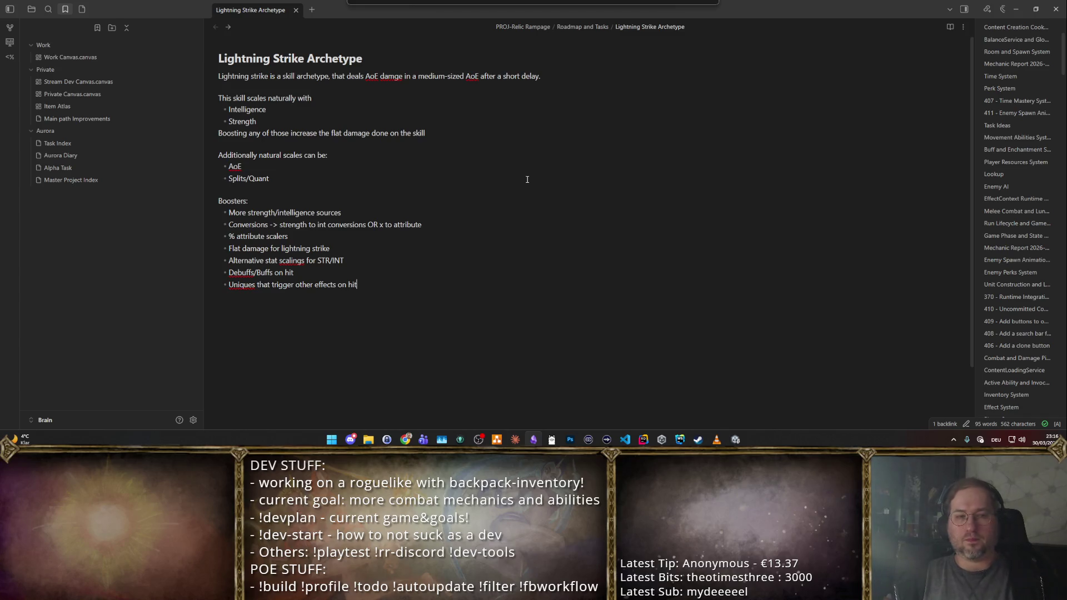
key(Return)
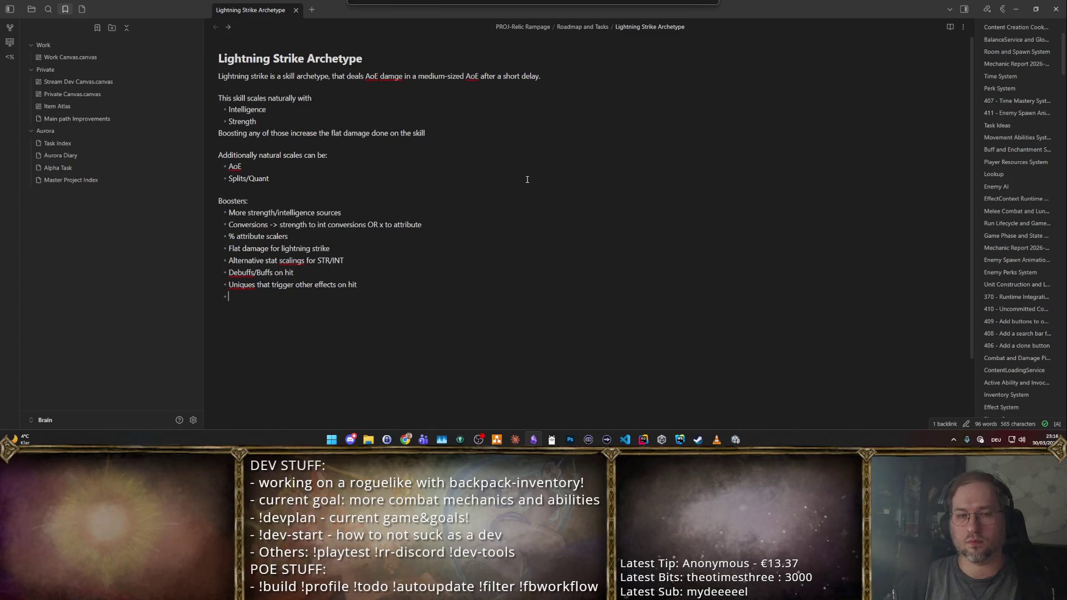
text(Lighnting)
key(BackSpace)
key(BackSpace)
key(BackSpace)
key(BackSpace)
text(tning Strike Specific Stats)
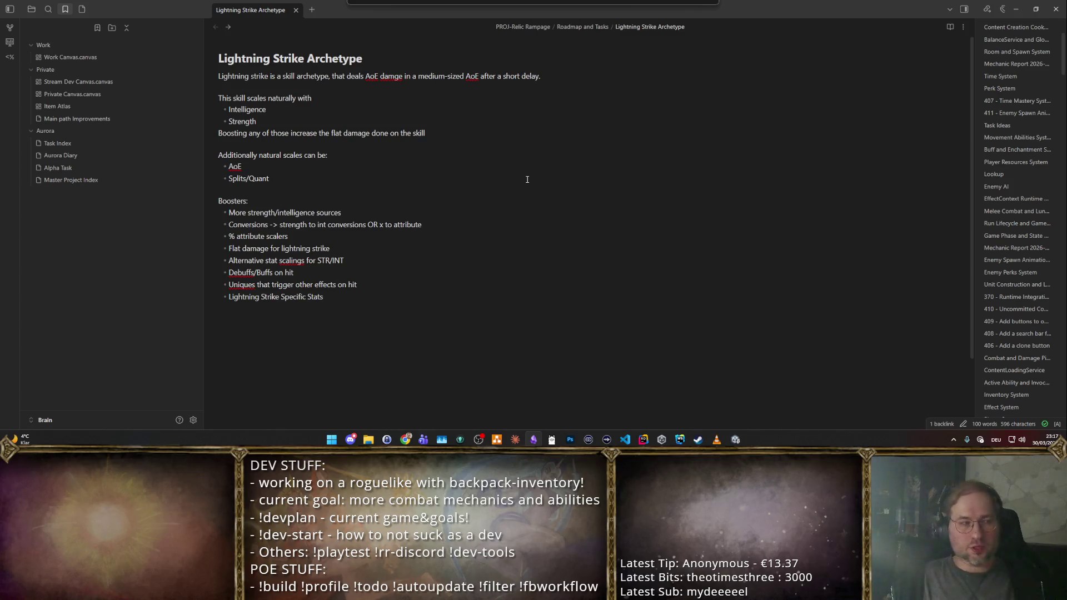
key(Return)
key(Return)
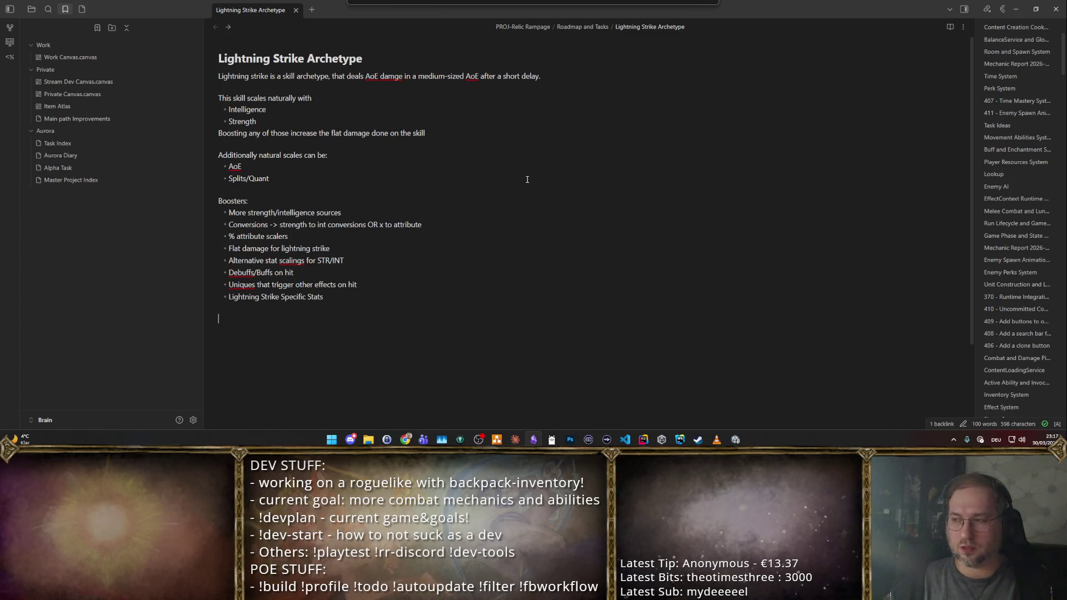
click(375, 442)
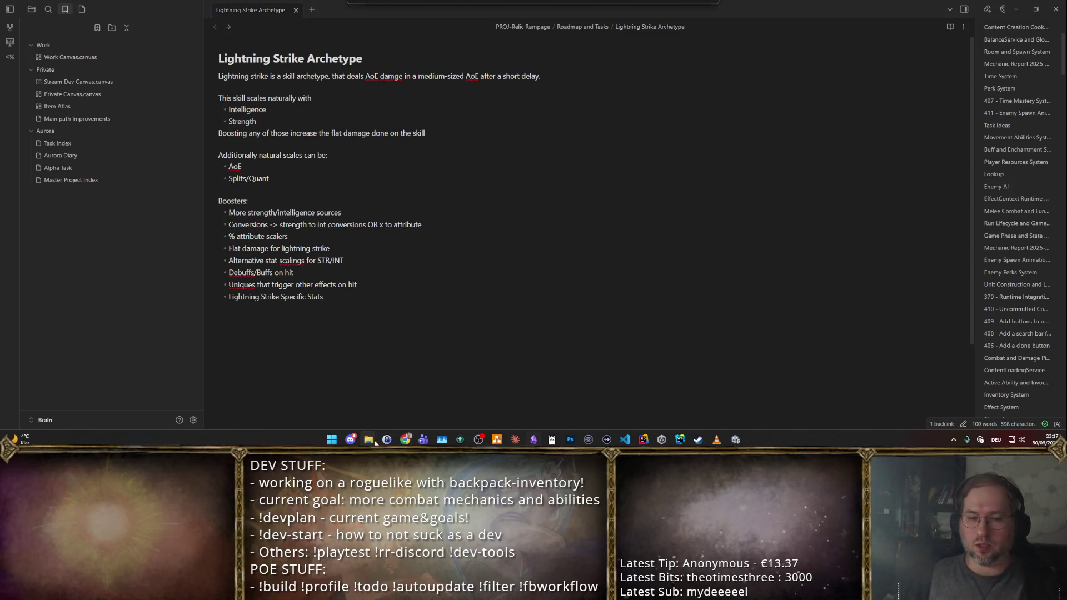
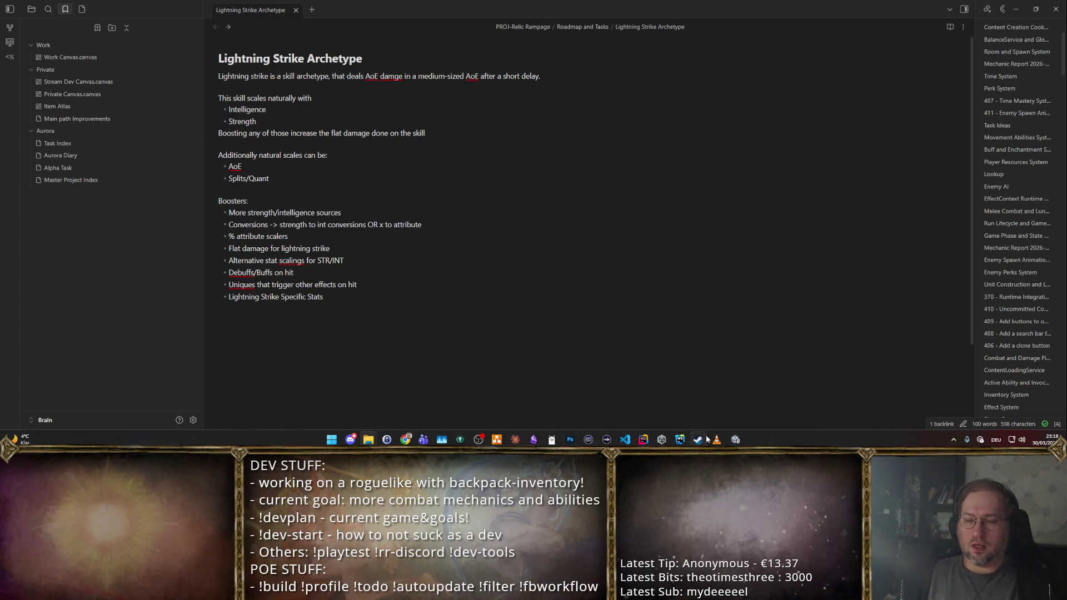
- Return to Unity and reveal the Sprites/ItemsNew3 folder in File Explorer
click(735, 440)
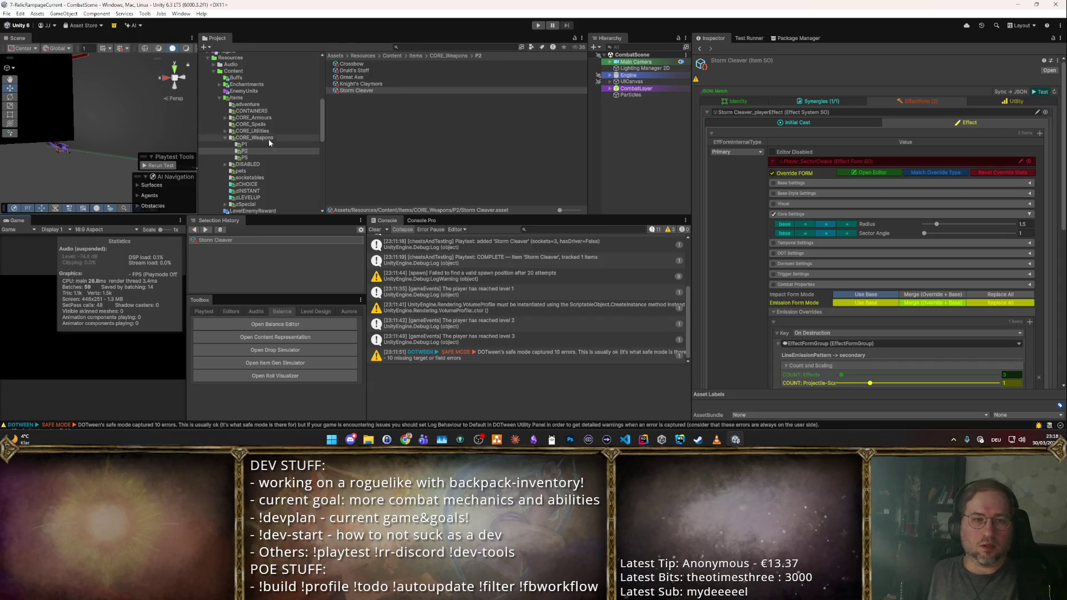
scroll(240, 139, up, 5)
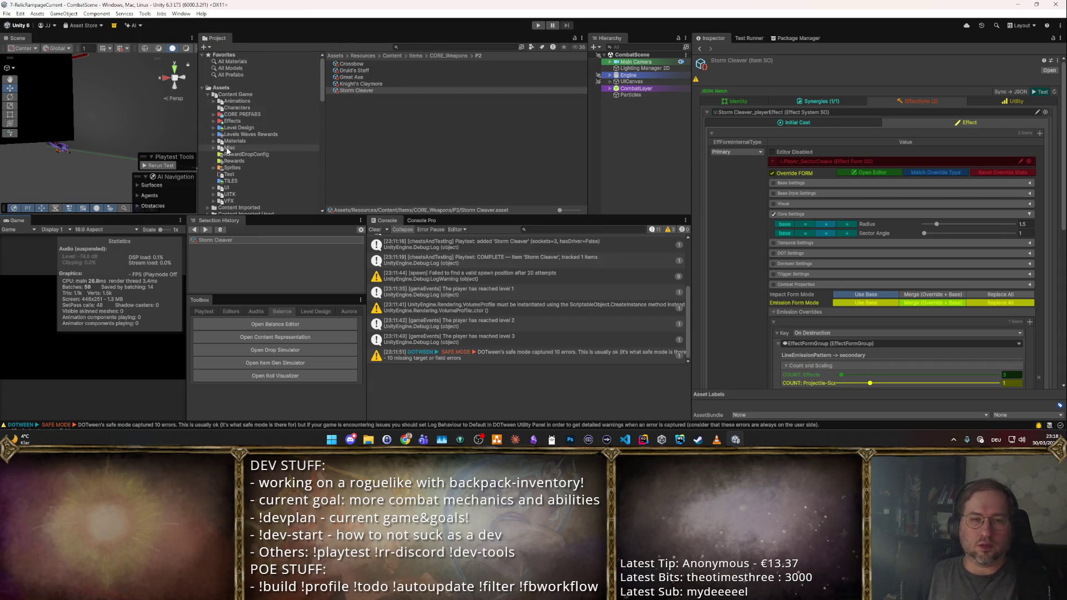
right_click(240, 165)
click(337, 136)
right_click(334, 138)
click(384, 163)
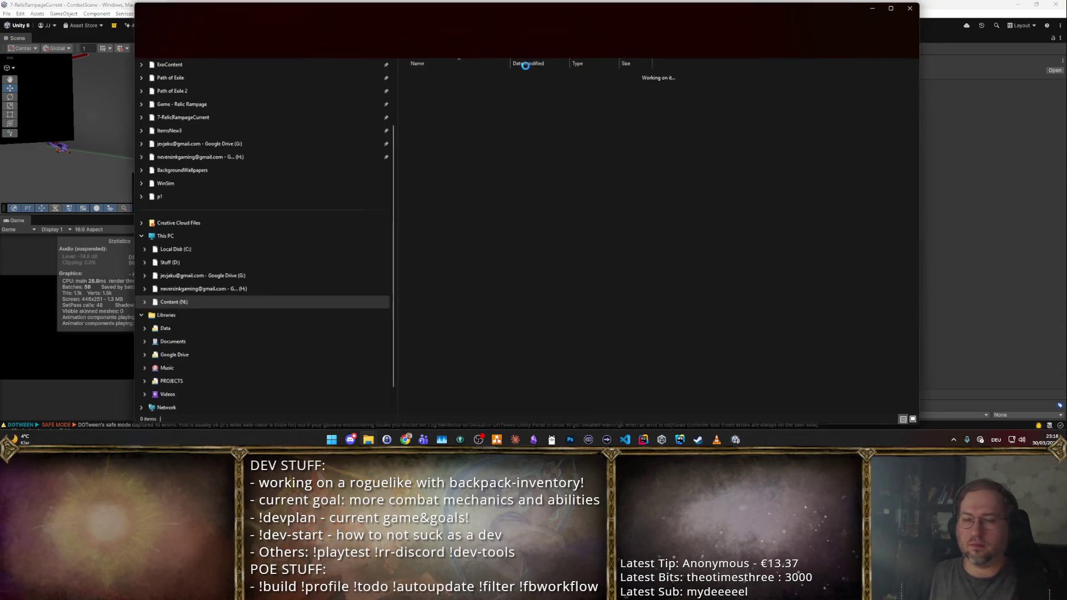
- Drag the File Explorer window away so the Unity Project window shows again
drag(540, 14, 1066, 9)
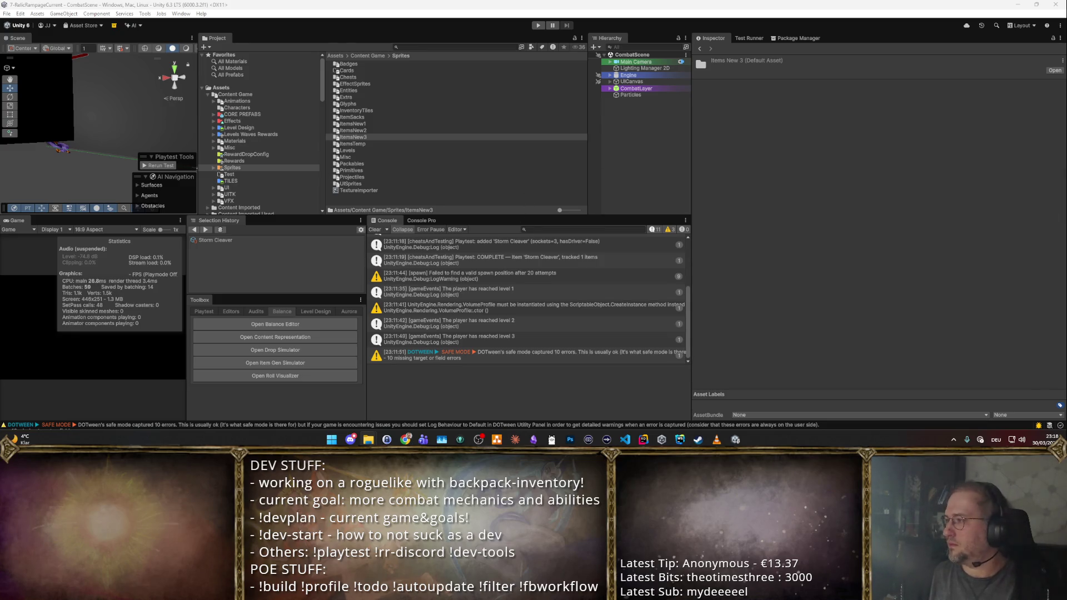
- Select all 56 ItemsNew3 sprites, set Single mode and 200 pixels per unit, and apply
click(351, 136)
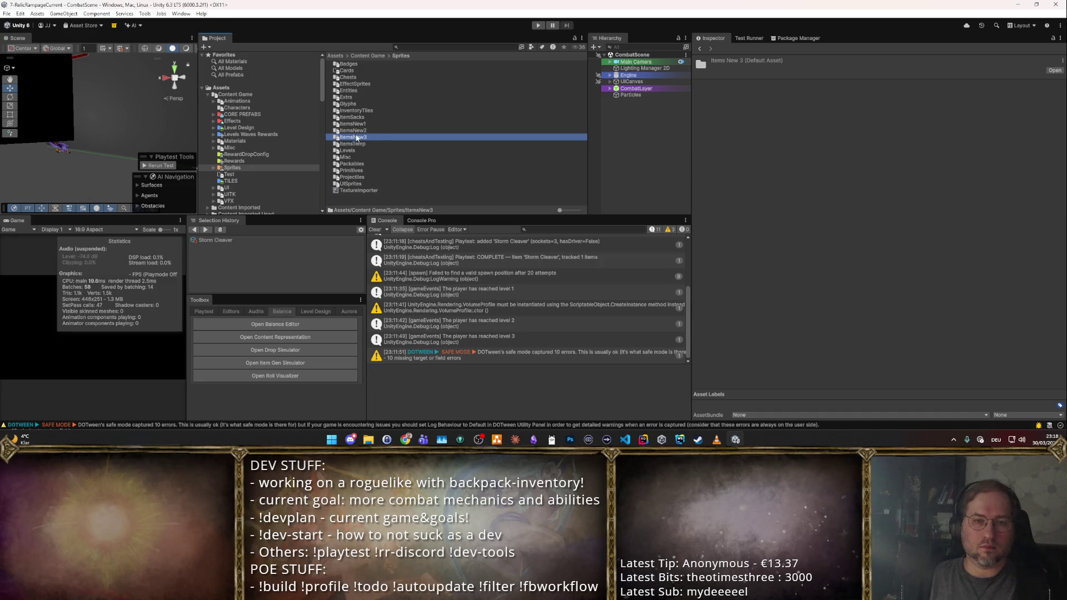
double_click(352, 136)
click(359, 64)
scroll(401, 156, down, 5)
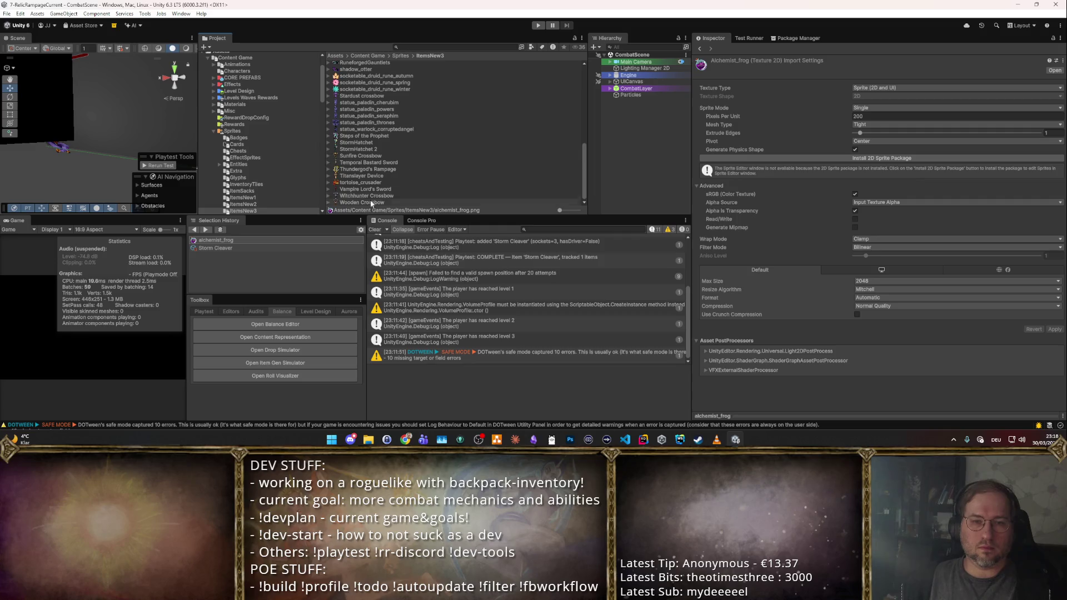
shift+click(370, 202)
click(861, 117)
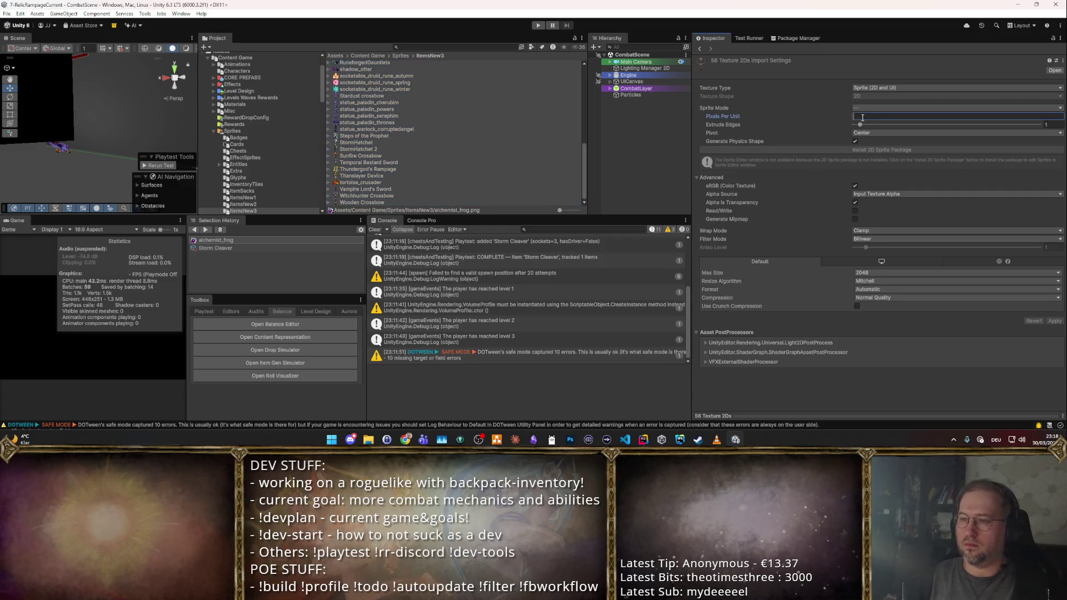
text(200)
click(875, 108)
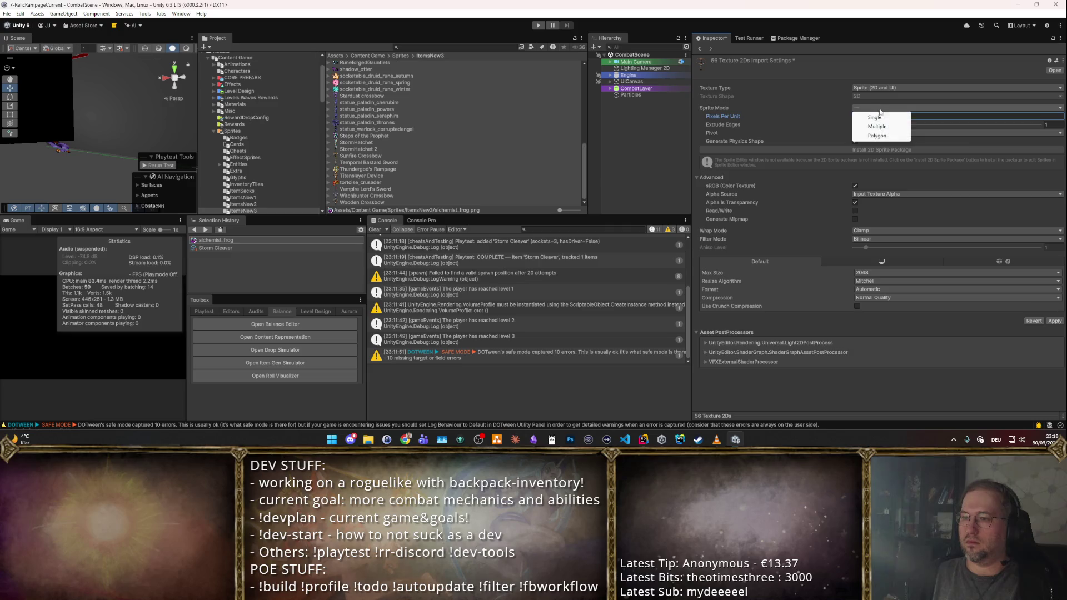
click(1055, 329)
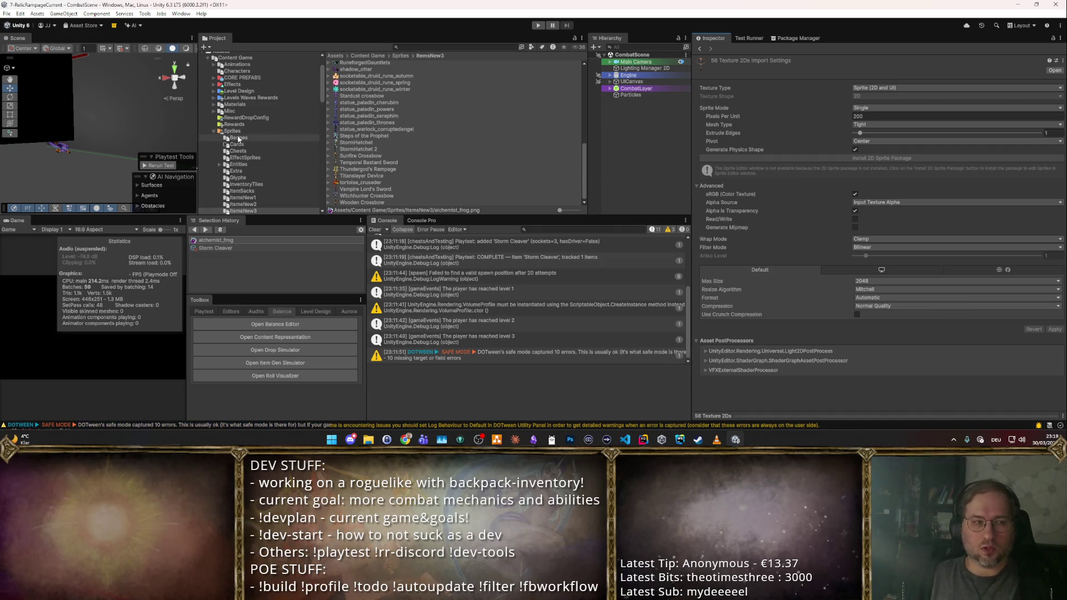
click(654, 129)
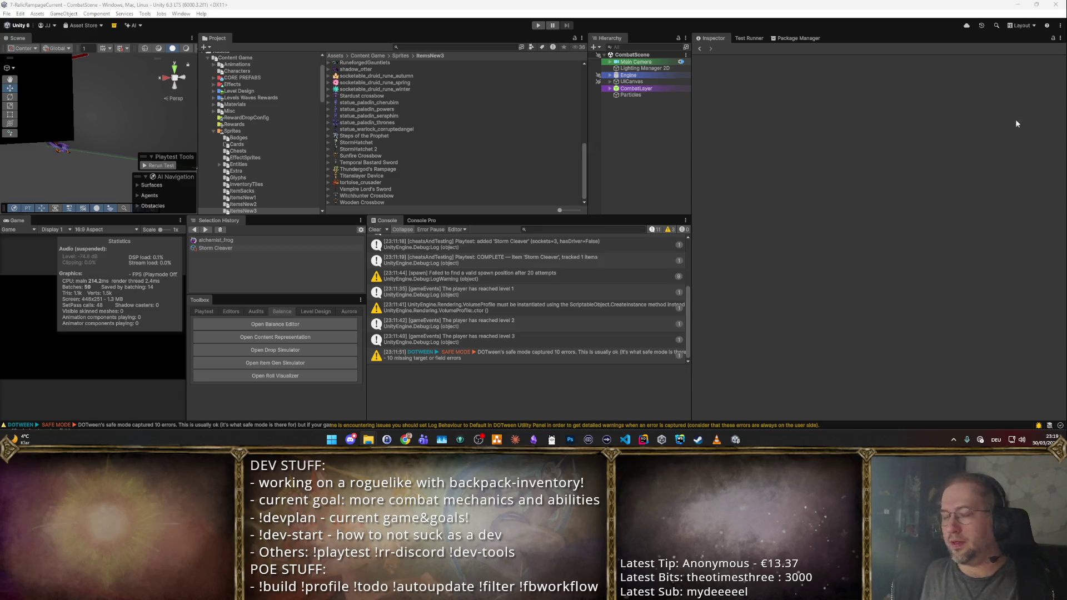
scroll(490, 172, up, 10)
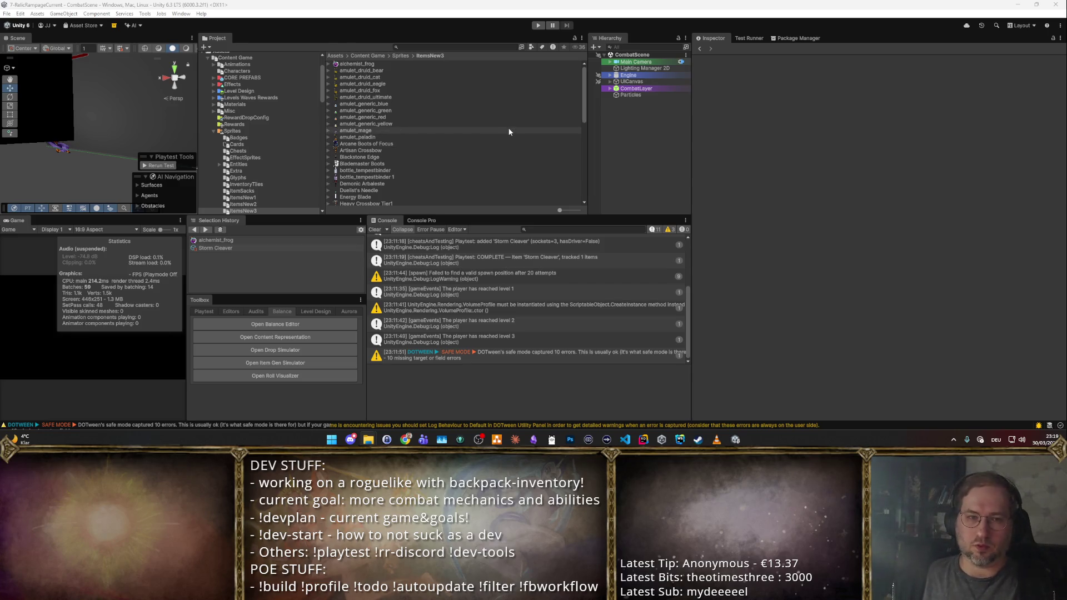
scroll(275, 133, down, 2)
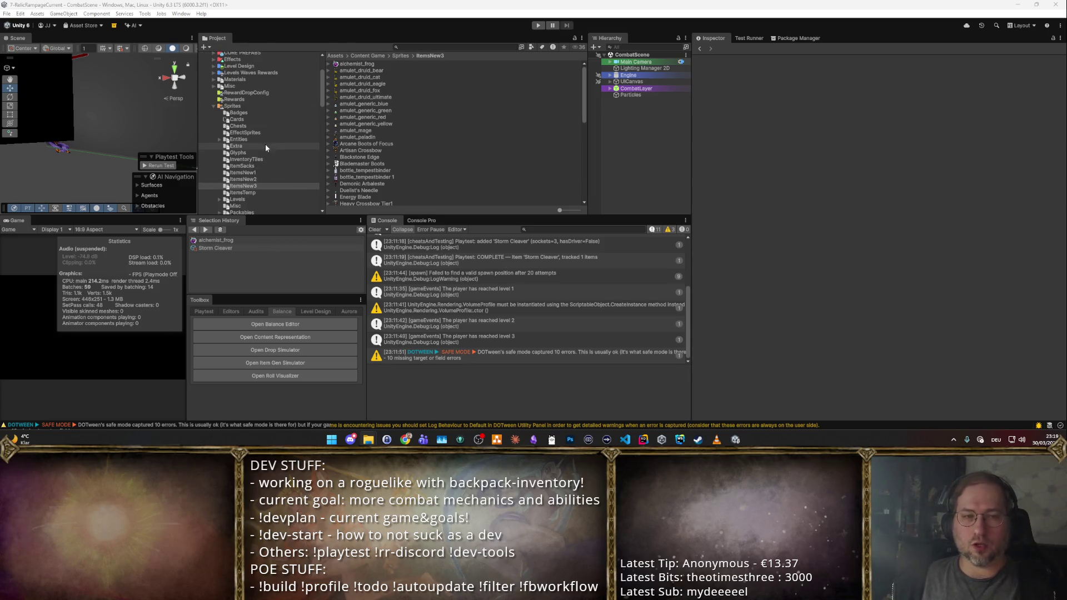
- Navigate to Resources > Content > Items > CORE_Armours > Unique in the Project window
click(466, 138)
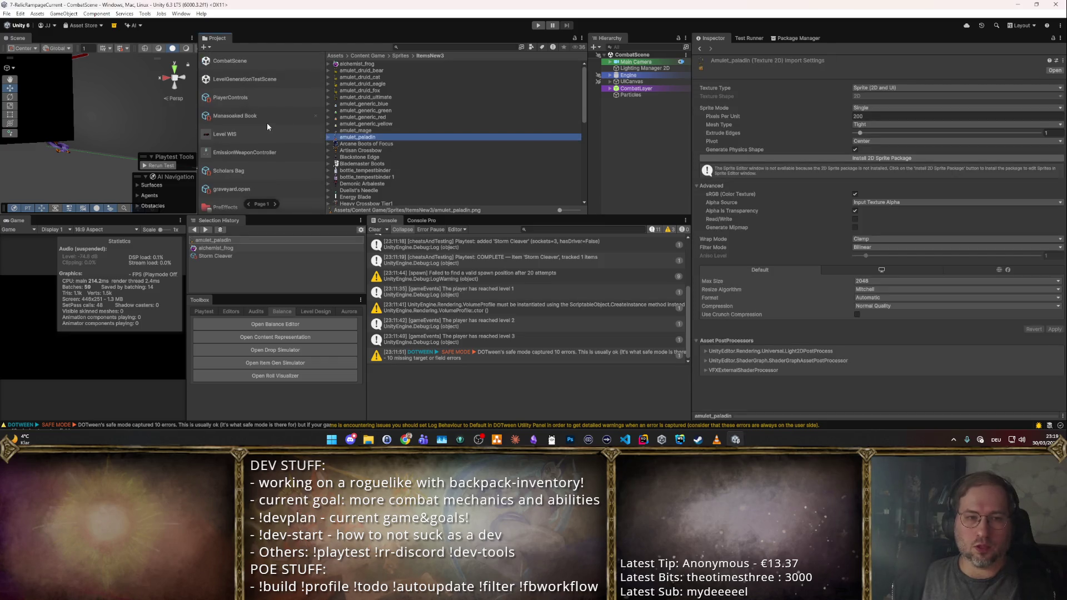
scroll(264, 122, down, 4)
click(249, 125)
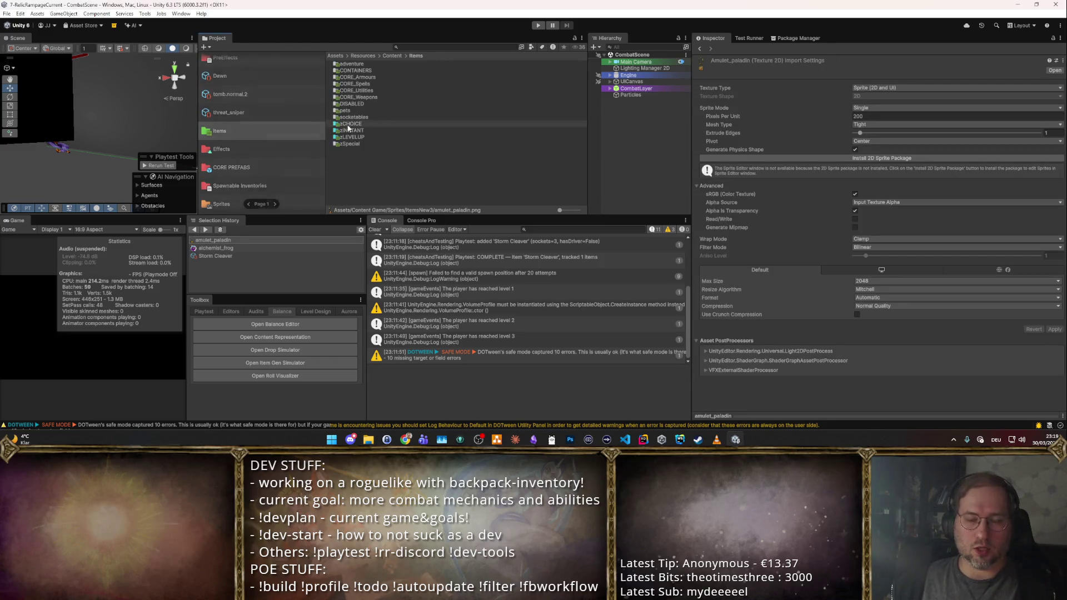
double_click(386, 77)
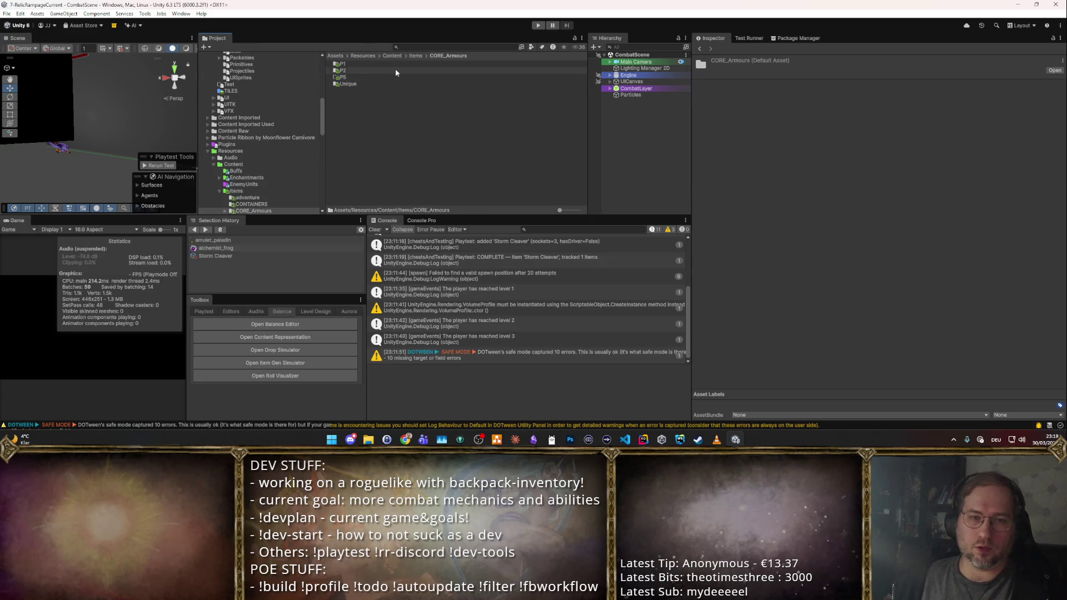
double_click(386, 82)
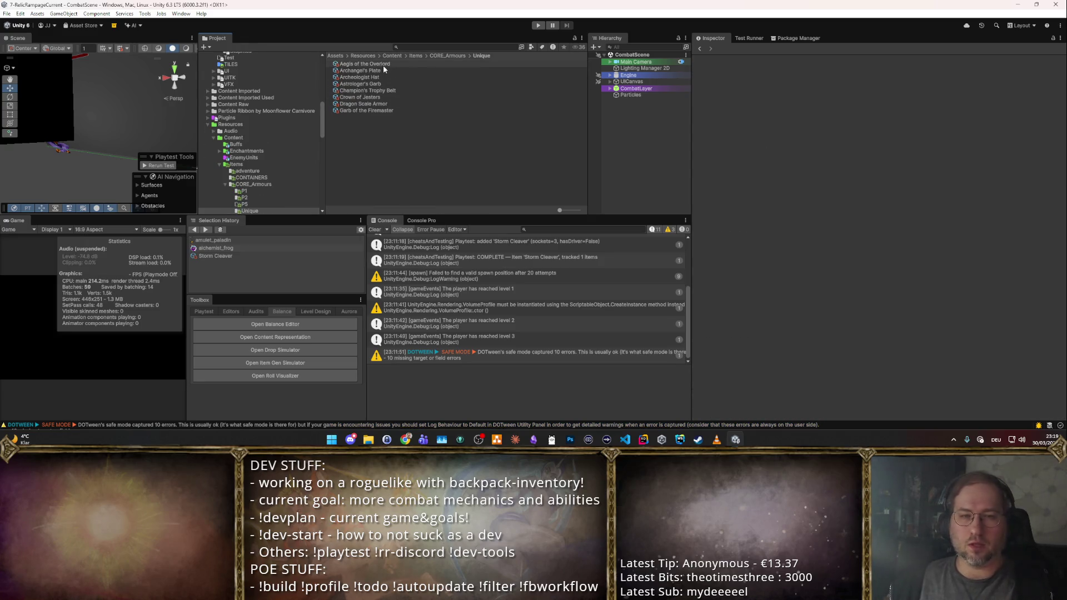
- Review Crown of Jesters, Dragon Scale Armor and Archangel's Plate, settling on Crown of Jesters as template
click(382, 97)
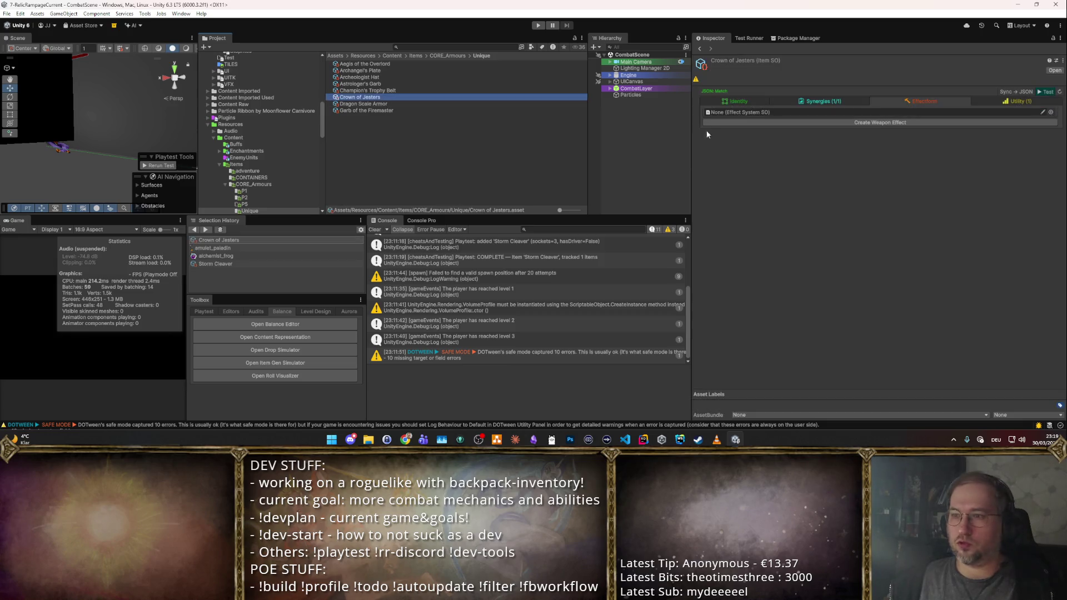
click(402, 90)
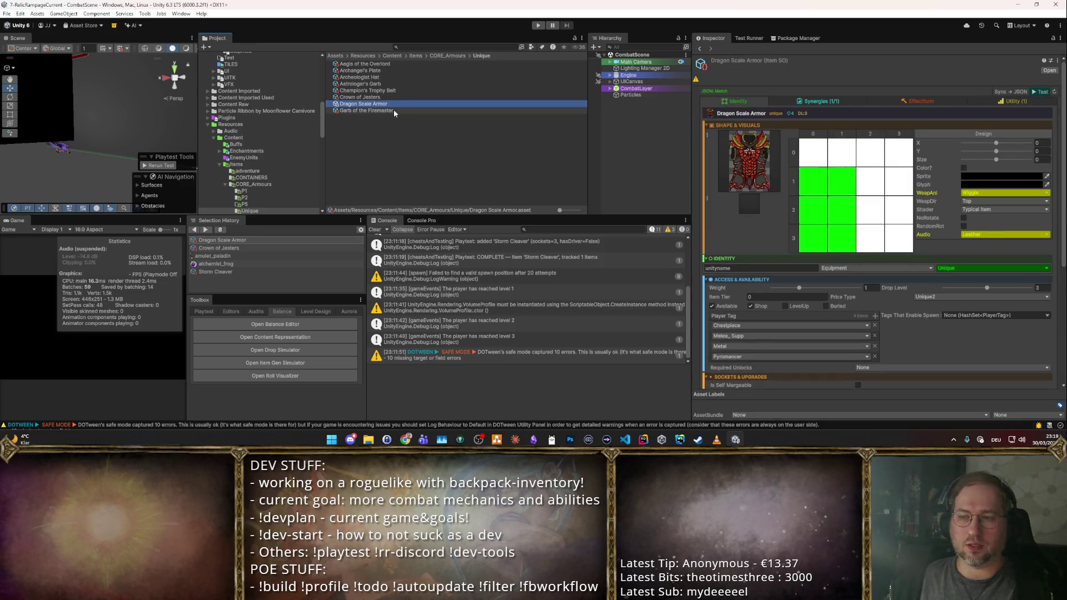
click(377, 71)
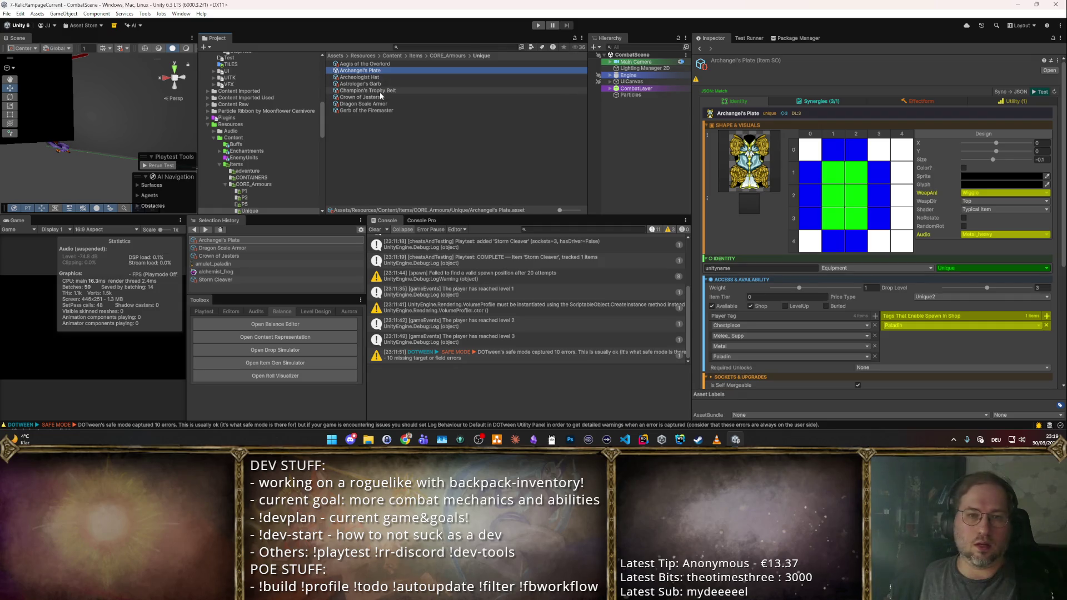
click(381, 90)
click(386, 98)
- Duplicate Crown of Jesters and rename the copy Thundergod's Step
key(ctrl+d)
key(F2)
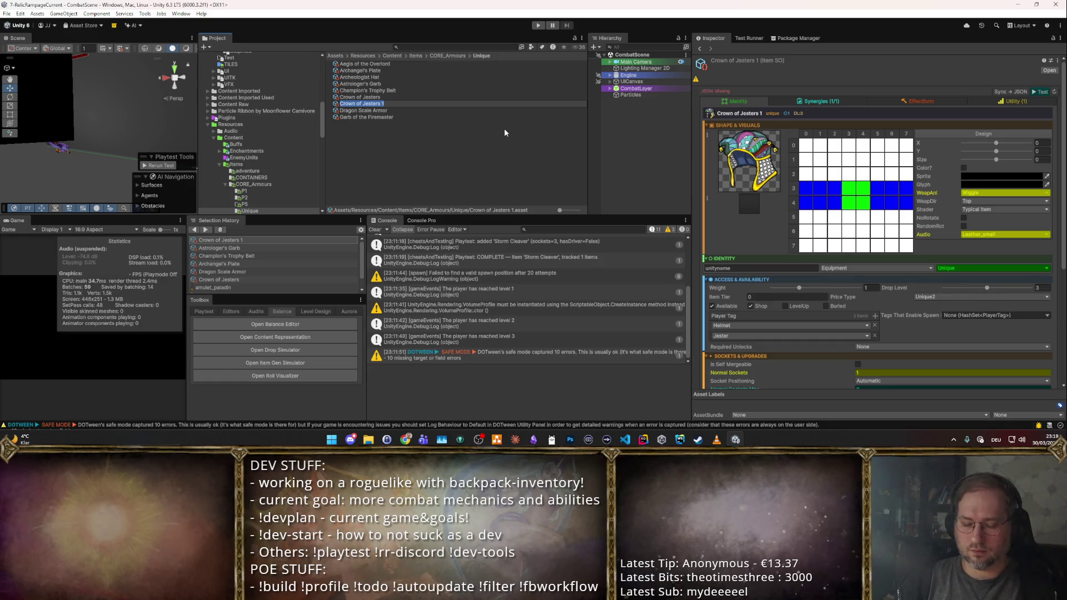
text(Thundergod's Step)
key(Return)
- Assign the Thundergod's Rampage boots sprite to Thundergod's Step
click(756, 189)
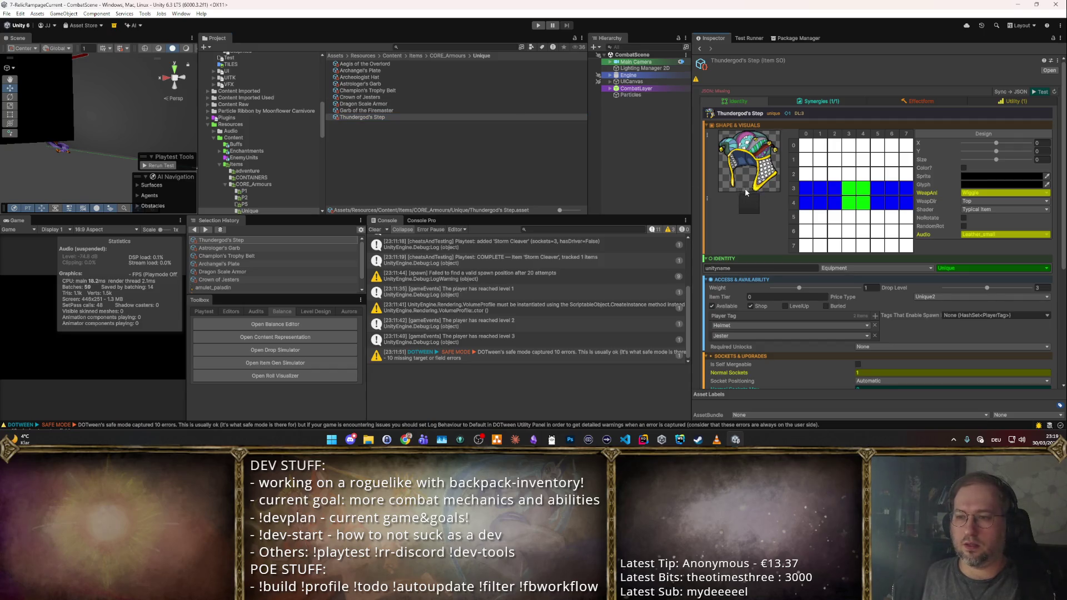
click(750, 189)
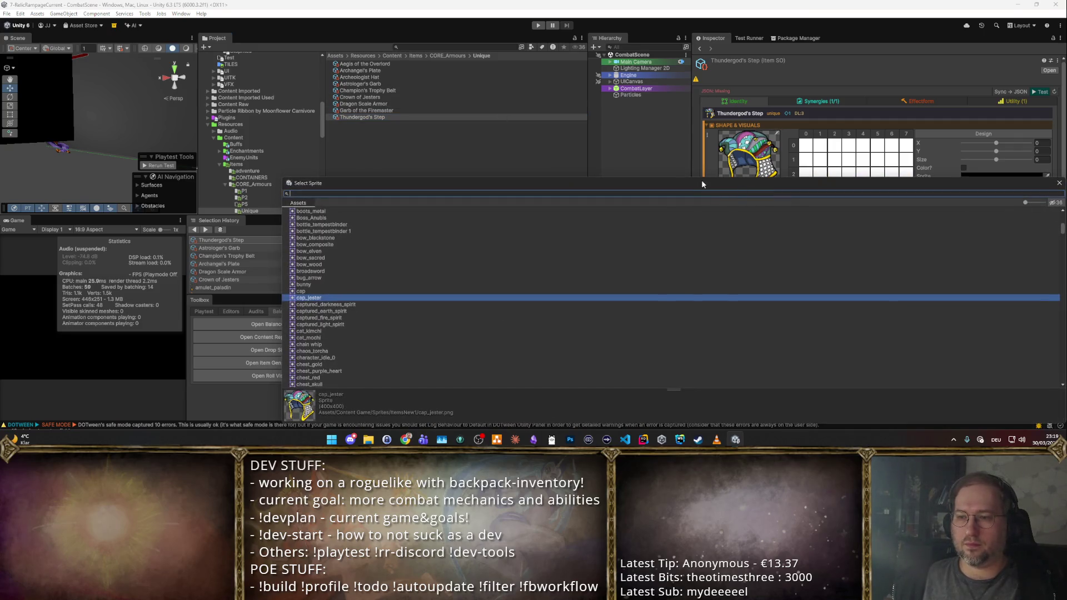
text(Thunder)
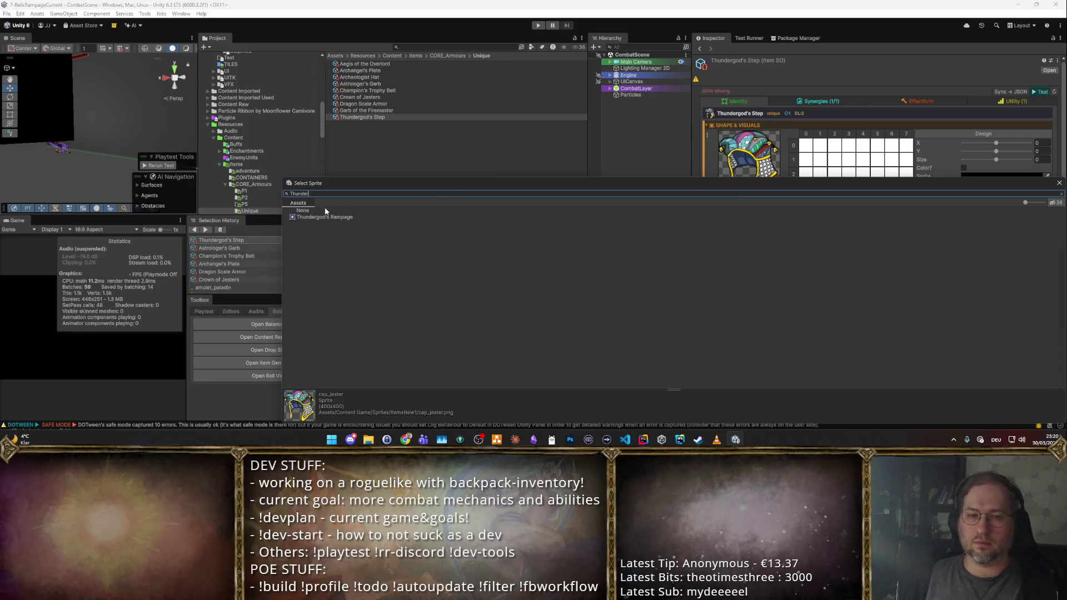
double_click(333, 214)
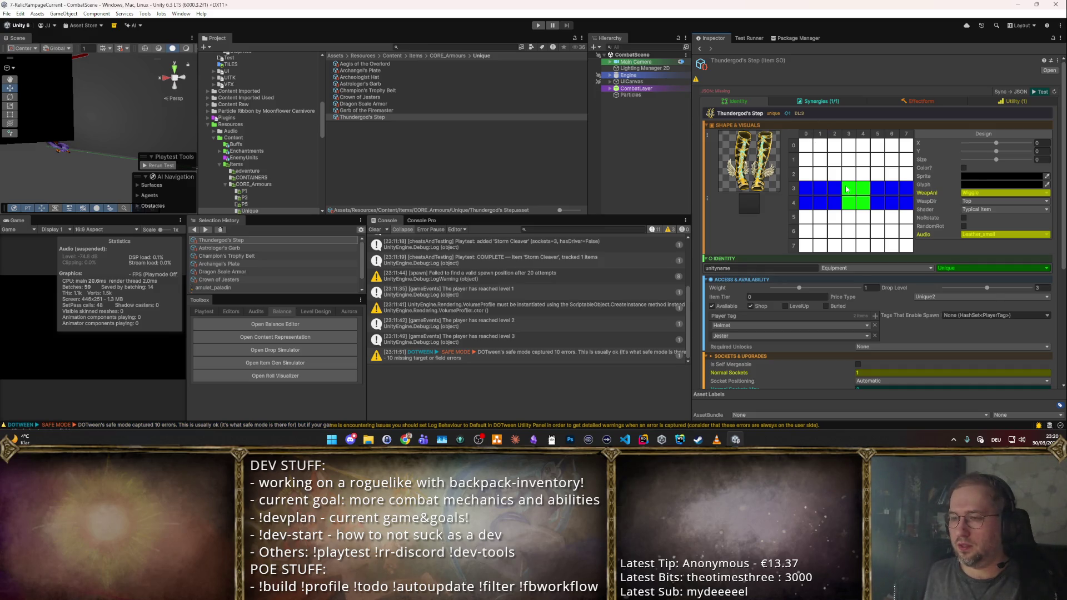
right_click(796, 226)
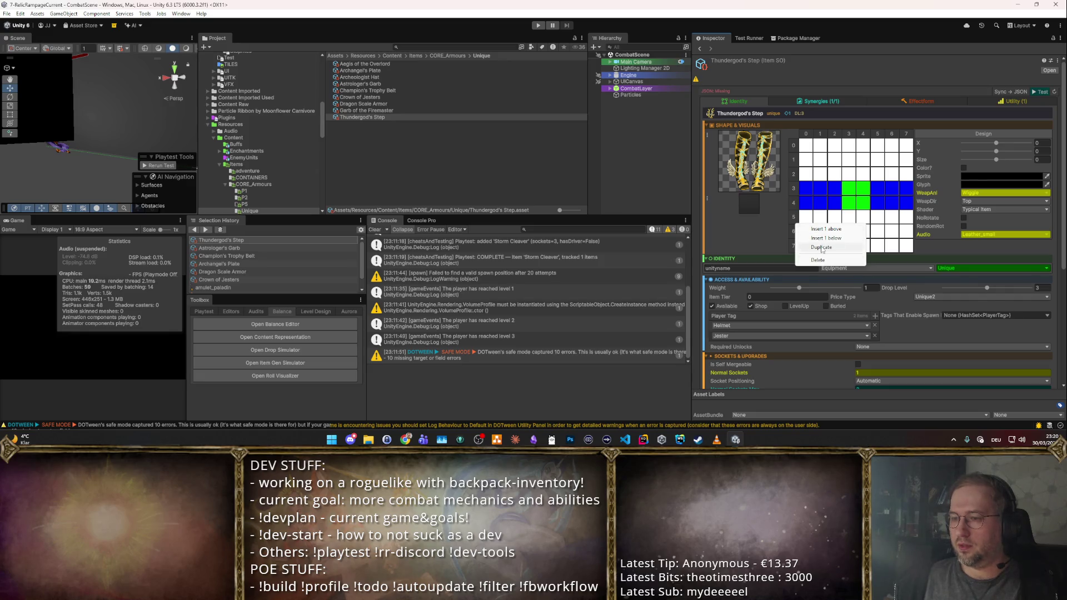
- Delete the inherited rows from the shape grid, including the top blue/green row
click(817, 260)
right_click(794, 170)
click(817, 203)
right_click(789, 145)
click(817, 182)
right_click(788, 144)
click(819, 177)
right_click(793, 158)
click(821, 191)
right_click(796, 148)
click(821, 190)
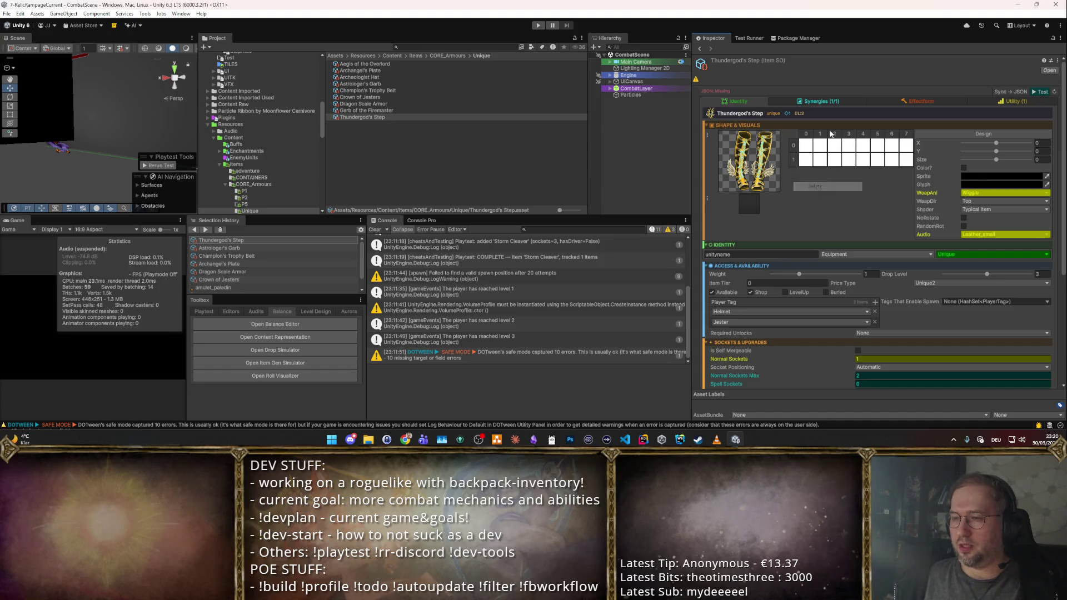
- Delete the extra grid columns, leaving a 2×2 shape grid
right_click(832, 133)
click(851, 170)
right_click(844, 134)
click(859, 171)
right_click(847, 135)
click(858, 173)
right_click(849, 135)
click(859, 173)
click(853, 125)
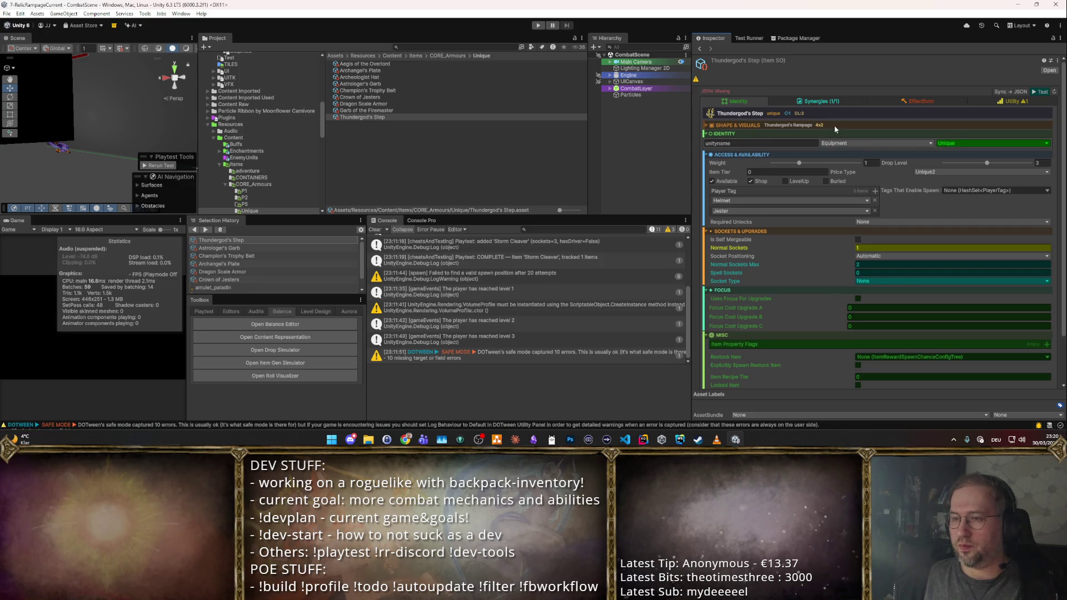
click(834, 125)
right_click(844, 133)
click(865, 169)
right_click(857, 136)
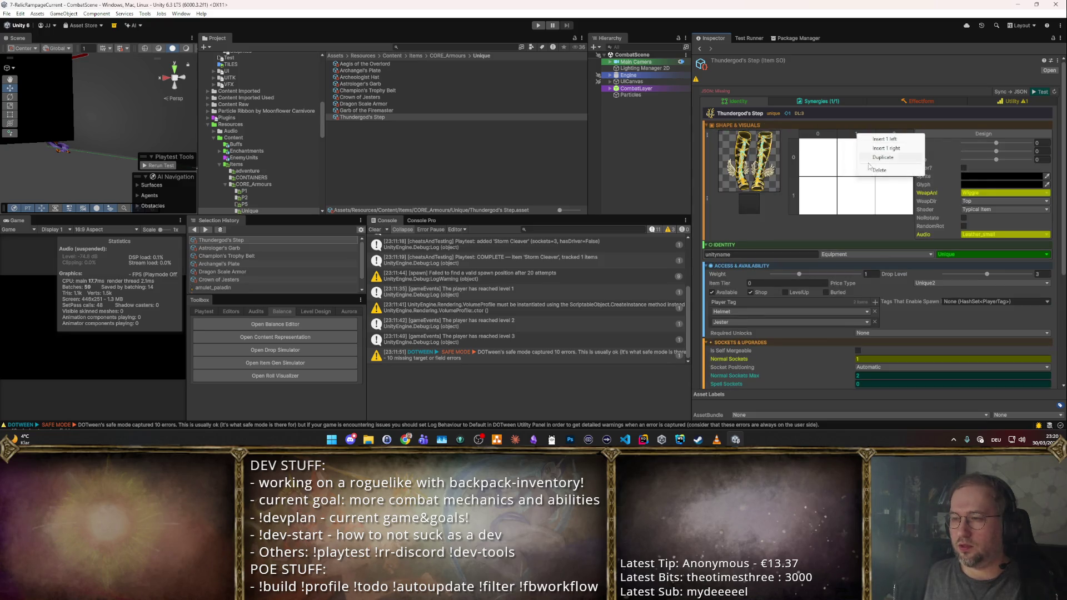
click(878, 170)
- Fill all four cells of the 2×2 grid green
click(825, 166)
click(824, 225)
click(882, 226)
click(882, 164)
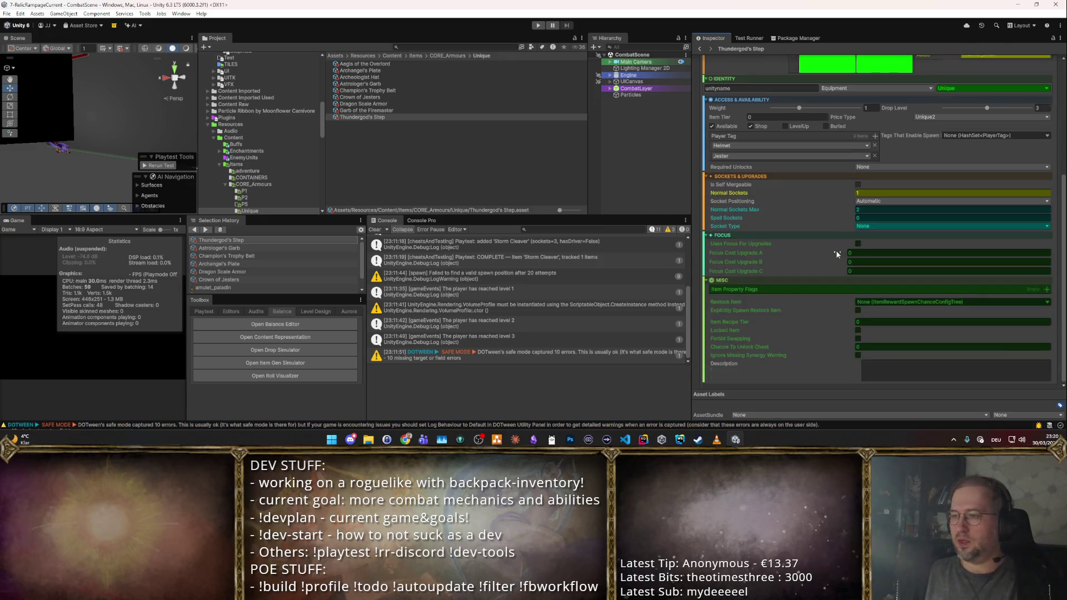
scroll(836, 250, down, 3)
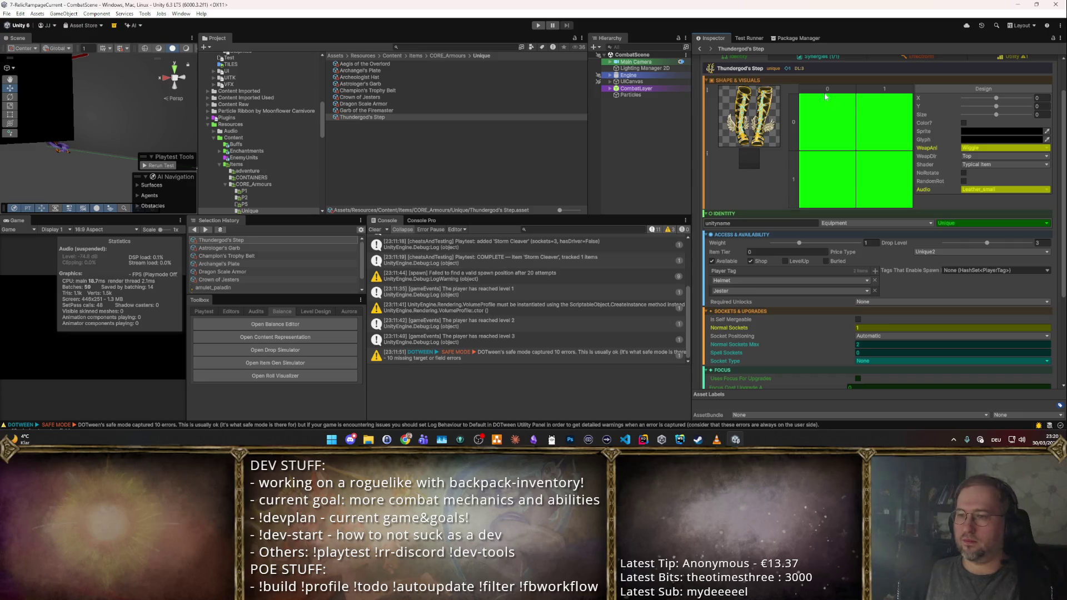
- Insert two rows below and a column on each side to grow the grid to 4×4
right_click(794, 108)
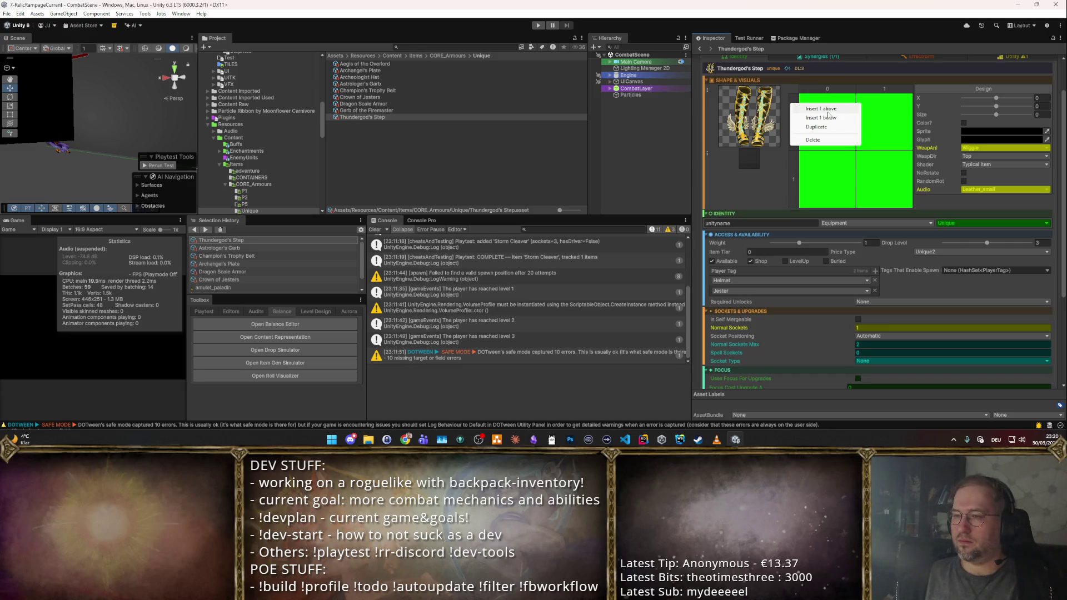
click(831, 118)
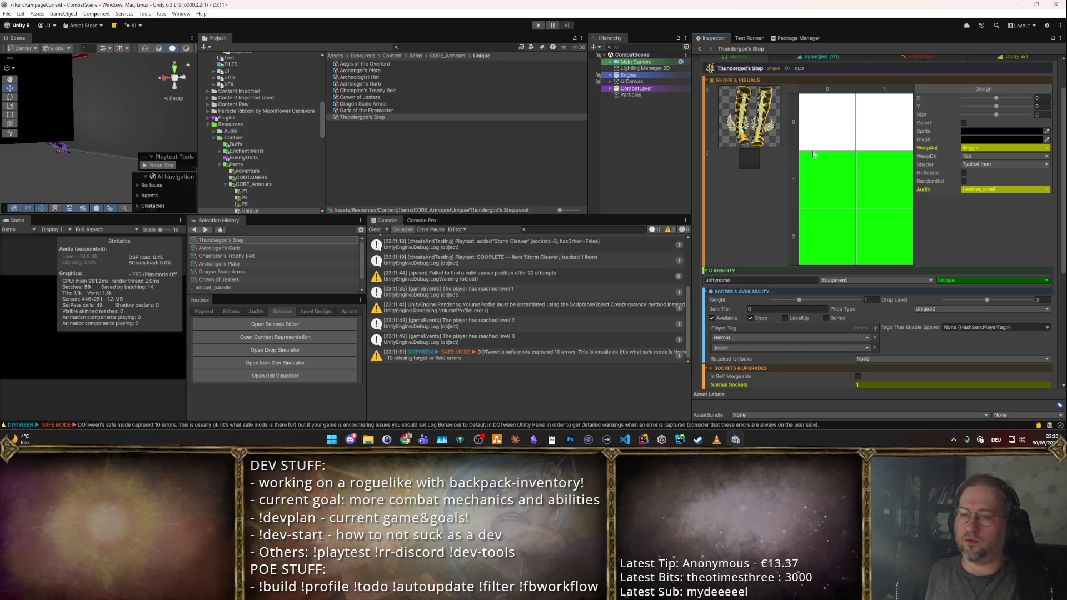
right_click(801, 251)
click(808, 259)
right_click(821, 88)
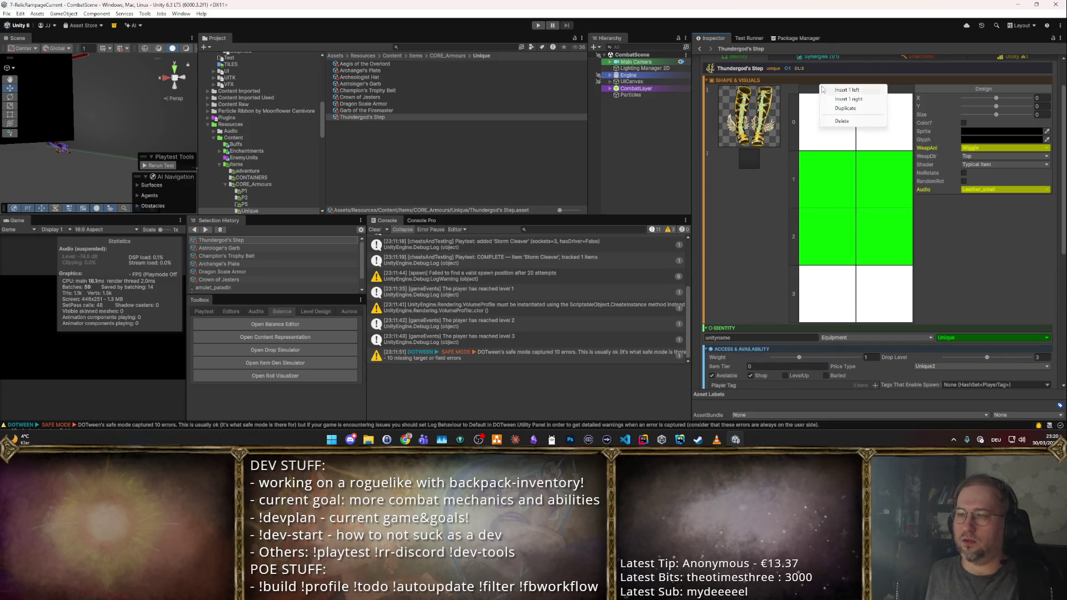
click(831, 98)
click(883, 81)
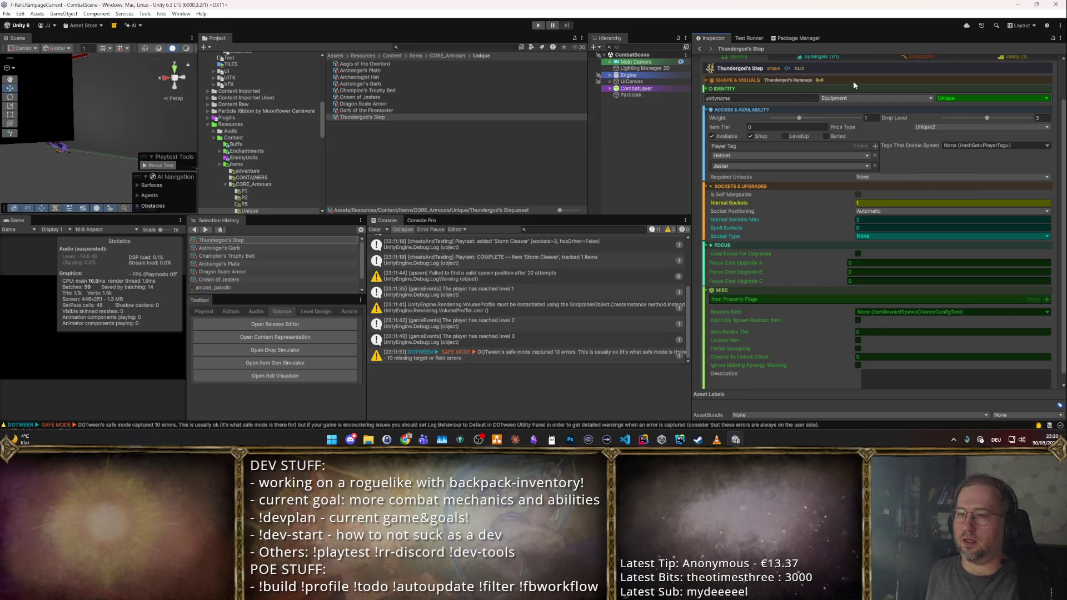
click(852, 81)
right_click(889, 87)
click(904, 106)
- Paint every cell of outer columns 0 and 3 blue around the green centre
click(815, 137)
click(815, 165)
click(899, 136)
click(899, 165)
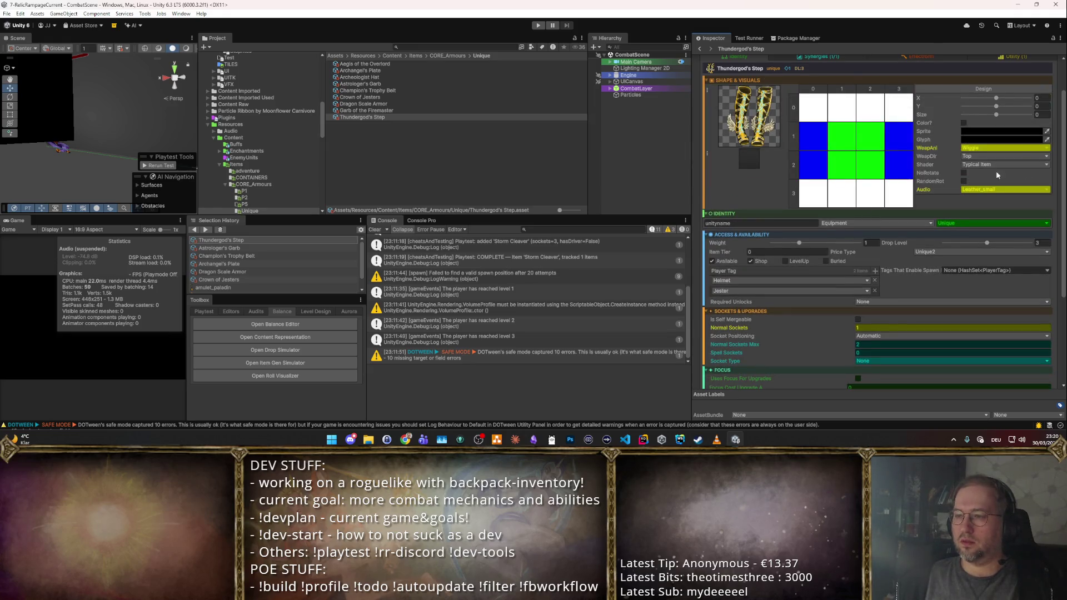
click(815, 102)
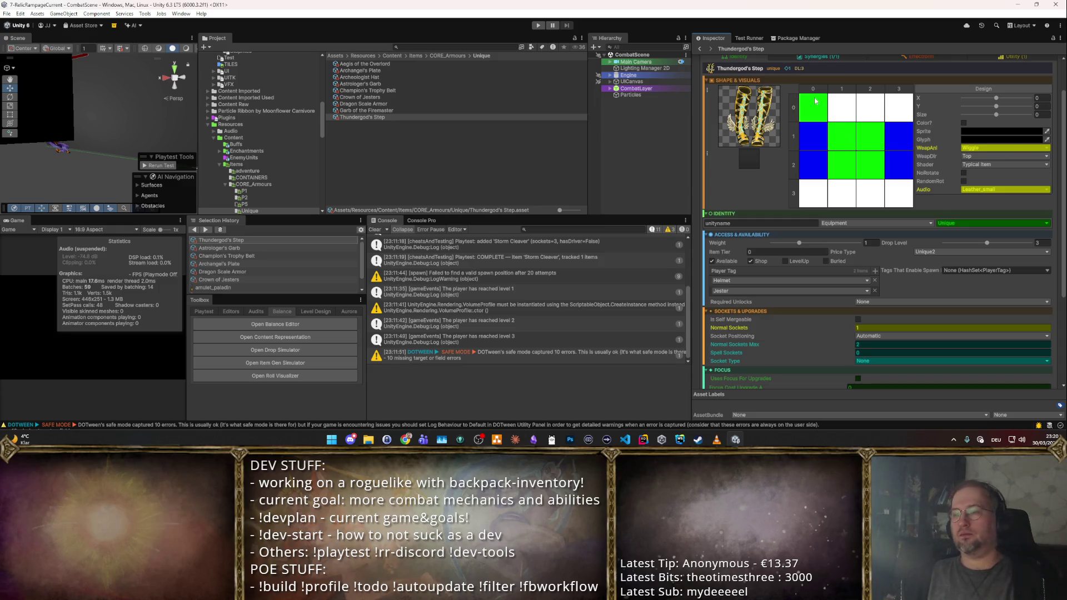
click(813, 194)
click(814, 193)
click(898, 107)
click(896, 198)
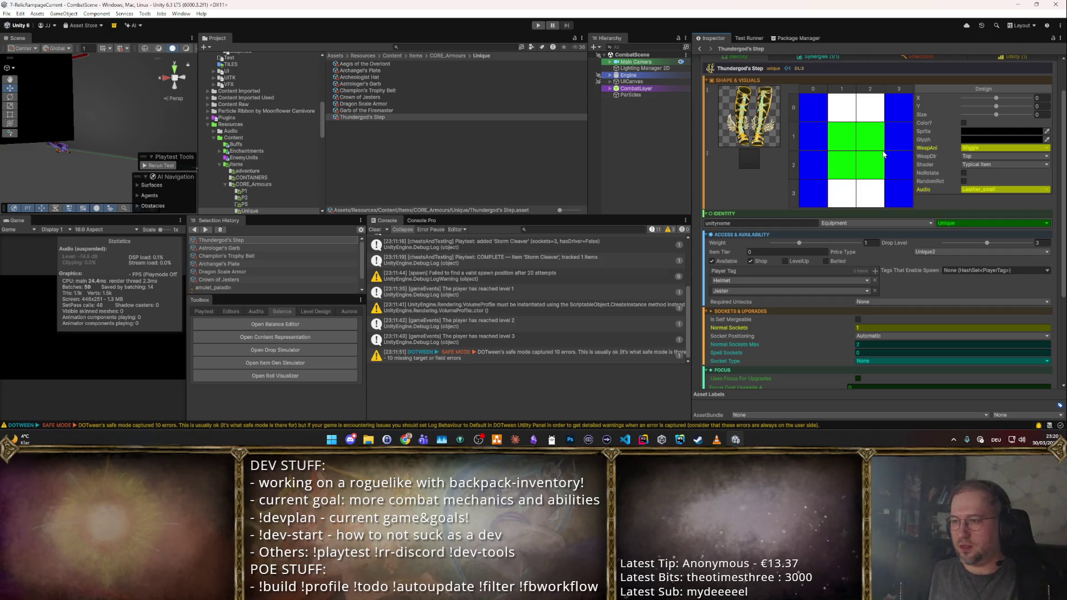
scroll(887, 151, up, 2)
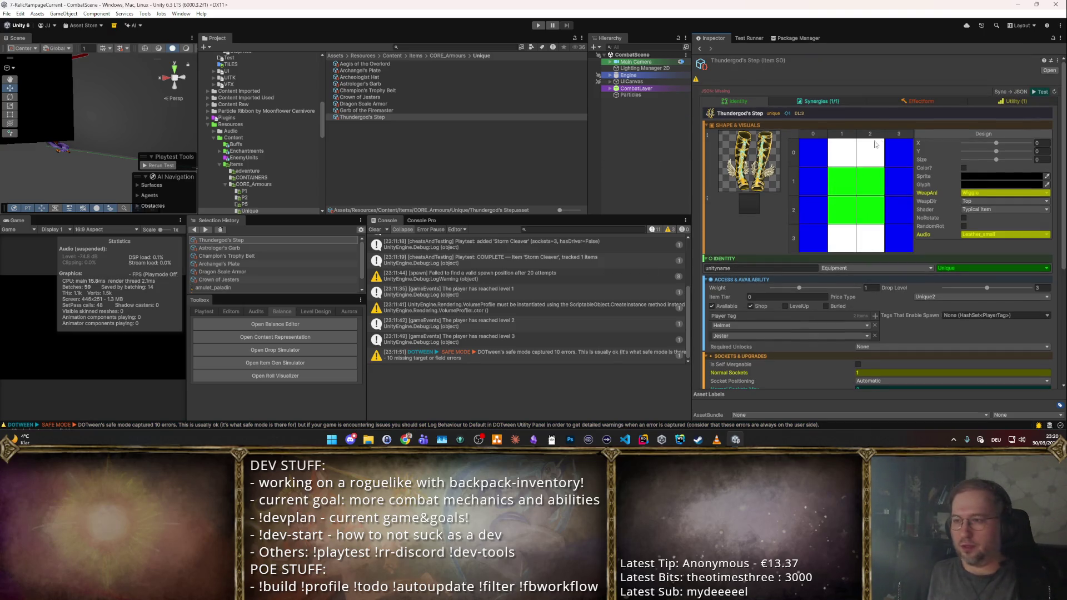
scroll(901, 189, down, 4)
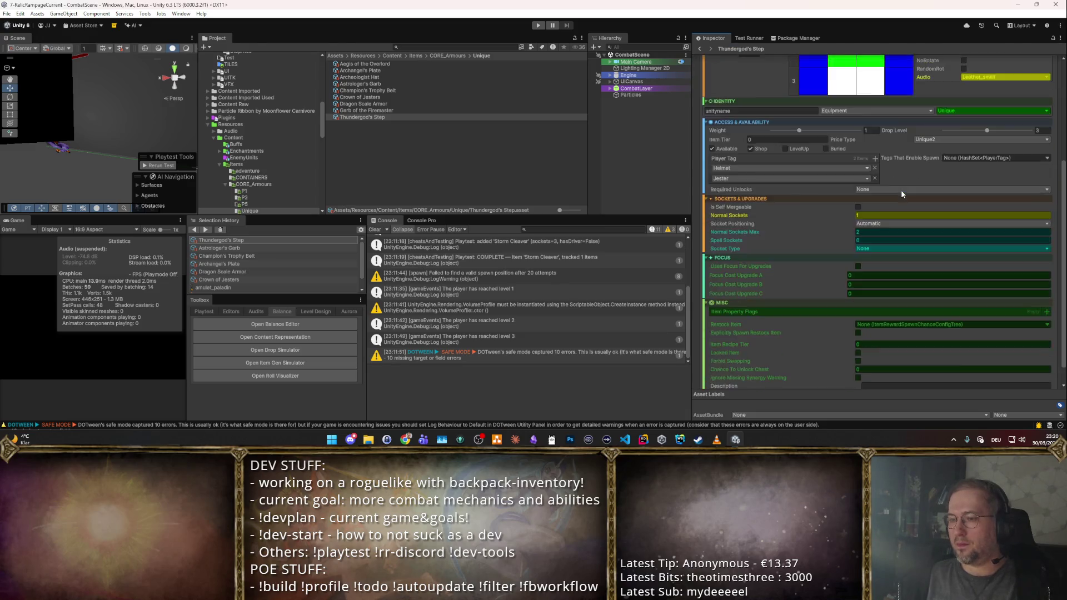
scroll(901, 189, up, 3)
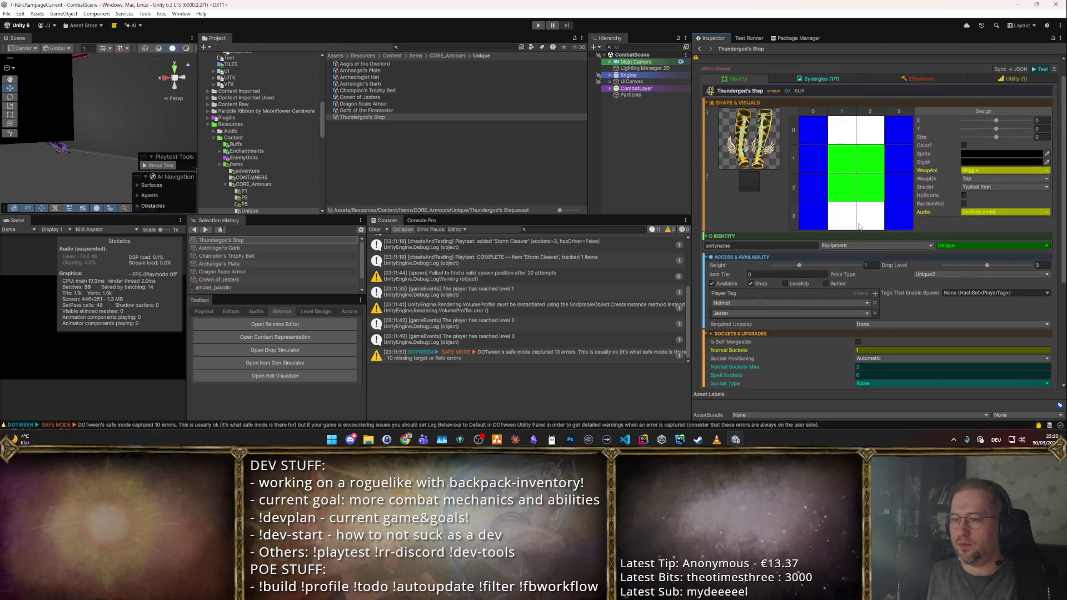
- Reduce the Player Tags to Boots and add one more empty tag entry
click(874, 305)
click(790, 303)
click(790, 284)
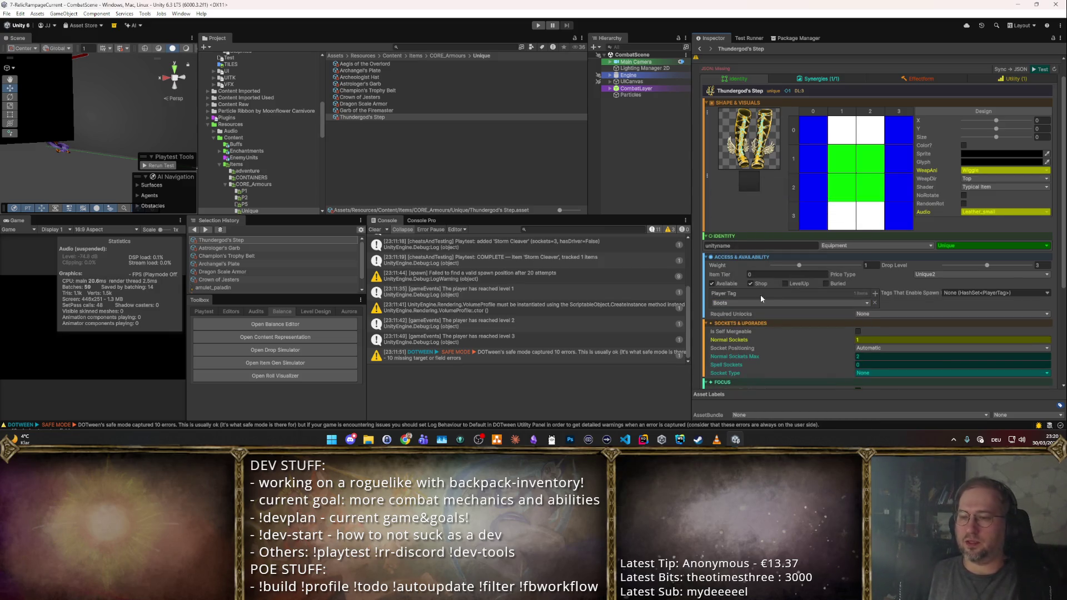
click(874, 294)
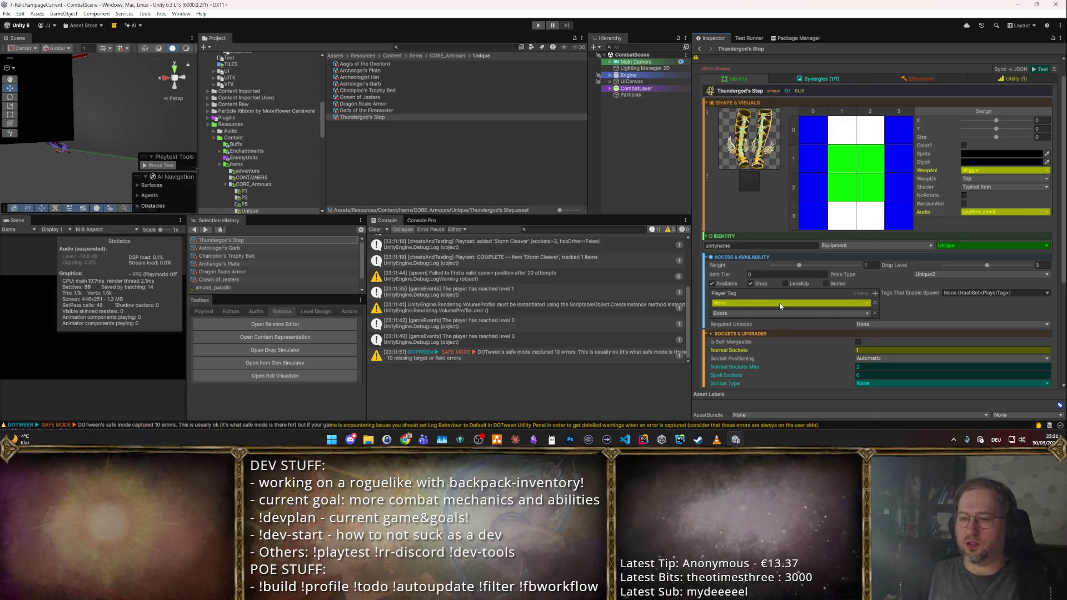
- Discard the empty tag entry leaving only Boots, and re-enter the Normal Sockets count
click(779, 306)
text(Ligtt)
key(Escape)
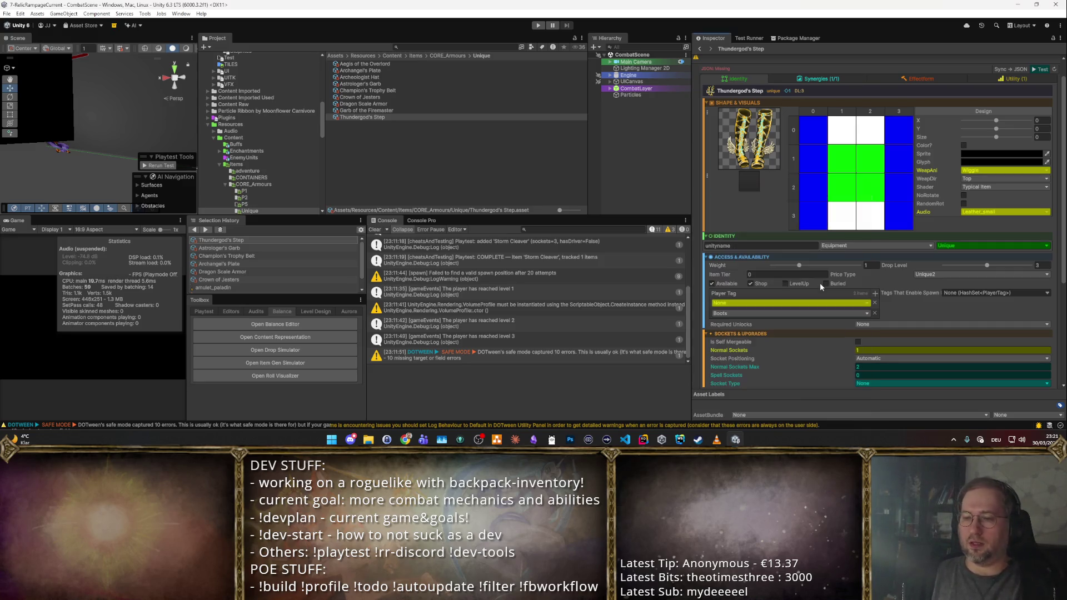
click(874, 302)
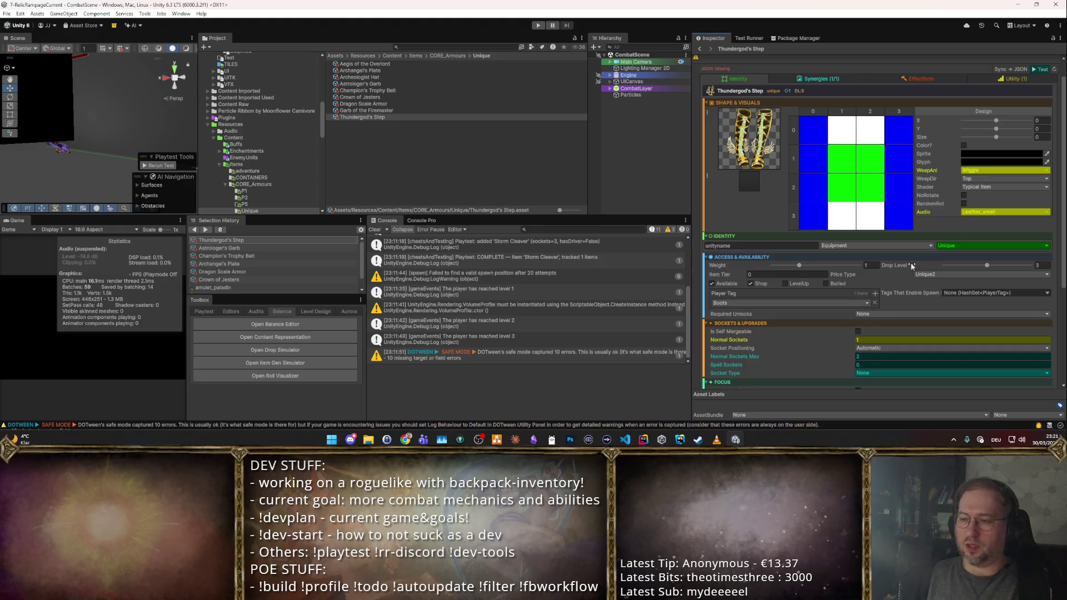
scroll(911, 265, down, 3)
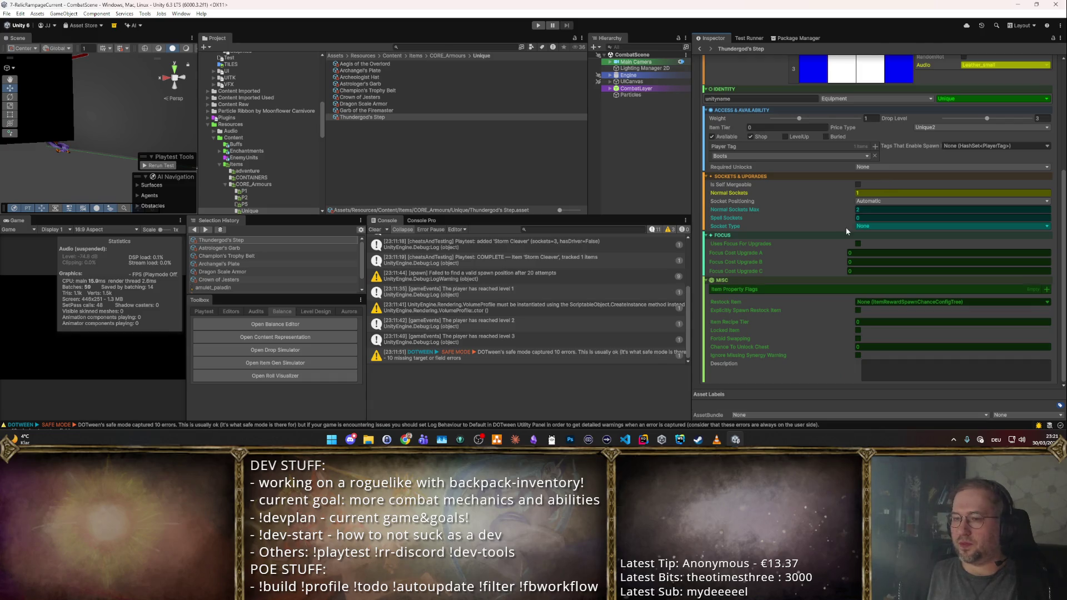
click(867, 192)
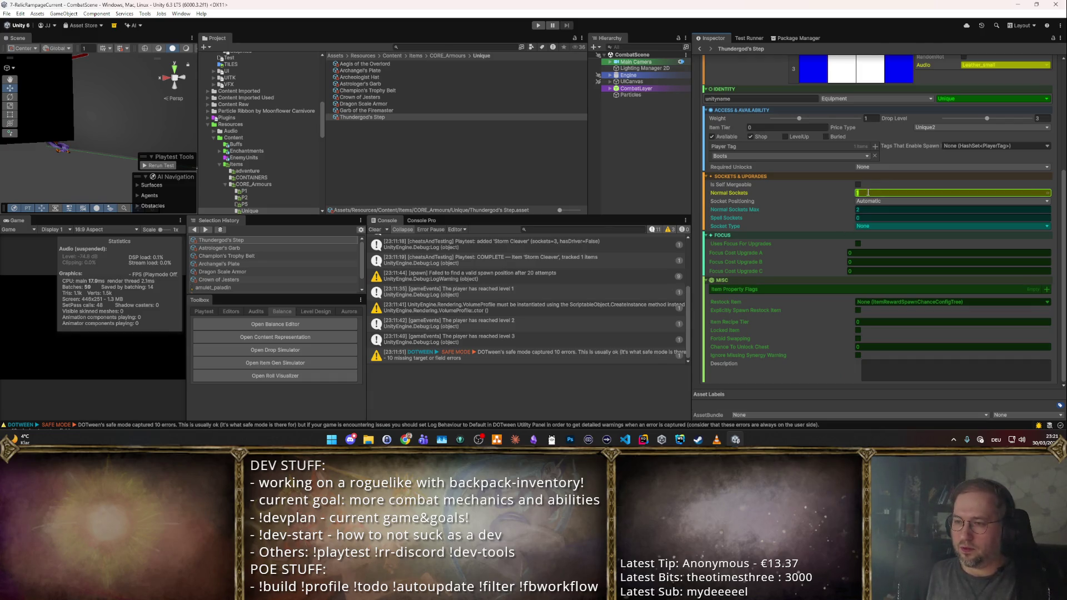
text(1)
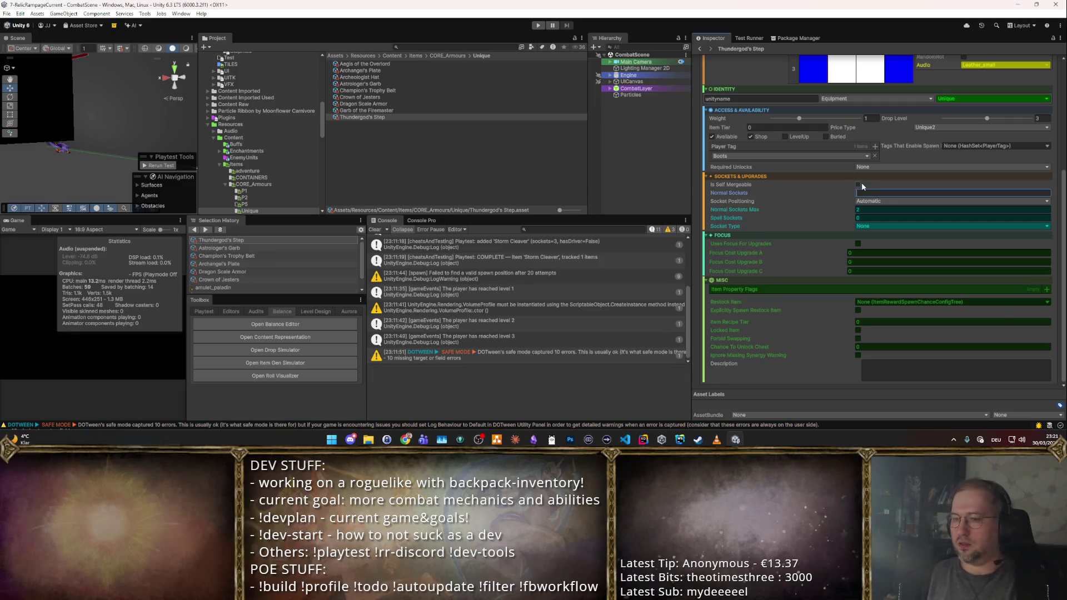
text(1)
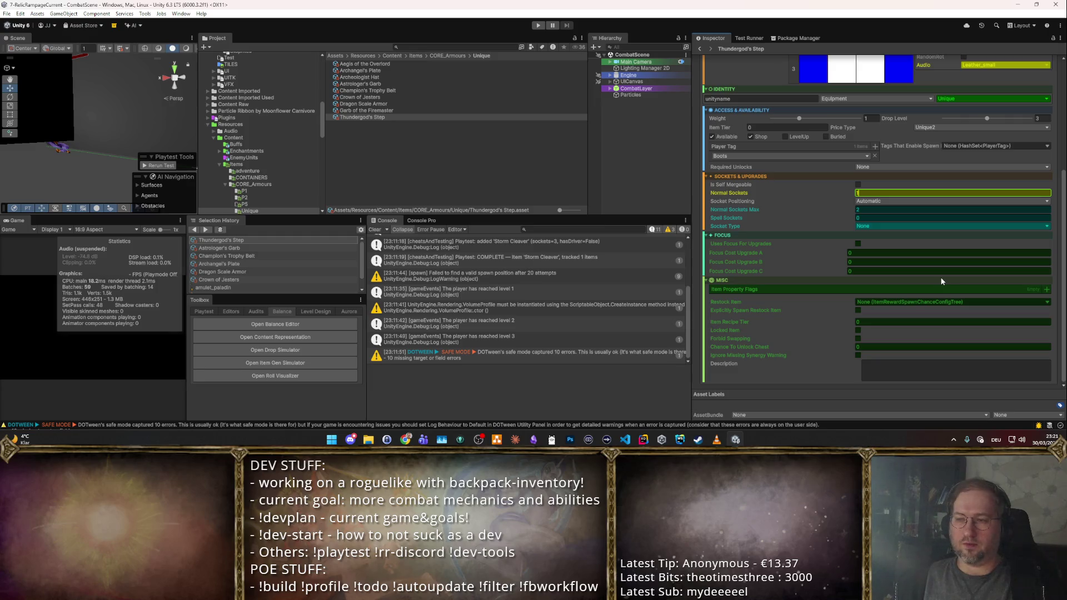
scroll(940, 275, up, 4)
scroll(940, 274, up, 1)
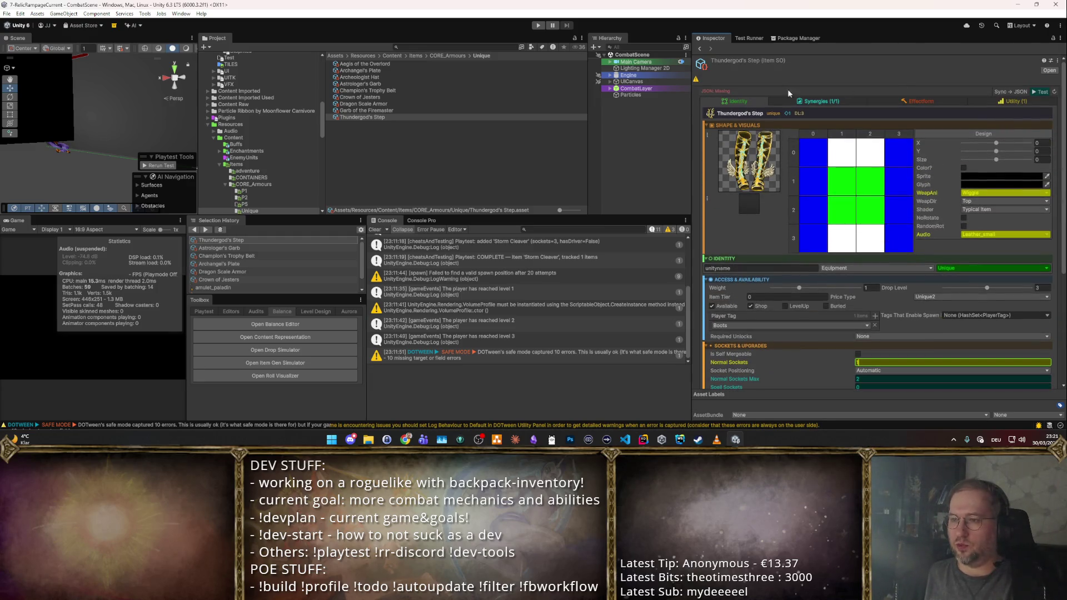
click(817, 102)
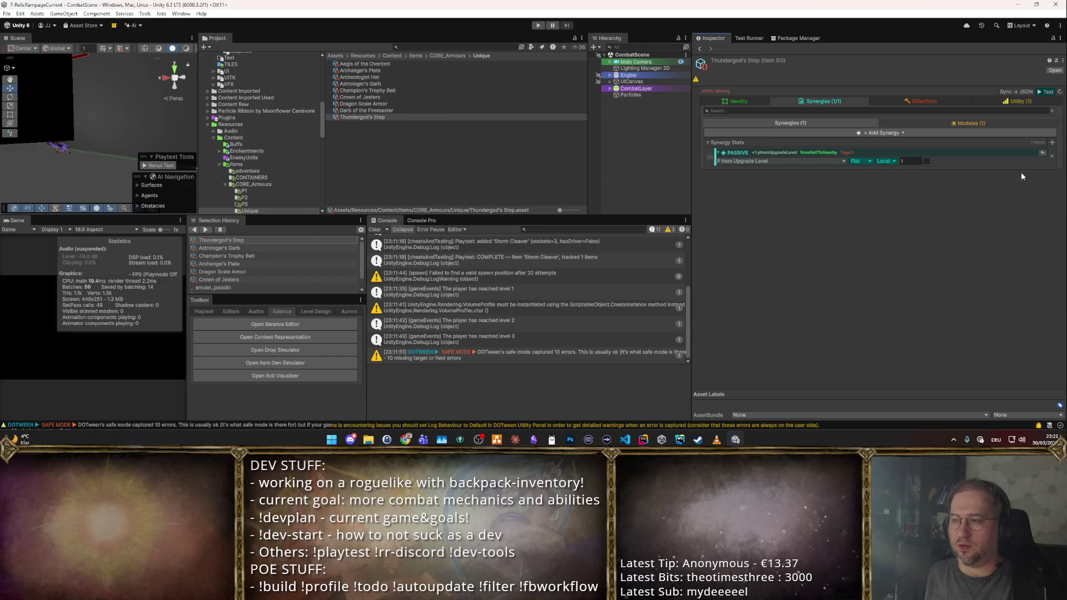
- Remove the inherited passive synergy and the Generic Module from Thundergod's Step
click(1052, 157)
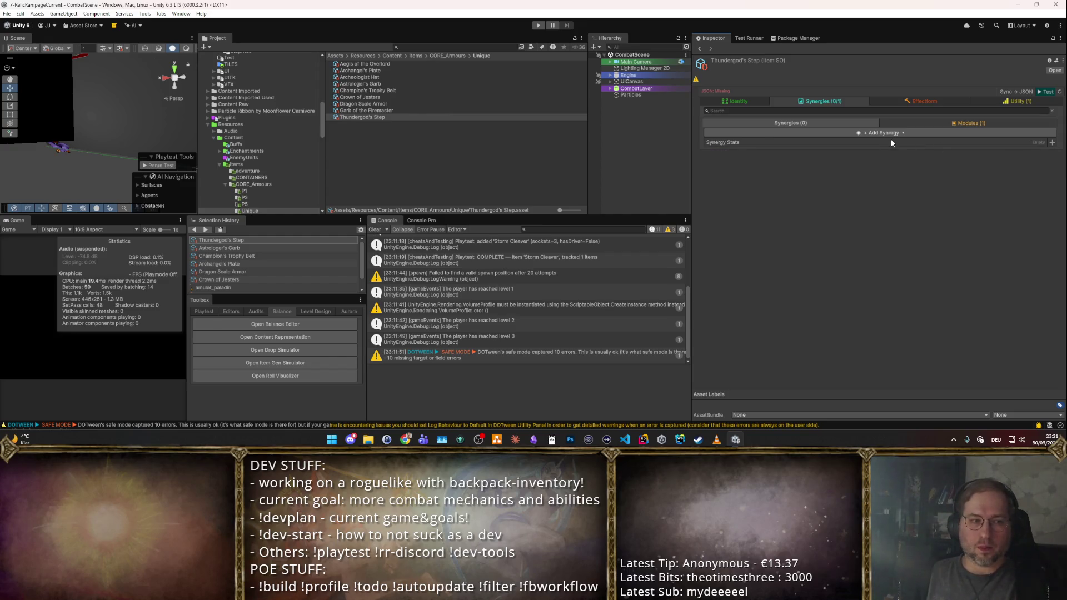
click(958, 122)
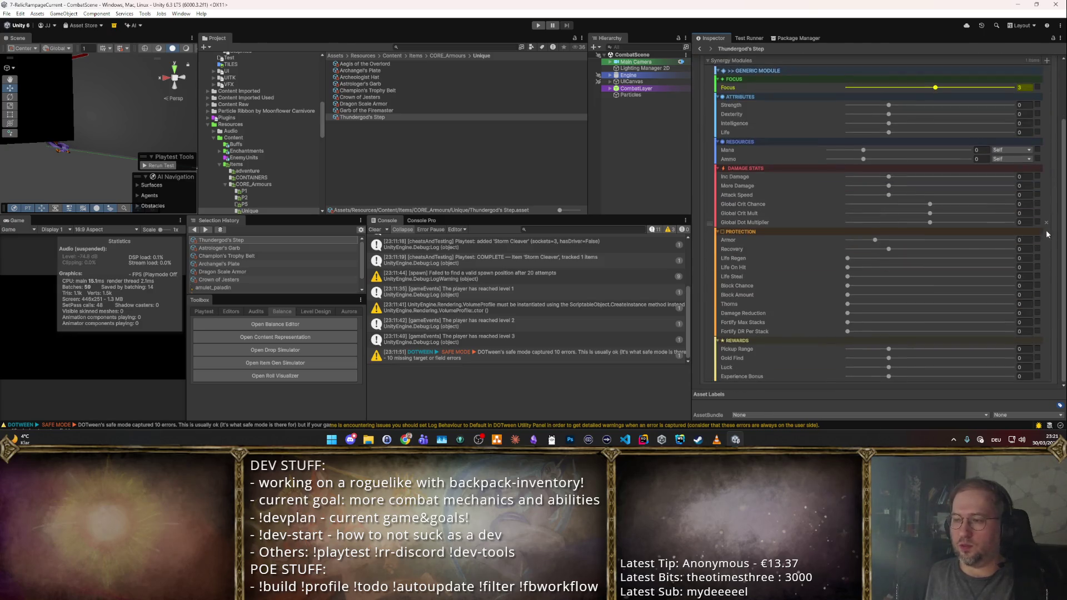
click(1046, 227)
click(805, 123)
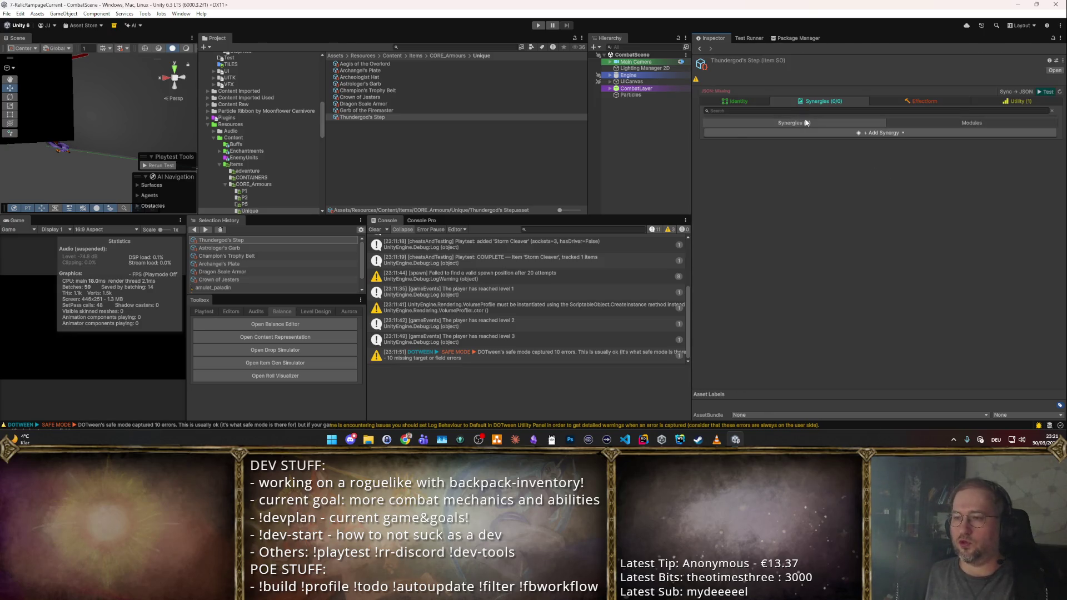
- Add a passive synergy with Strength as its stat
click(866, 134)
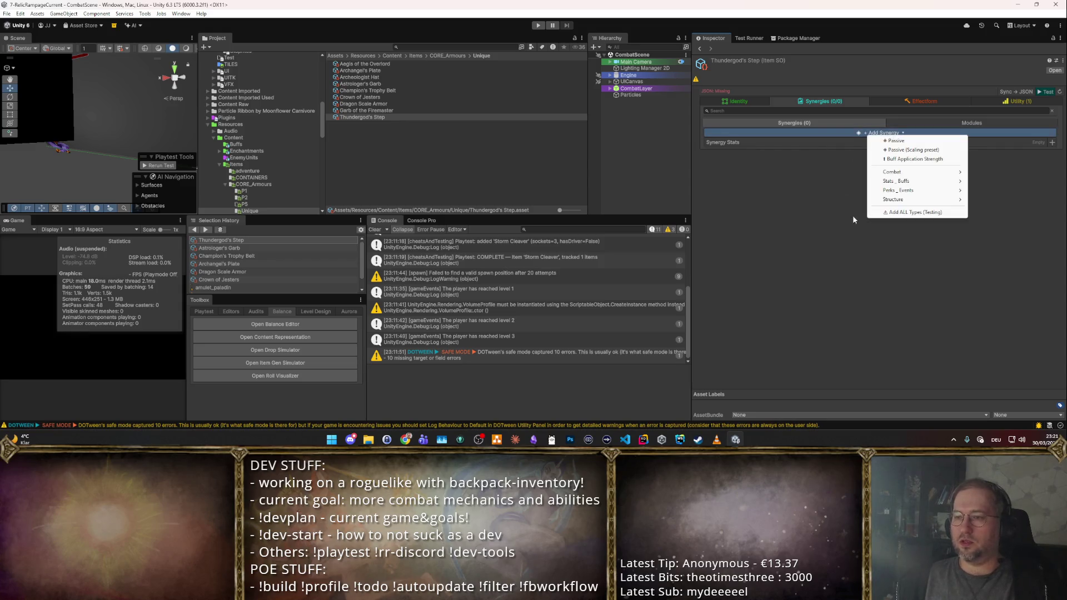
click(894, 140)
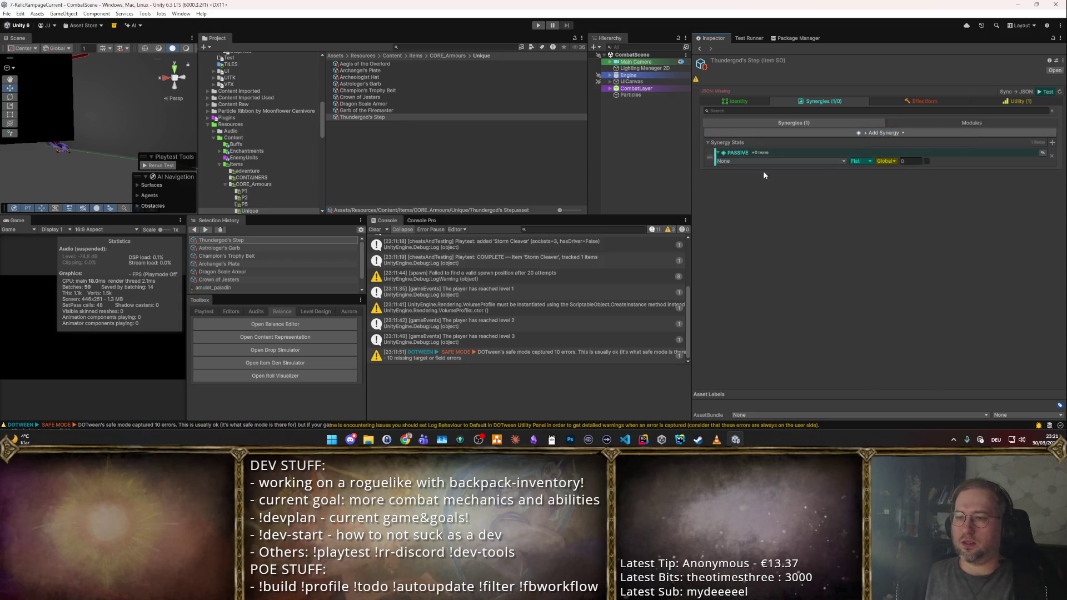
click(1036, 153)
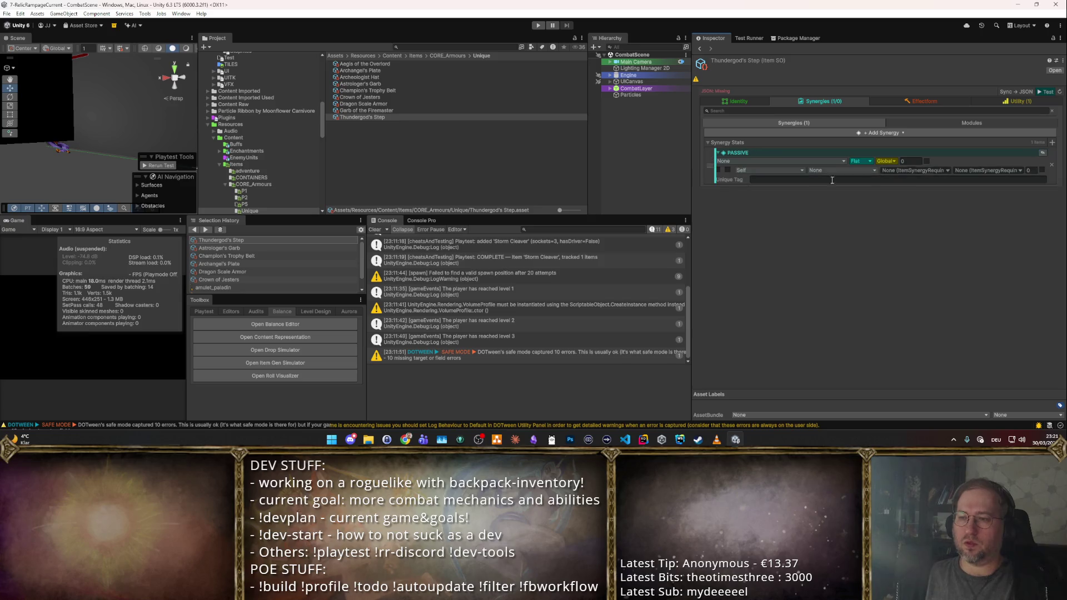
click(1043, 154)
click(788, 162)
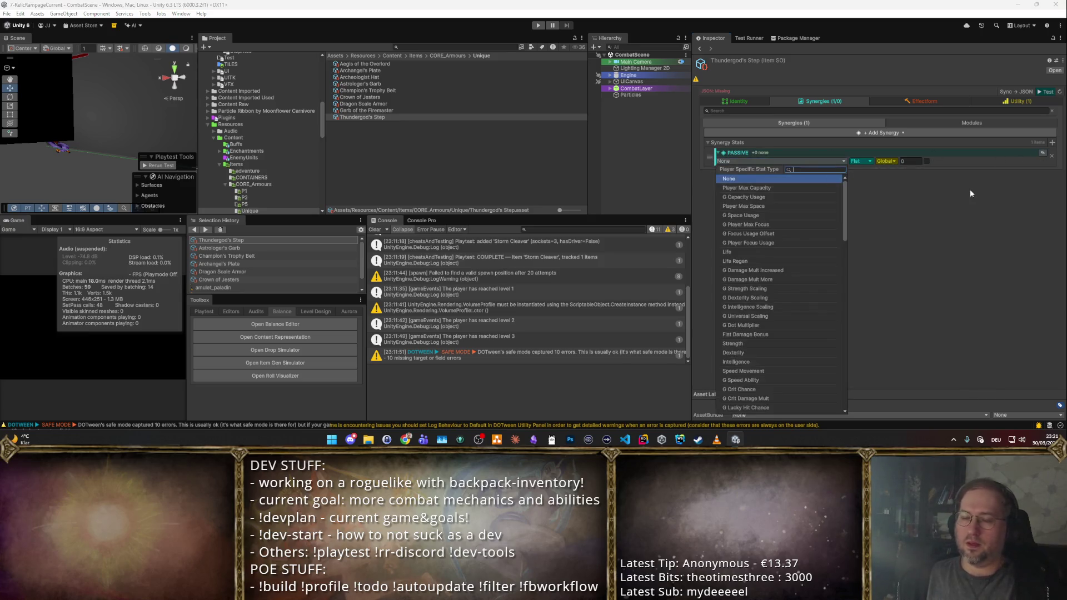
text(str)
key(Return)
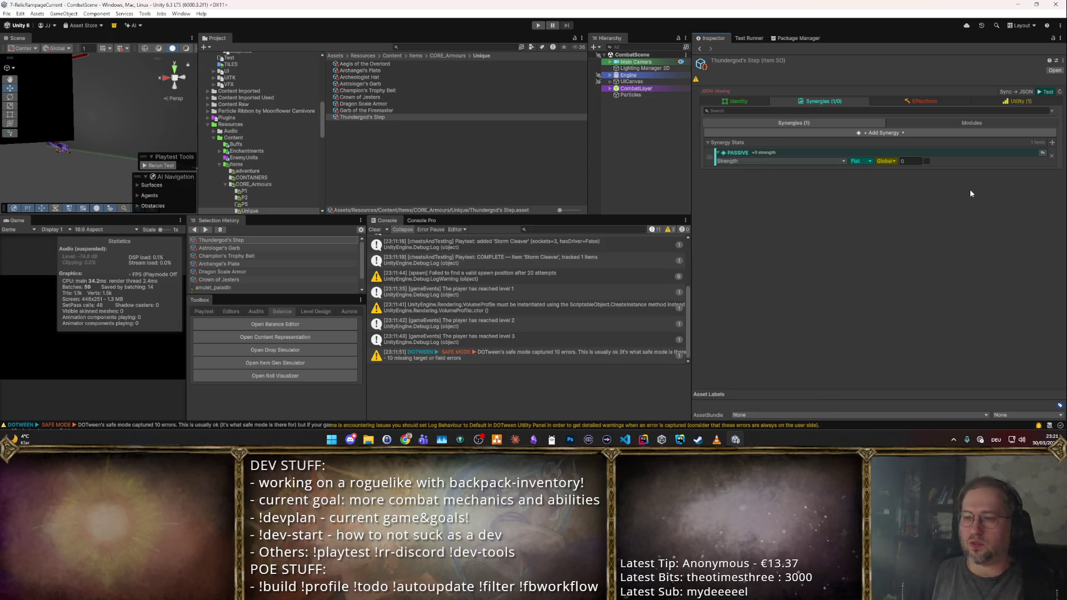
- Add a second passive synergy with Intelligence as its stat
click(1050, 144)
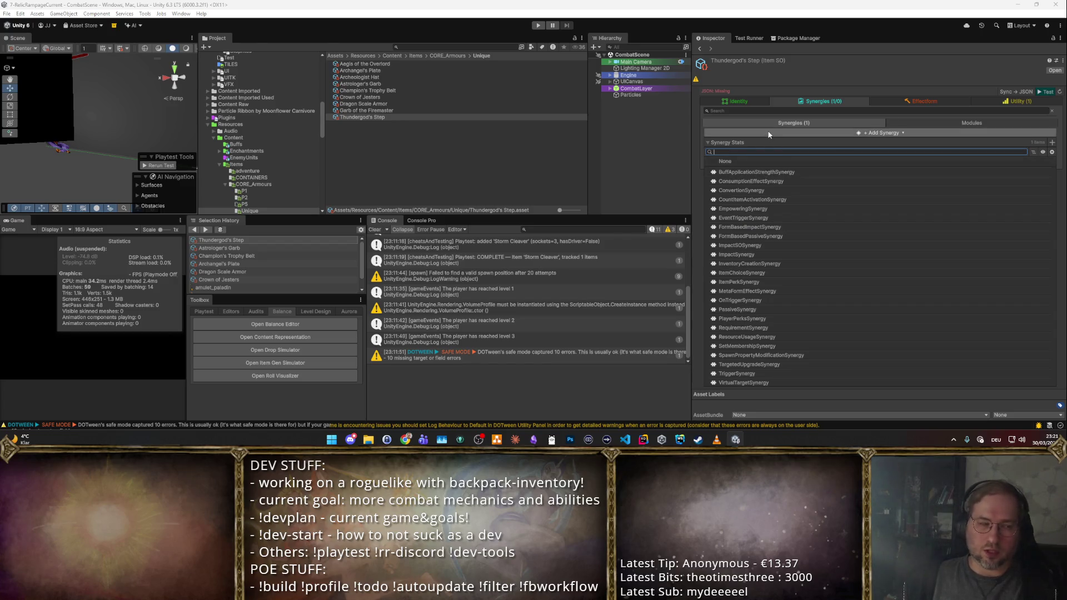
click(782, 39)
click(1051, 143)
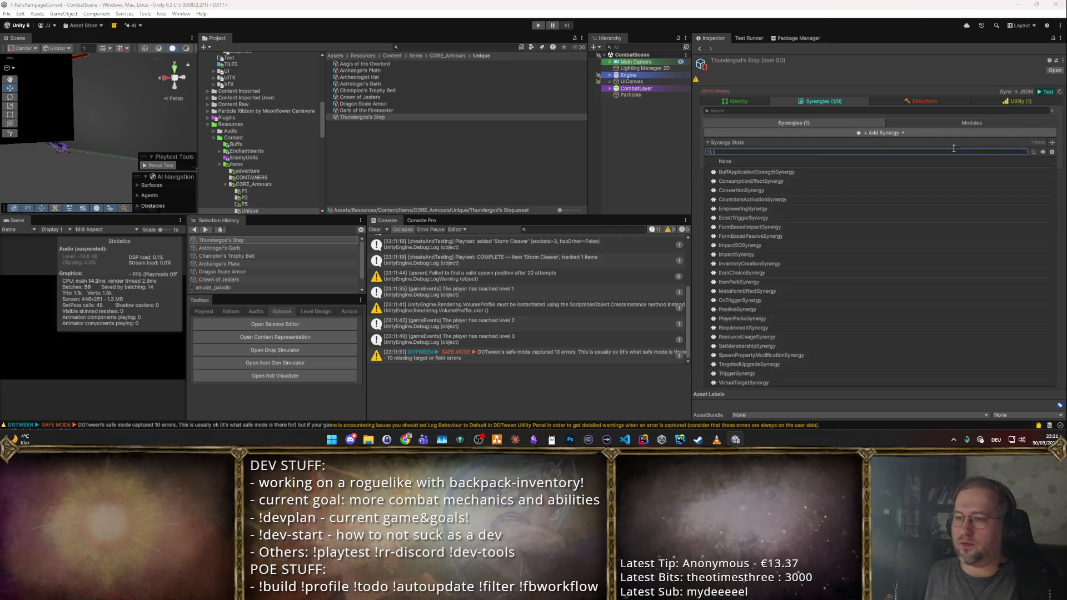
click(820, 132)
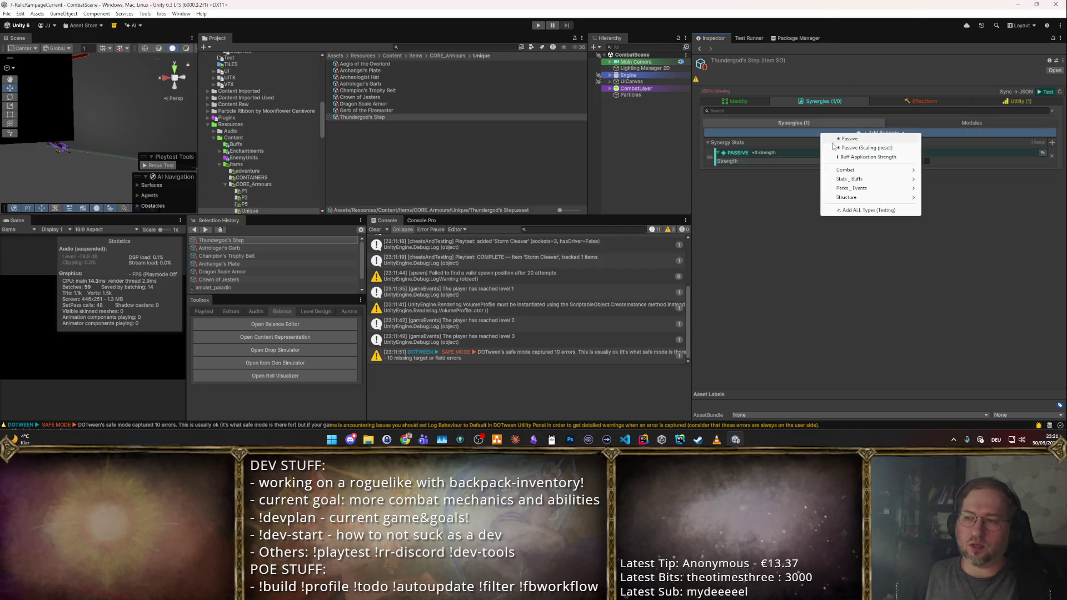
click(760, 182)
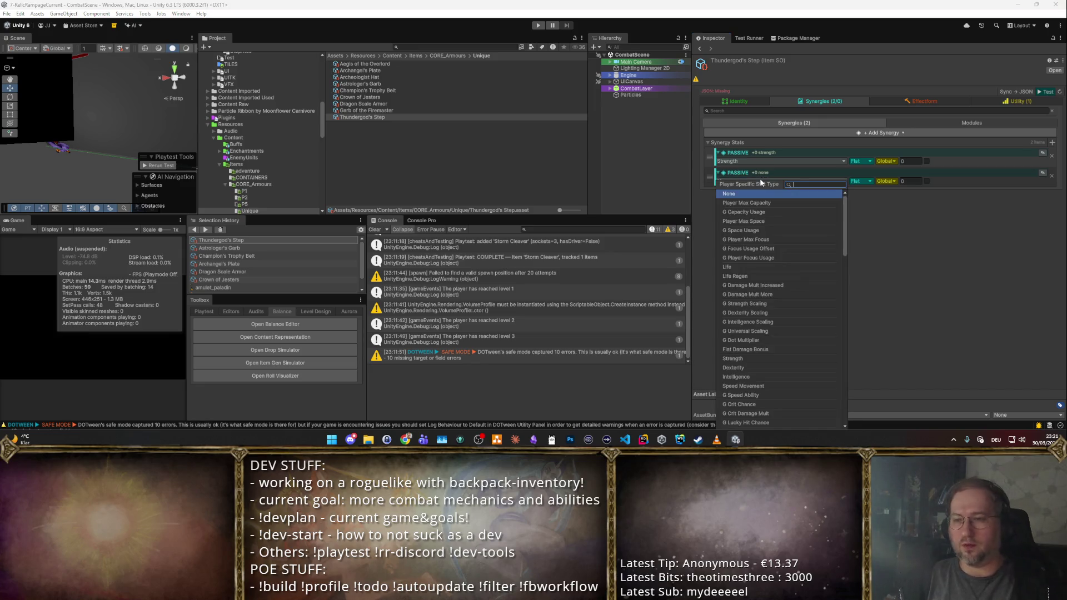
text(intel)
key(Return)
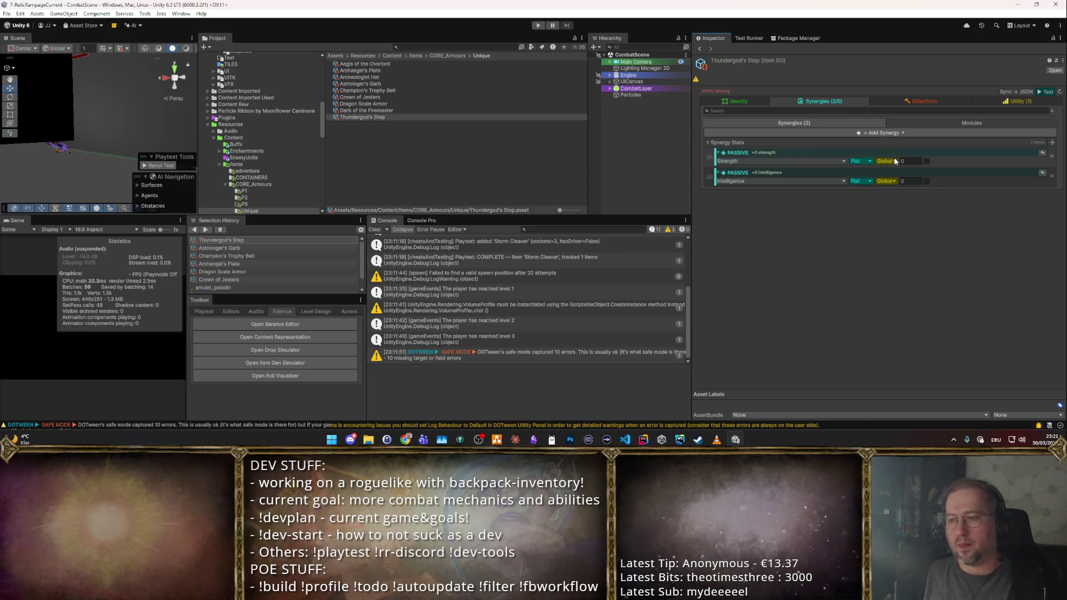
- Set both the Strength and Intelligence bonuses to 8 and start a playtest
click(926, 160)
click(926, 161)
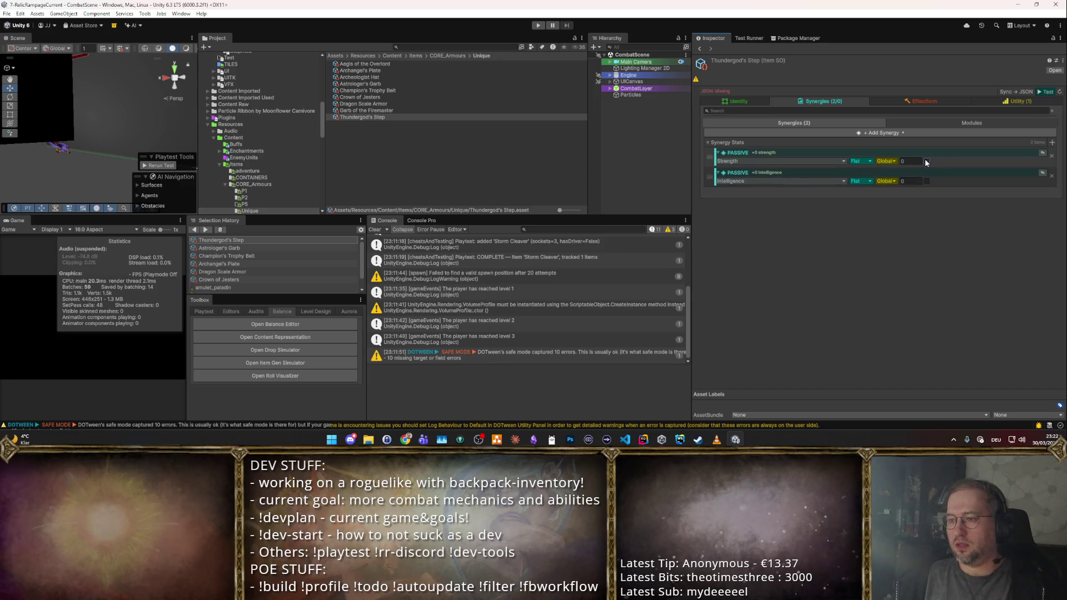
text(5)
click(913, 179)
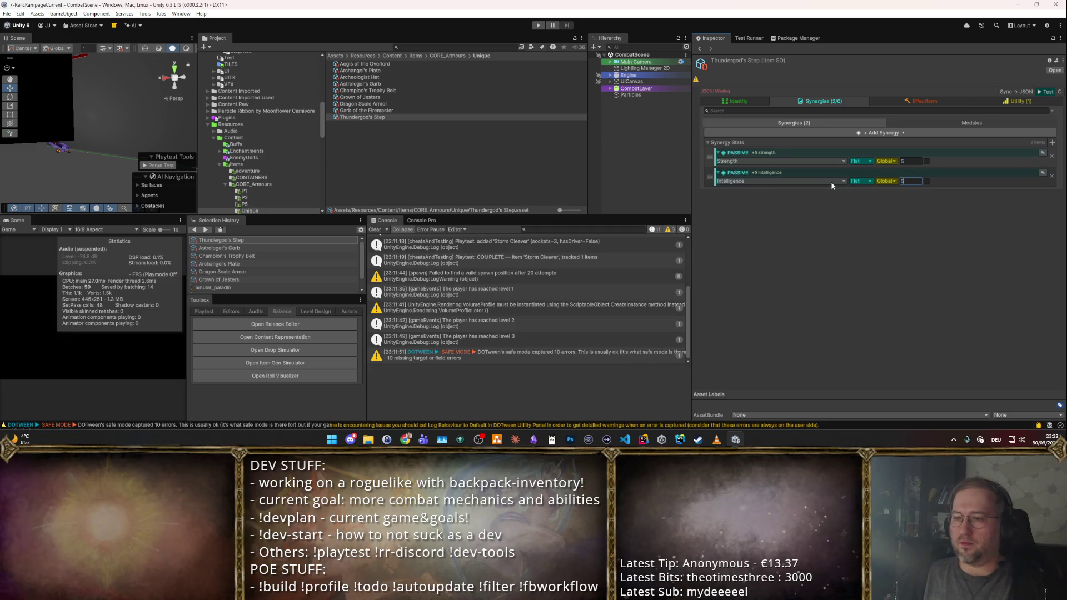
text(5)
click(1027, 190)
key(Tab)
key(Tab)
key(Tab)
text(8)
key(Return)
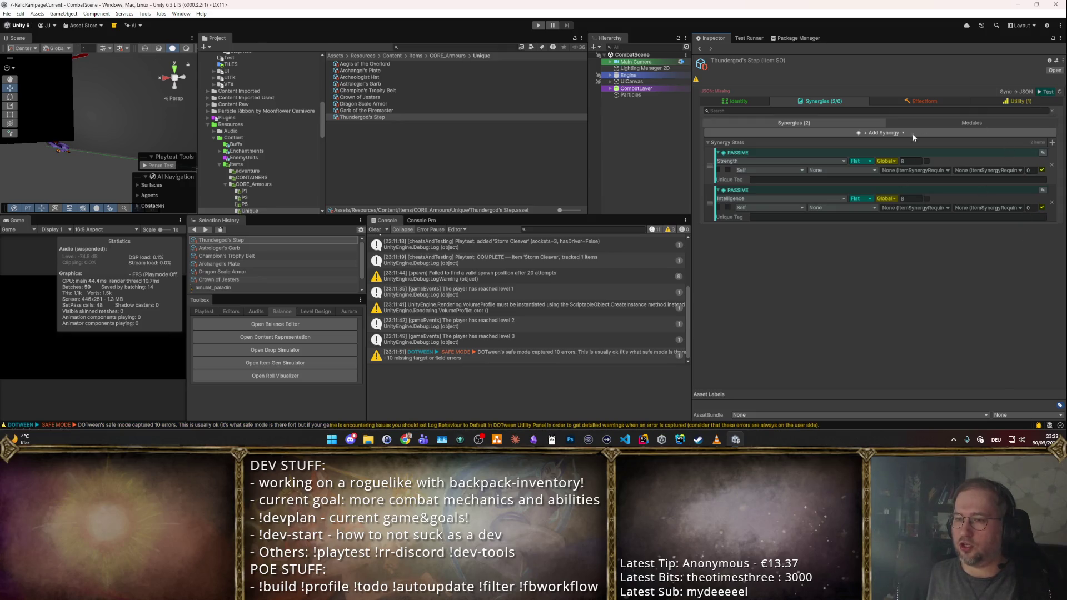
click(1048, 92)
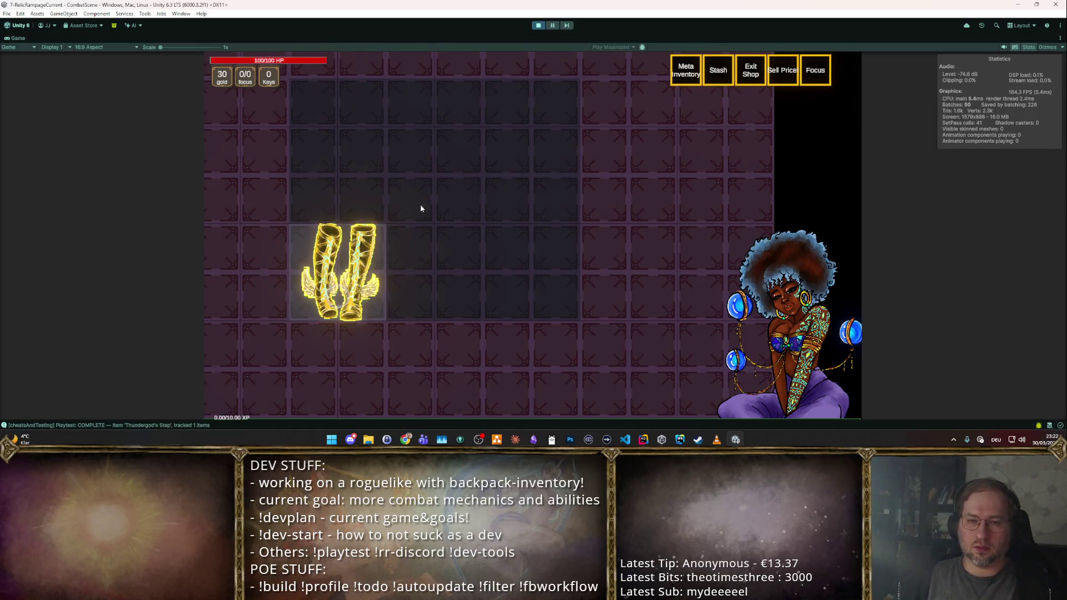
click(538, 25)
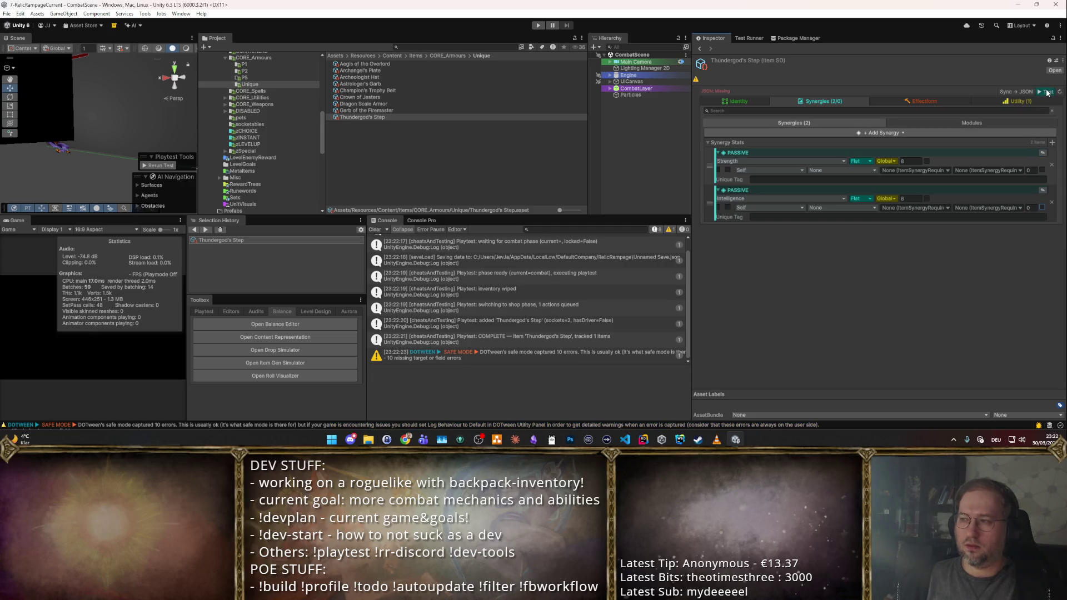
key(ctrl+p)
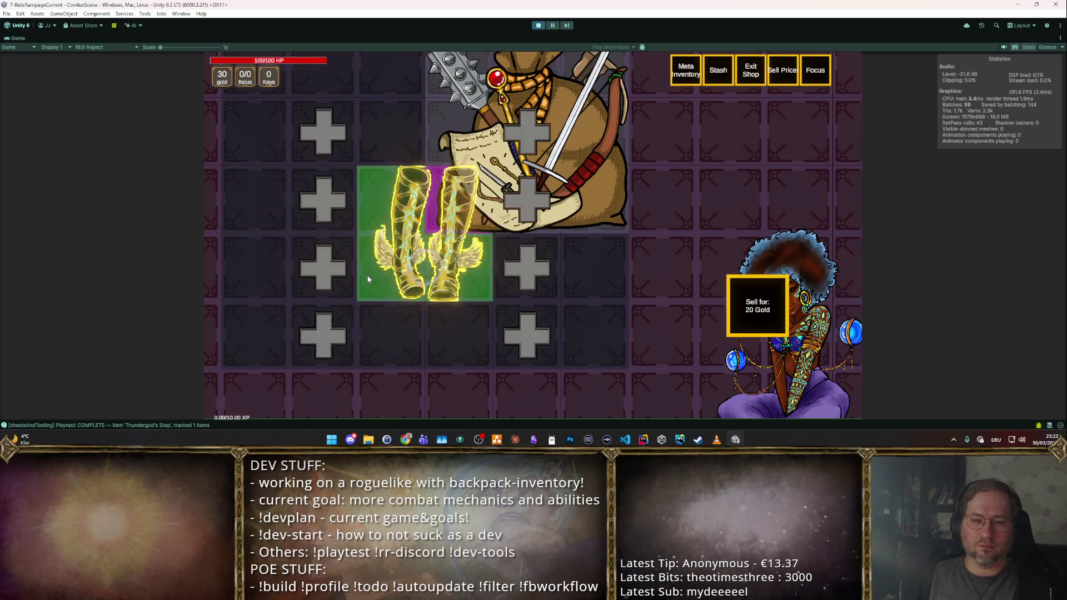
key(r)
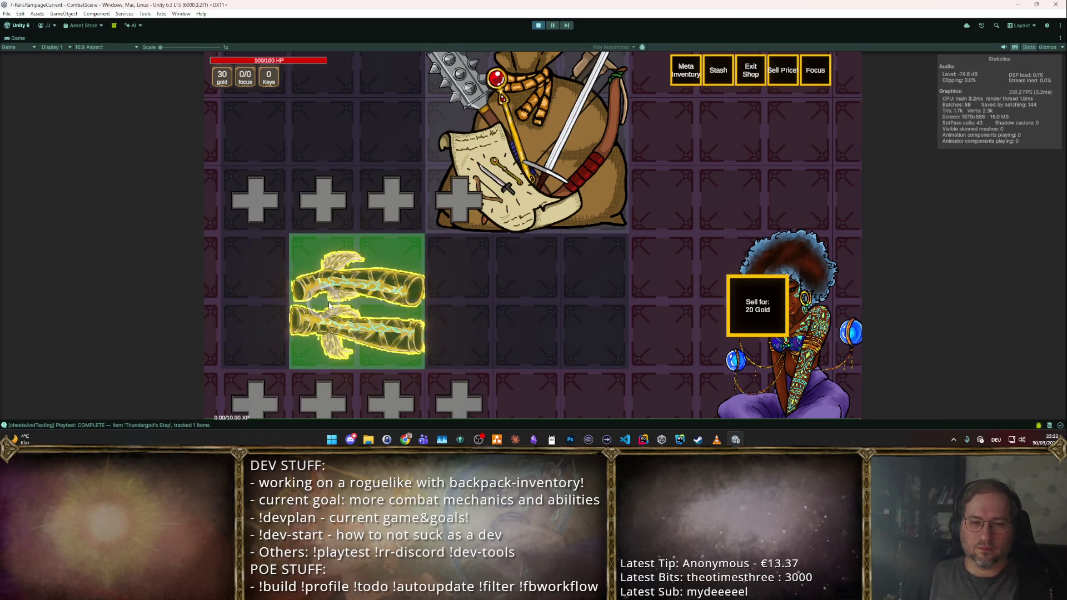
key(r)
drag(332, 307, 399, 261)
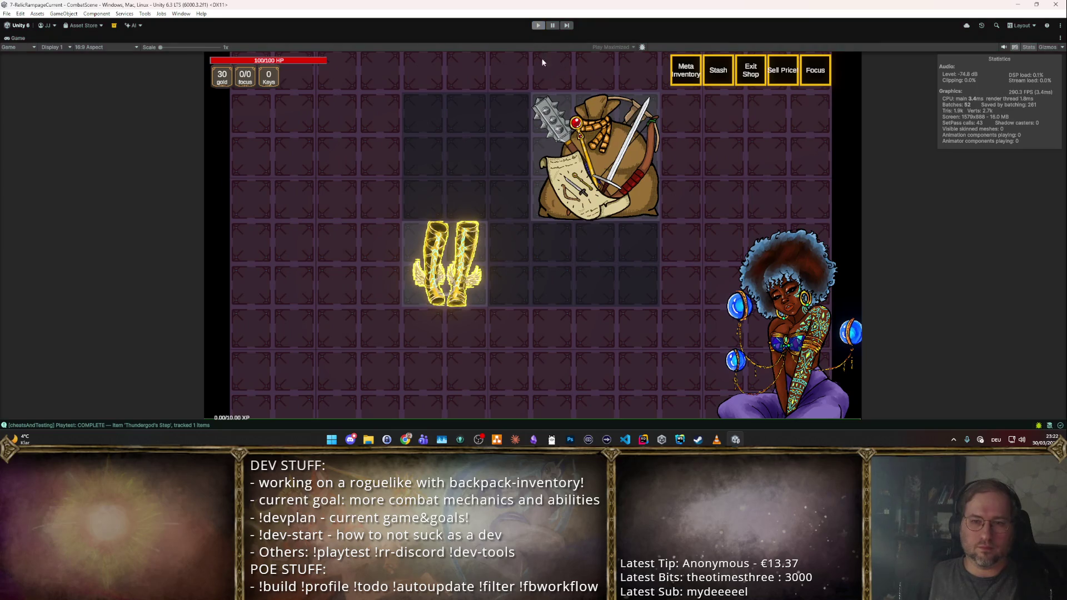
key(ctrl+p)
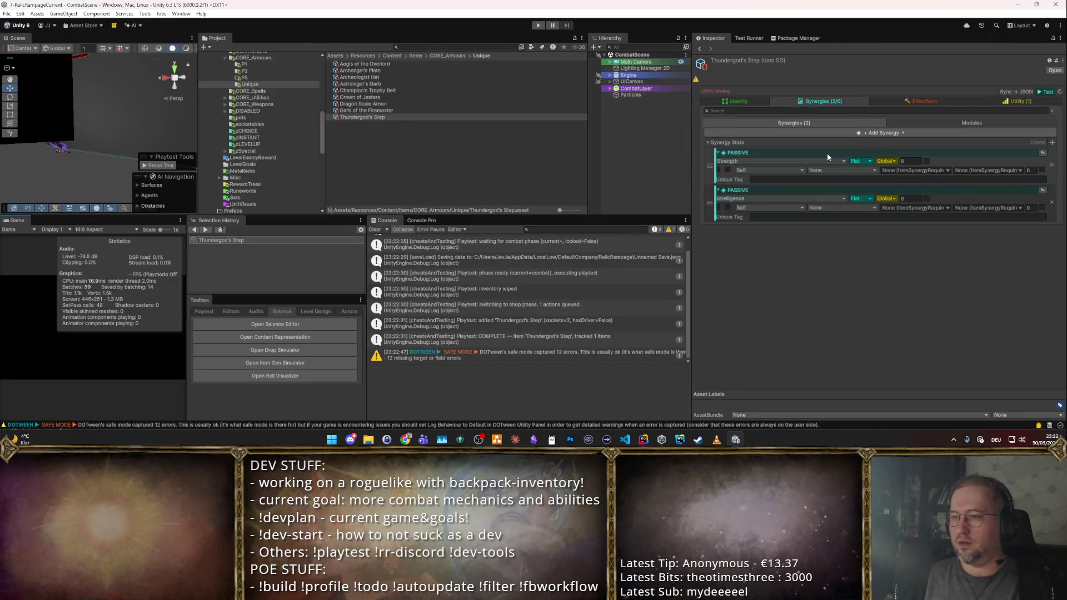
- Add a third passive synergy and choose Speed Movement via a 'Move' search
click(1052, 143)
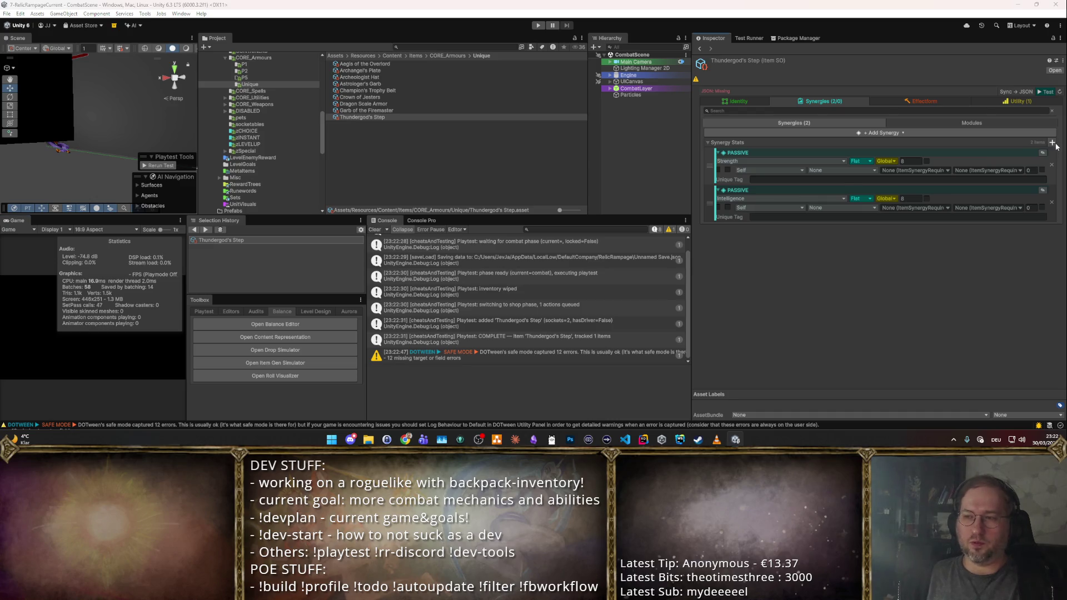
key(Escape)
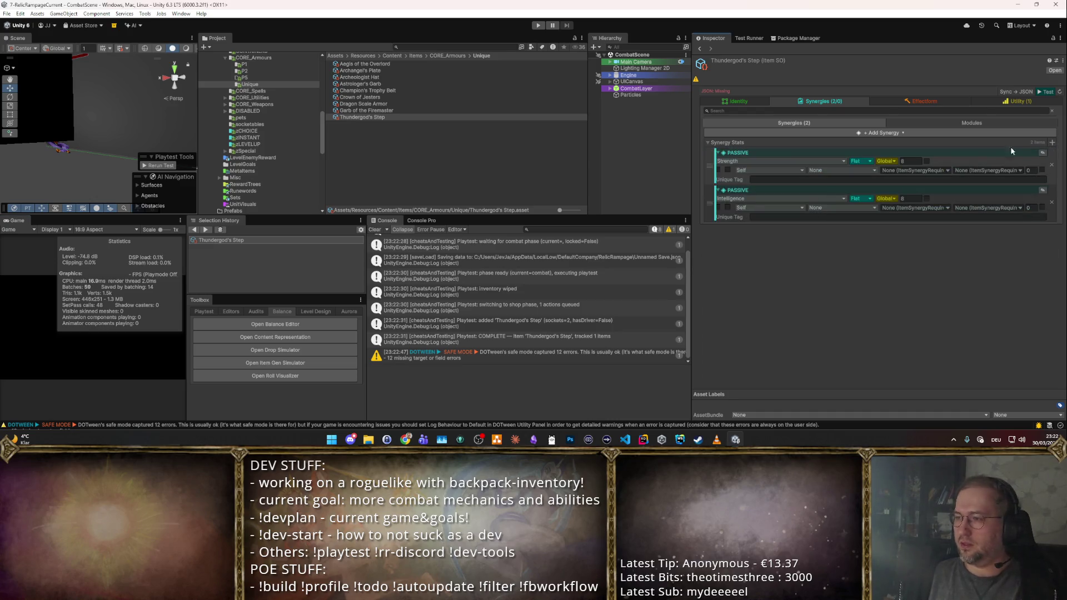
click(1052, 143)
key(Return)
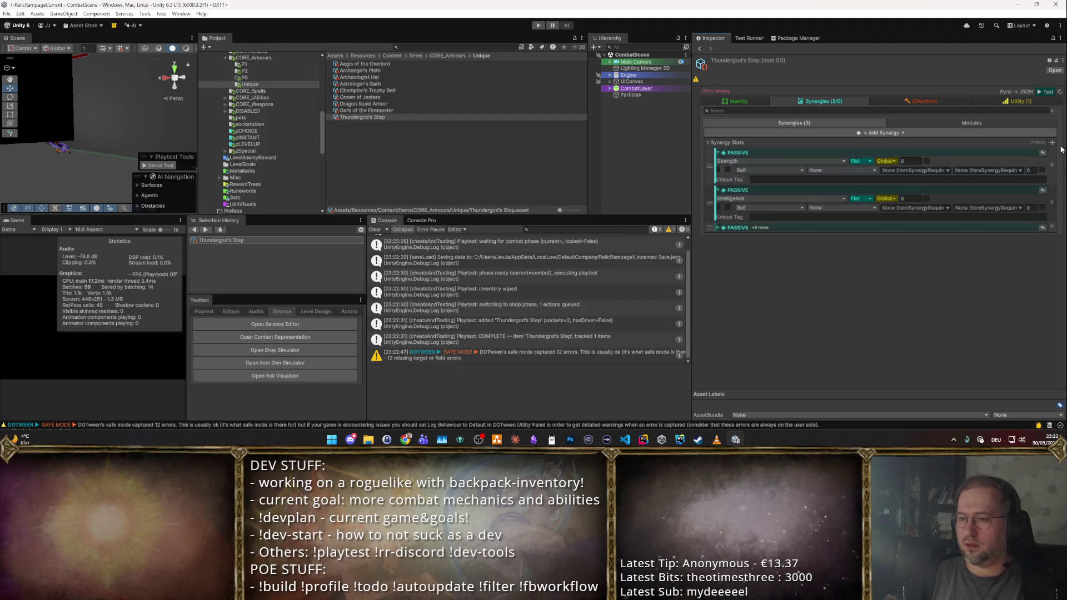
click(721, 227)
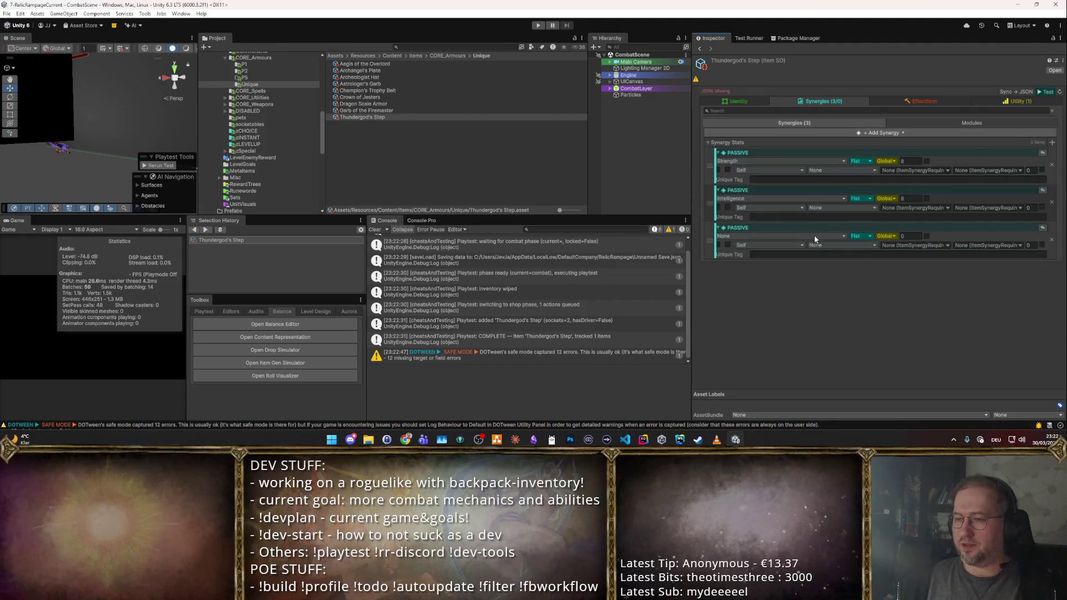
click(814, 235)
text(Move)
key(Return)
text(.5)
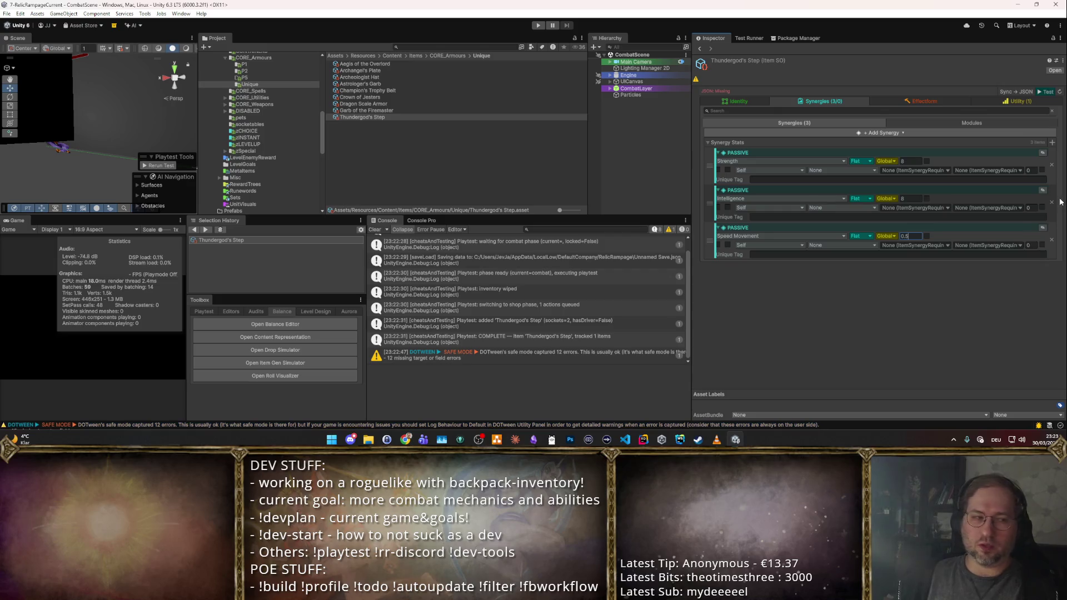
- Give Speed Movement a value of 0.2 with Increased stacking
key(Return)
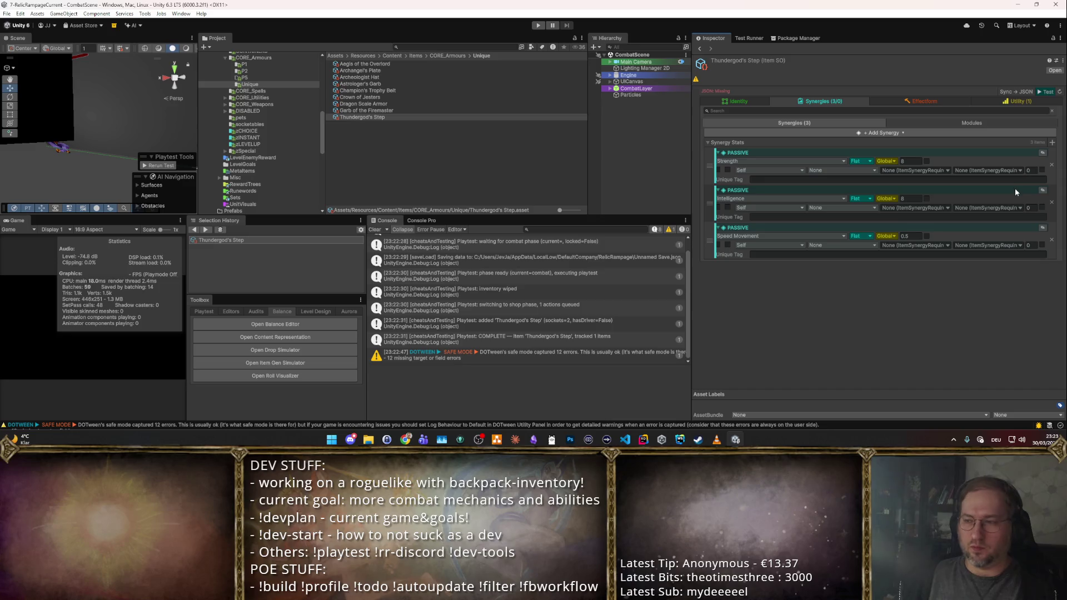
click(860, 237)
click(869, 264)
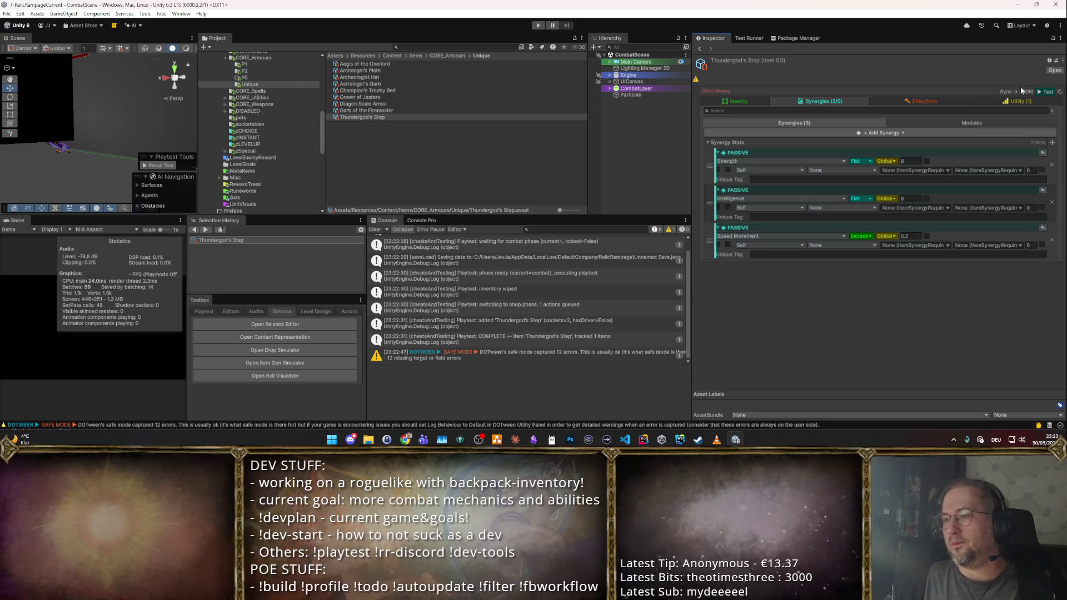
click(1053, 143)
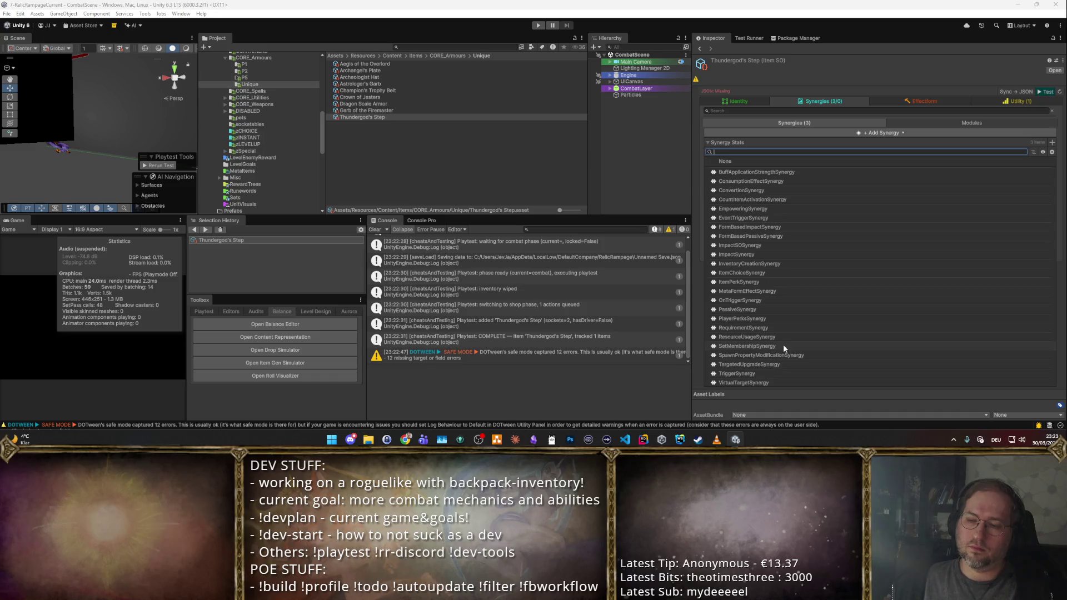
- Add a FormBasedPassiveSynergy found by searching 'F' and expand it
click(761, 272)
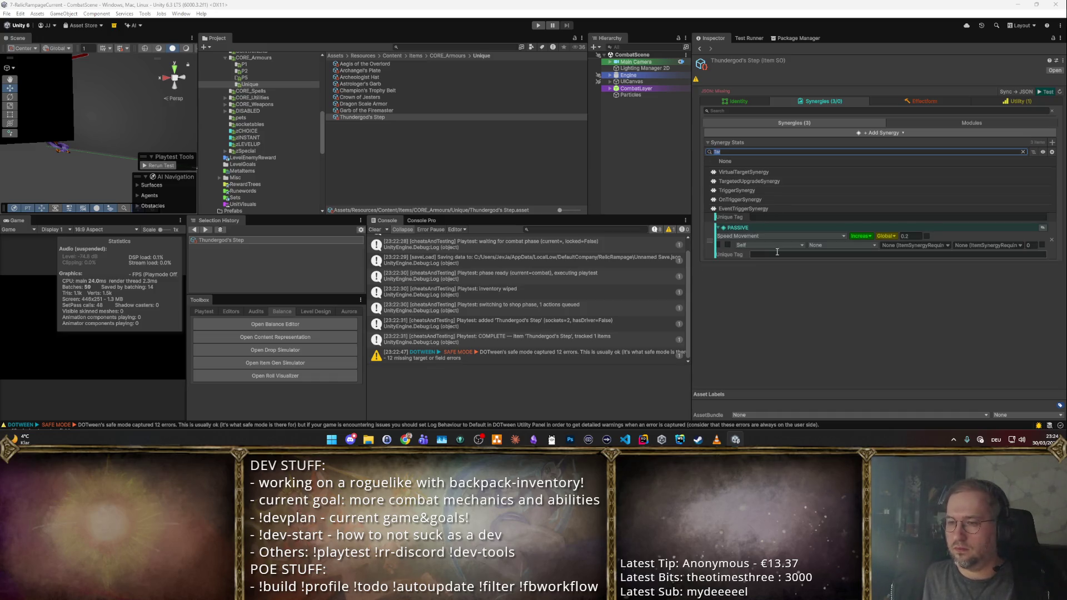
text(Form)
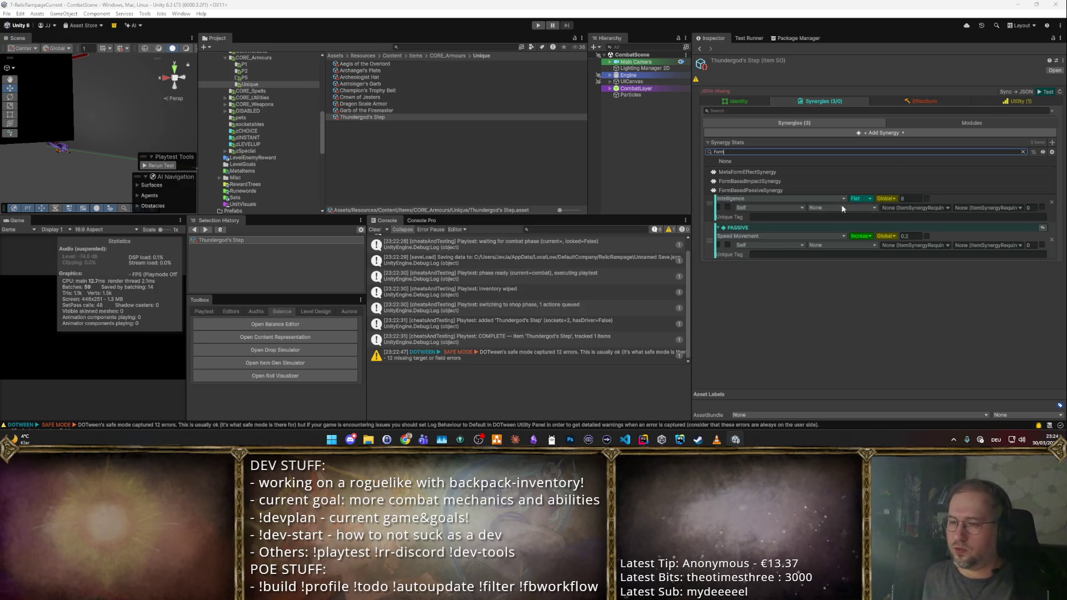
click(773, 190)
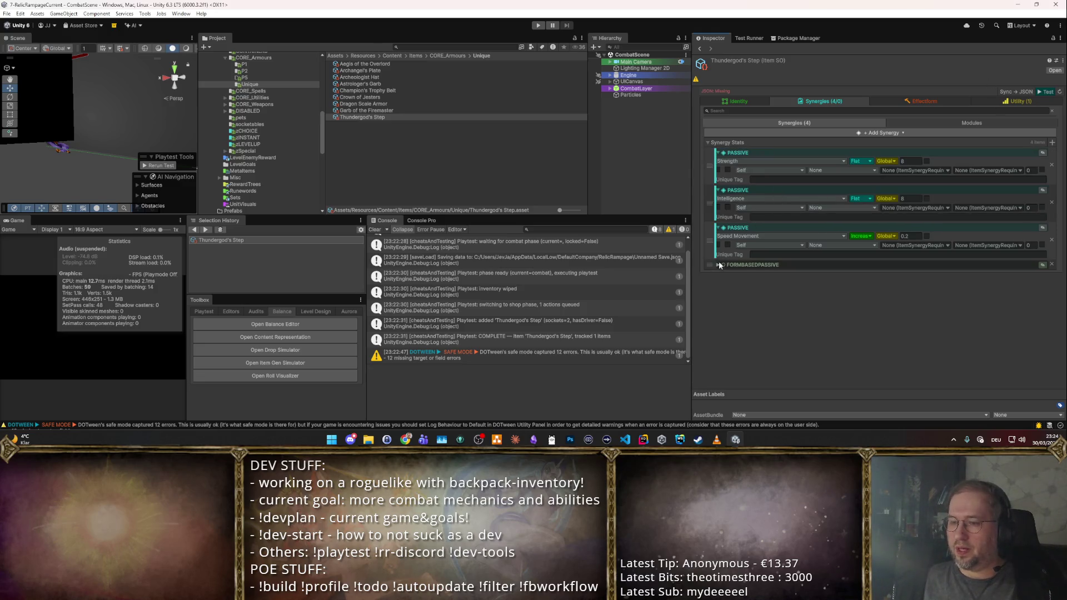
click(717, 265)
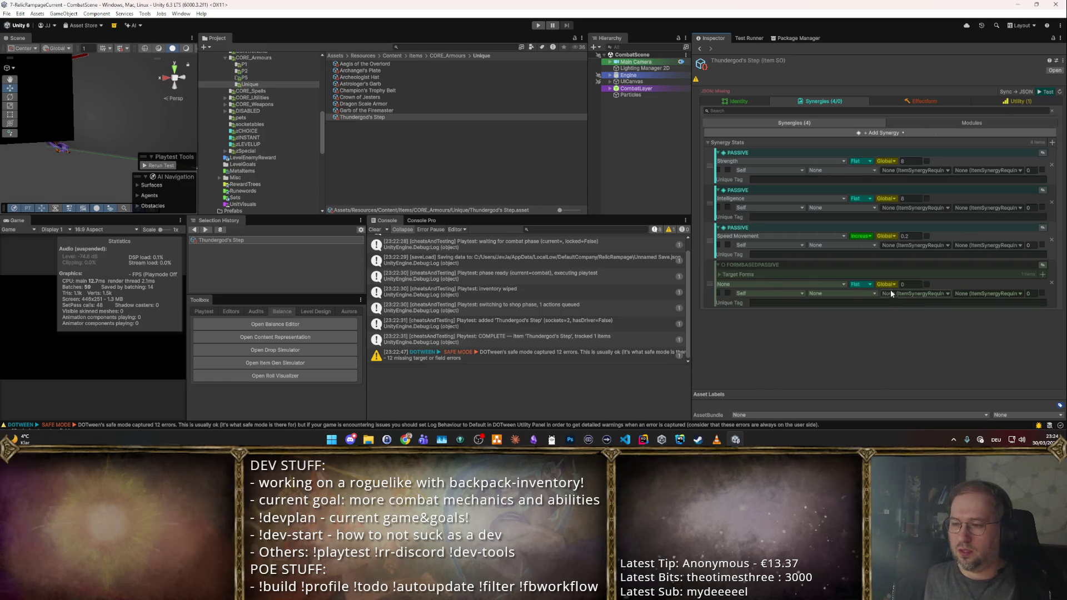
- Set its filter to From Nearby To Self, pick its stat type, and start a playtest
click(861, 283)
click(861, 301)
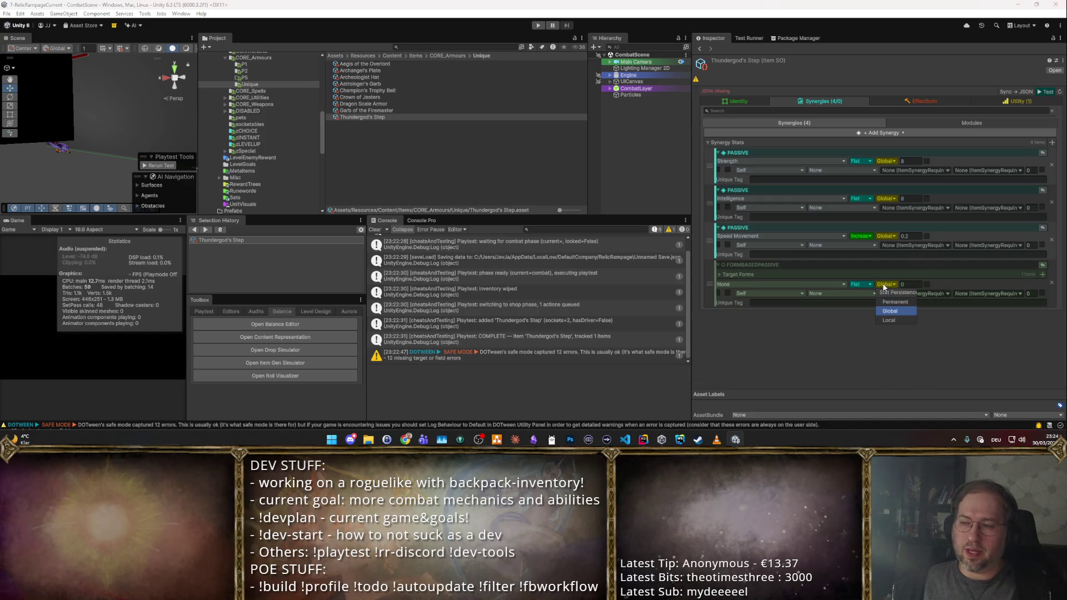
click(776, 297)
click(795, 331)
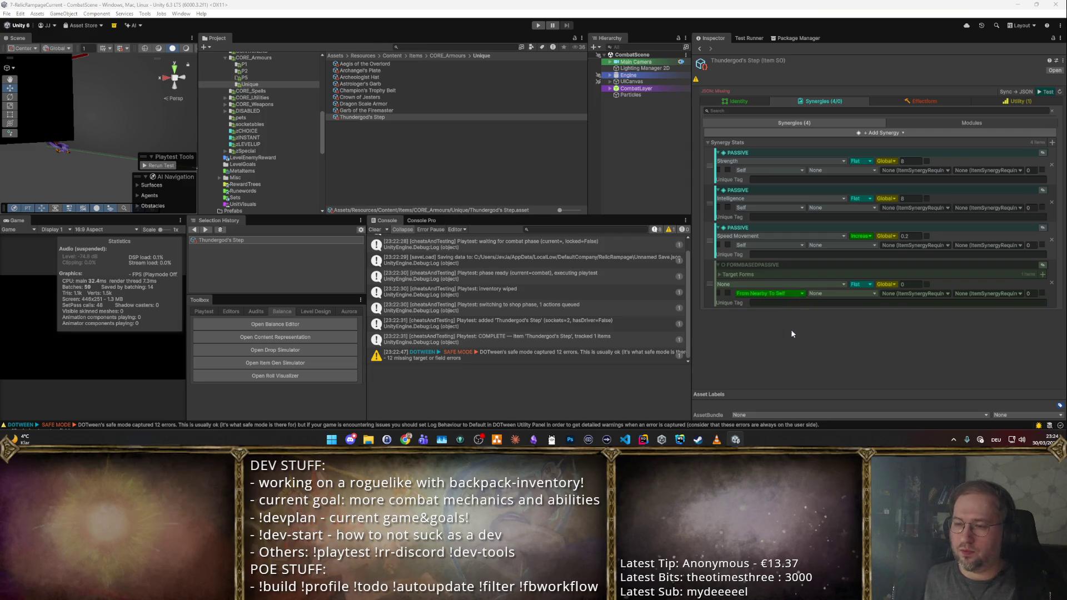
click(770, 283)
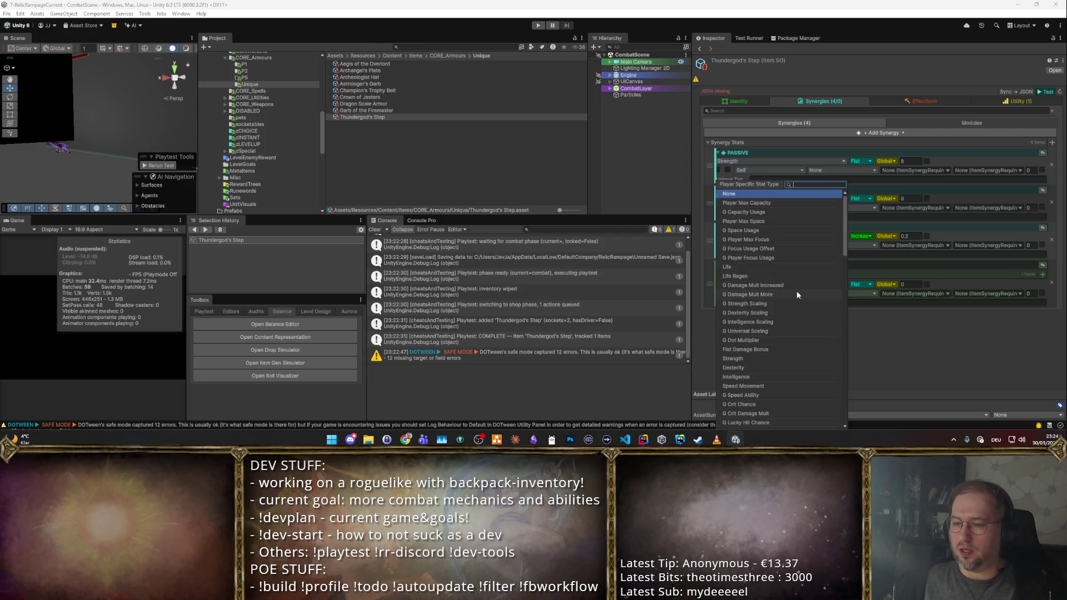
click(807, 258)
key(ctrl+p)
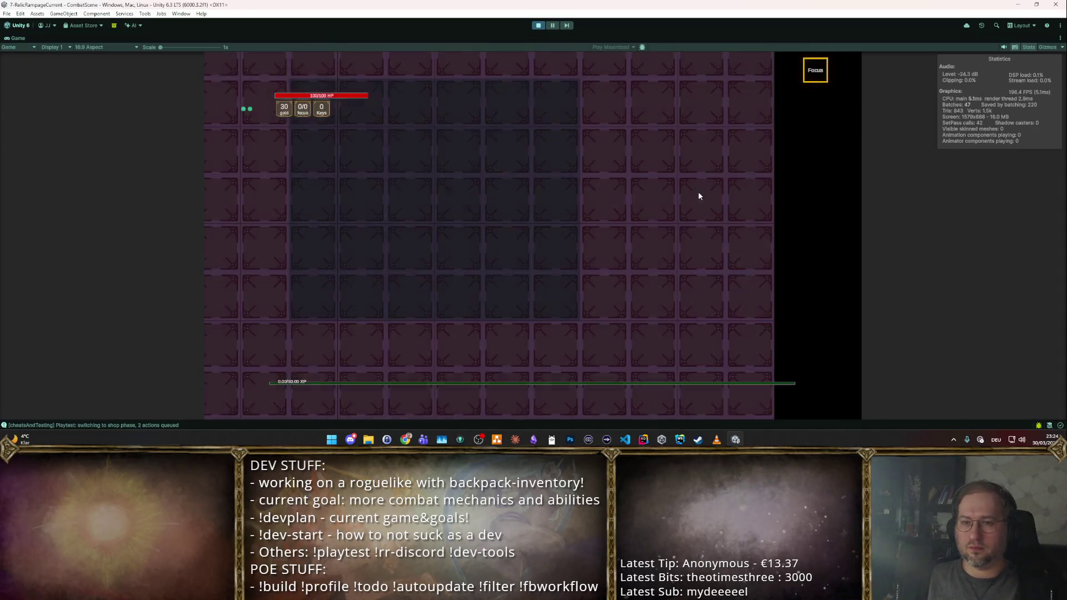
- Move Thundergod's Step four cells right beside the crystals and sell the orange crystal, then stop the playtest
drag(309, 275, 490, 292)
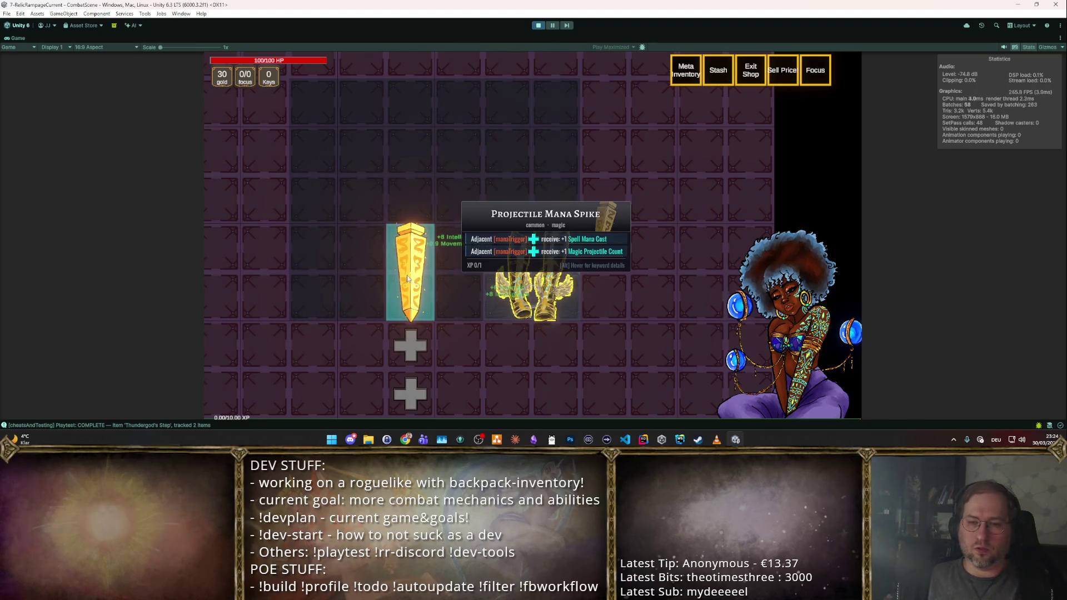
drag(410, 271, 754, 307)
click(537, 25)
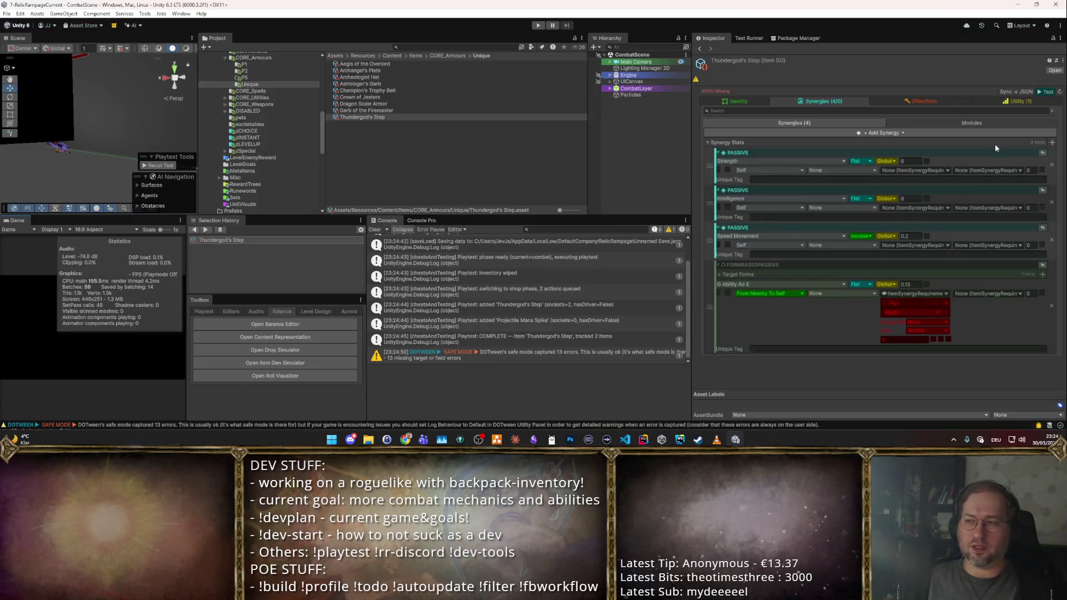
- Replay and read the boots' tooltip showing +15% attack Area of Effect per adjacent magic item
click(1040, 93)
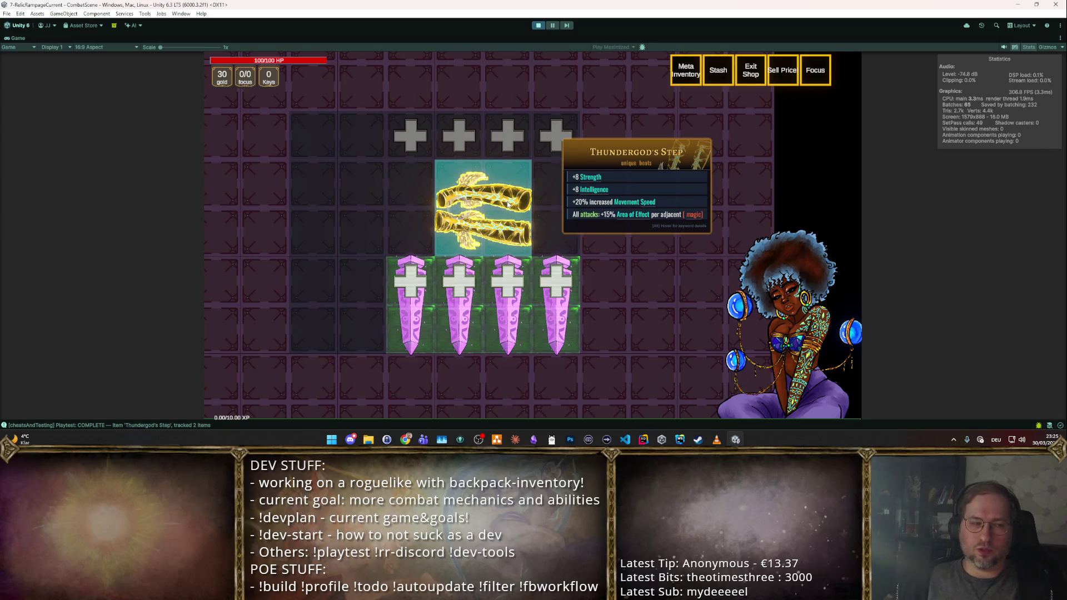
drag(508, 204, 480, 223)
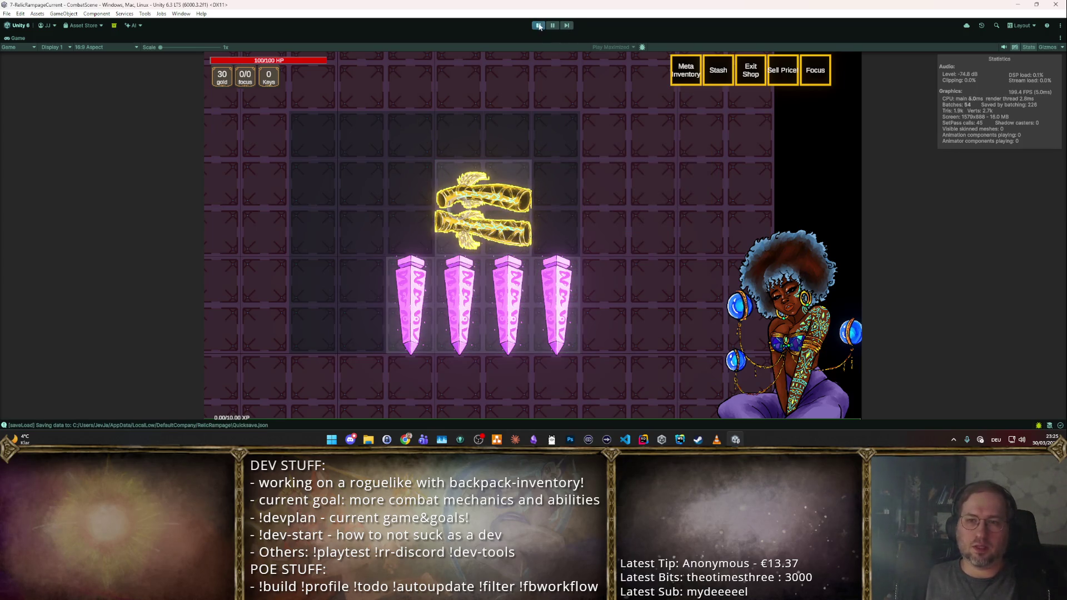
key(ctrl+p)
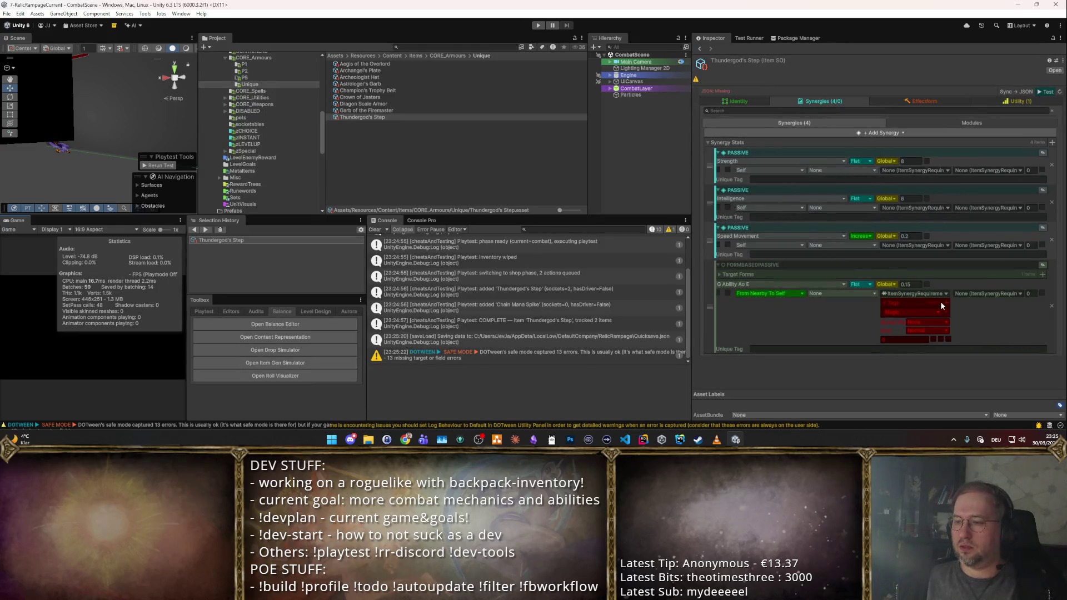
- Target the form-based passive's Effect Form Flavor Type at Lightning Strike
click(738, 275)
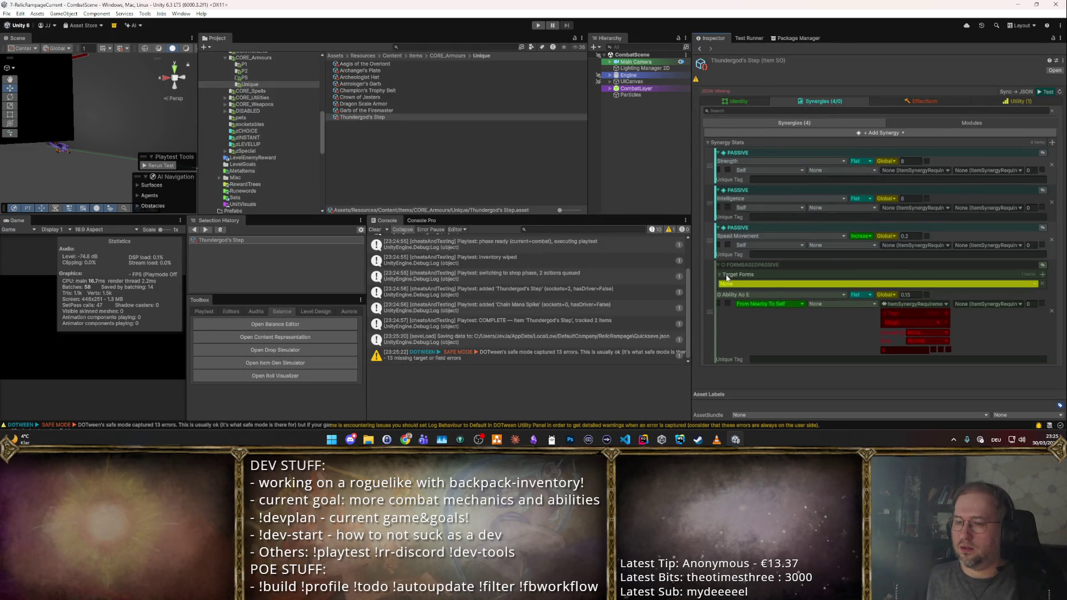
click(883, 284)
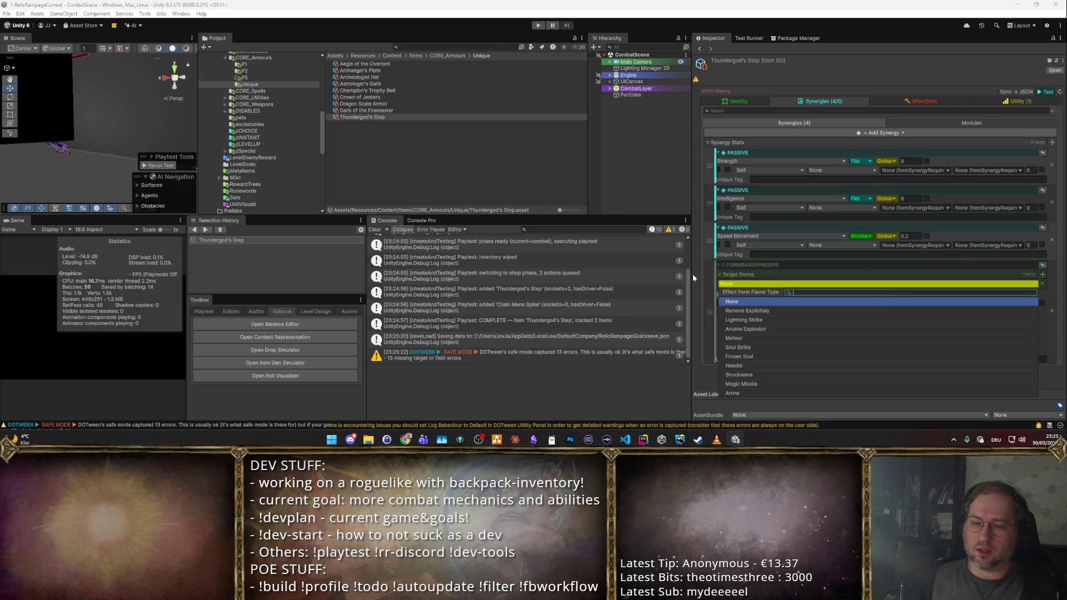
click(775, 319)
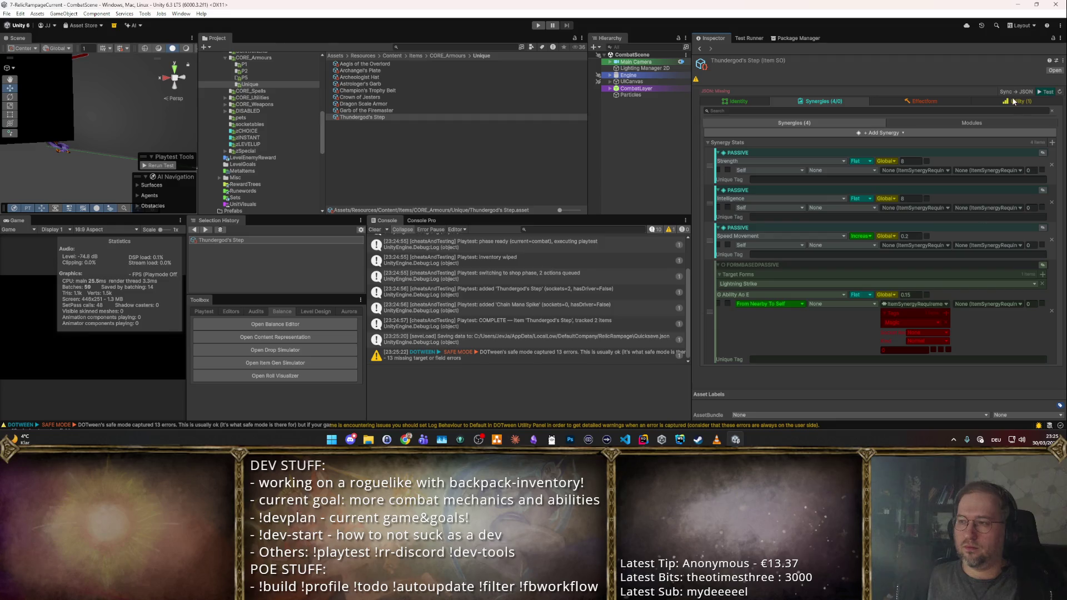
- Launch a playtest of Thundergod's Step and move the Philosopher's Stone onto the sell spot
click(1043, 92)
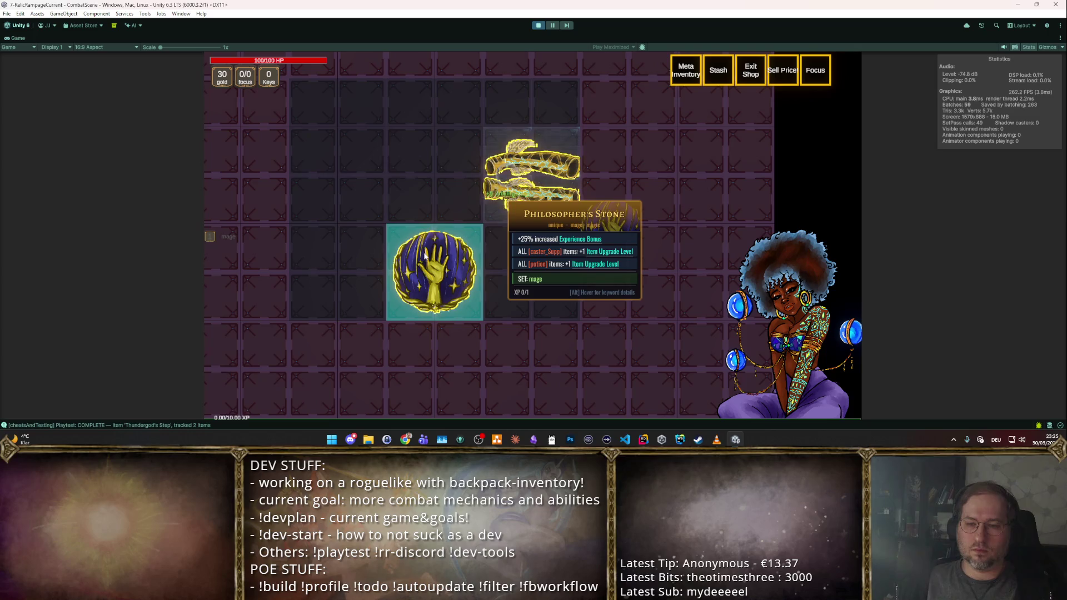
drag(430, 258, 747, 314)
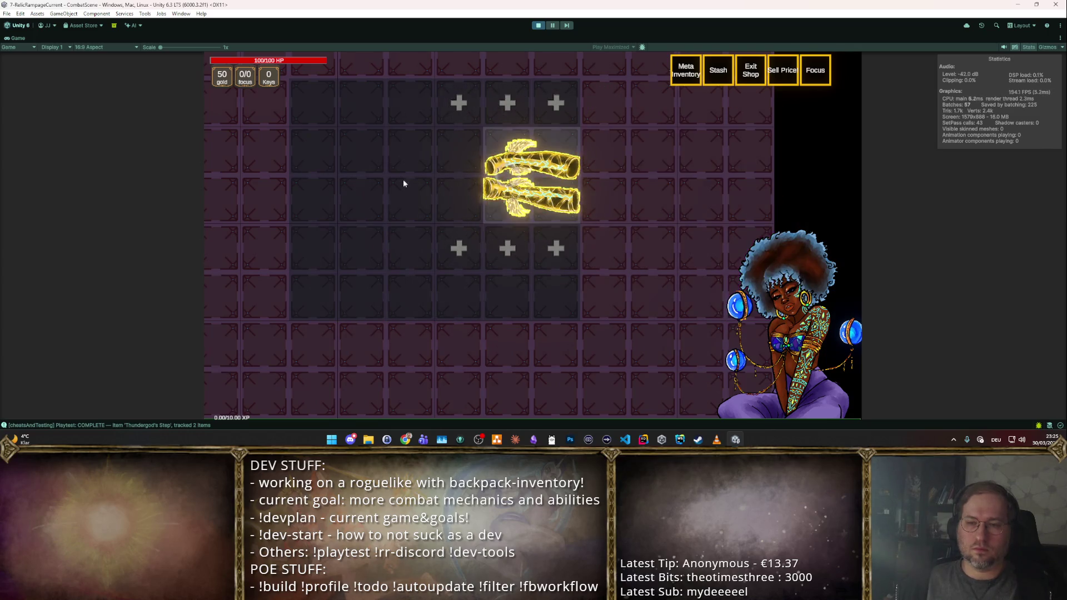
- Sell the stone and place Mana Potions from the F2 spawner around Thundergod's Step
key(F2)
scroll(599, 191, up, 2)
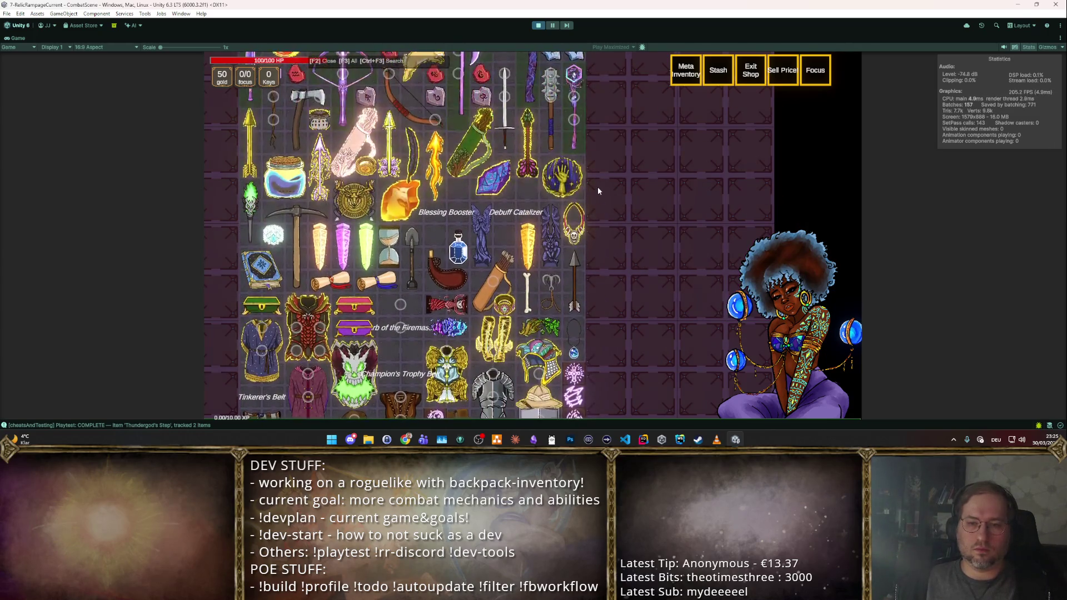
scroll(598, 186, down, 1)
mouse_move(450, 184)
mouse_down()
mouse_move(458, 275)
mouse_move(547, 296)
mouse_up()
key(g)
key(g)
key(g)
key(g)
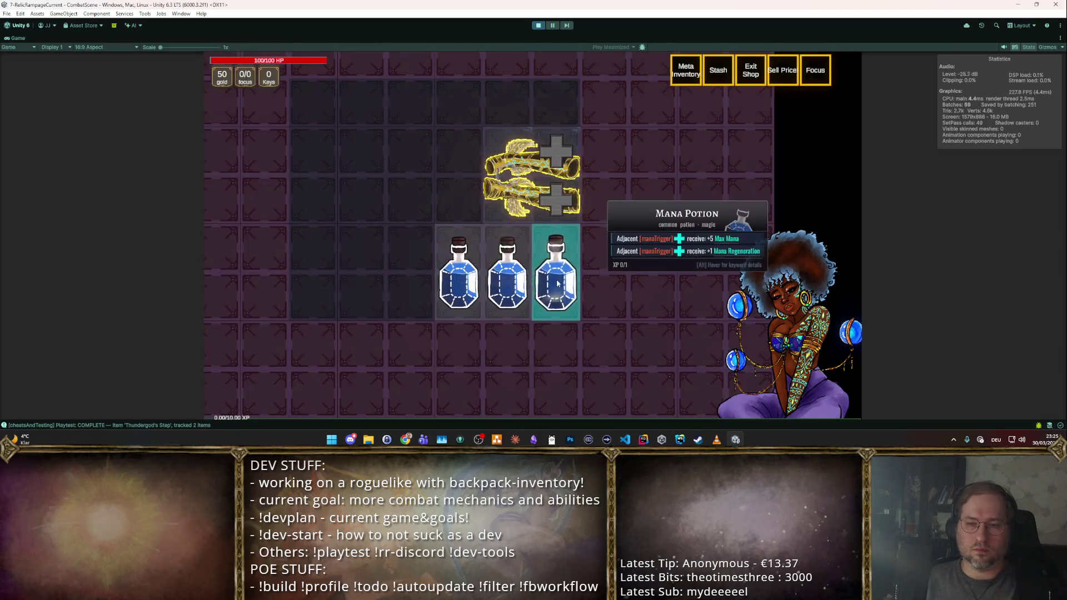
key(g)
key(g)
drag(548, 300, 462, 125)
key(g)
key(g)
click(525, 102)
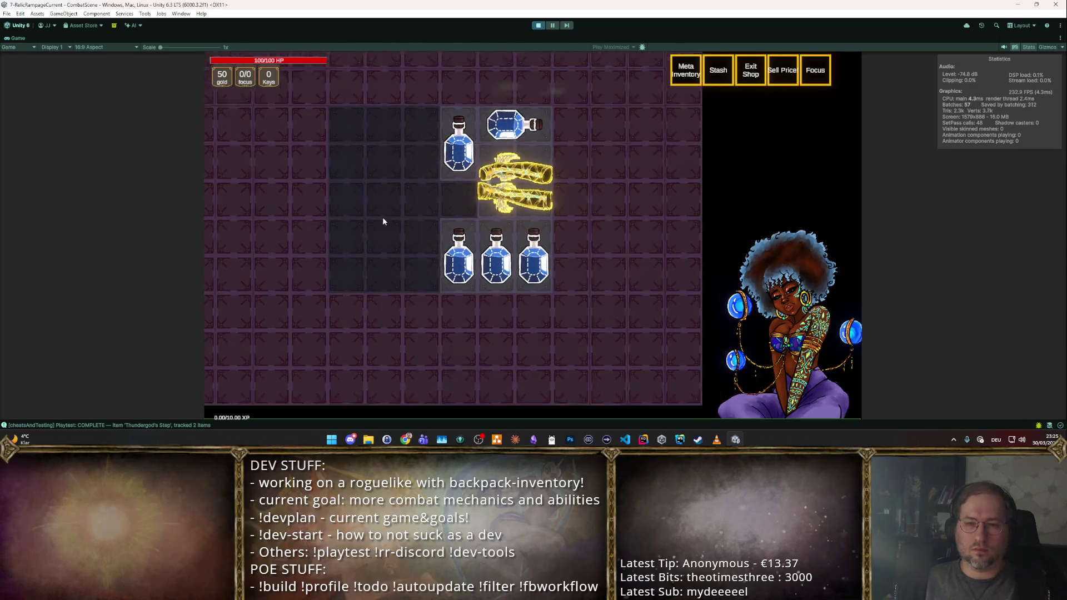
- Add a Storm Cleaver axe to the inventory, quicksave with F5, and leave the shop for room selection
key(F2)
scroll(438, 260, up, 3)
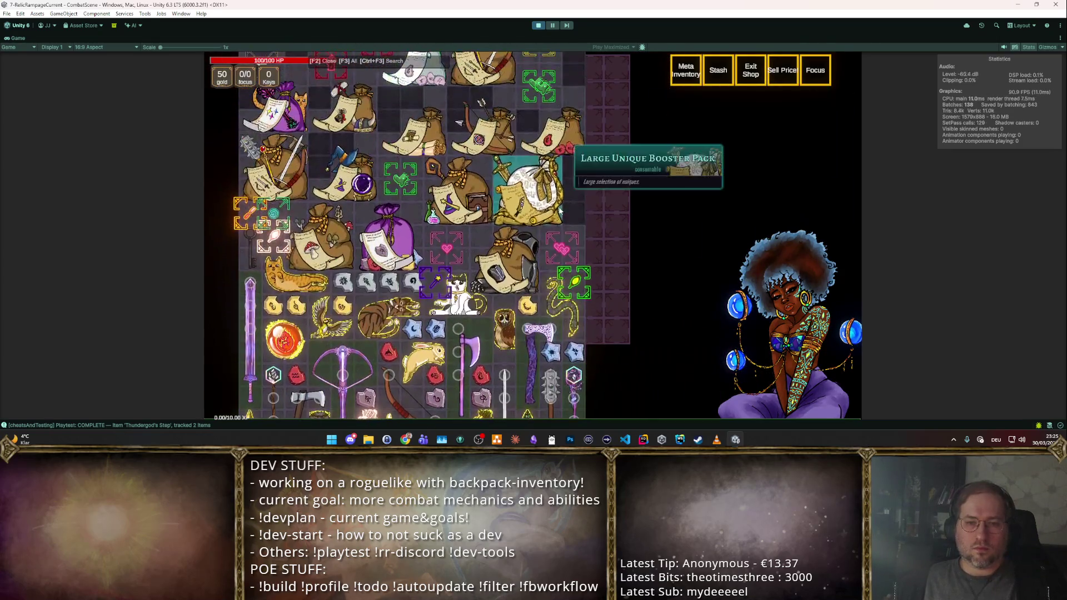
scroll(572, 136, down, 4)
scroll(621, 157, down, 2)
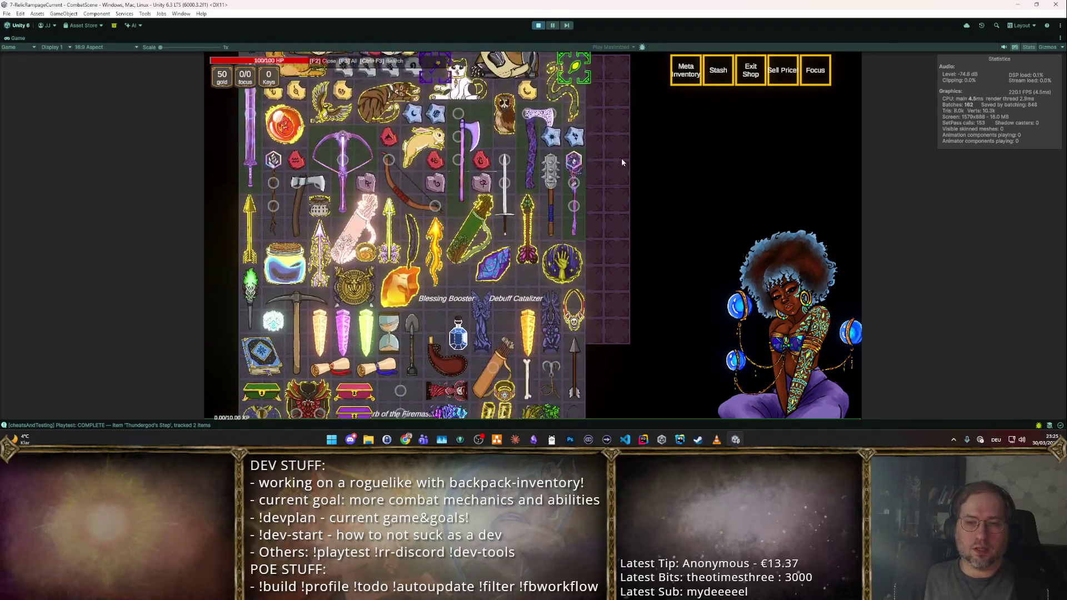
scroll(621, 157, down, 2)
scroll(605, 163, up, 5)
scroll(586, 153, up, 3)
scroll(586, 153, down, 5)
scroll(586, 153, down, 2)
scroll(583, 150, down, 2)
scroll(545, 129, up, 7)
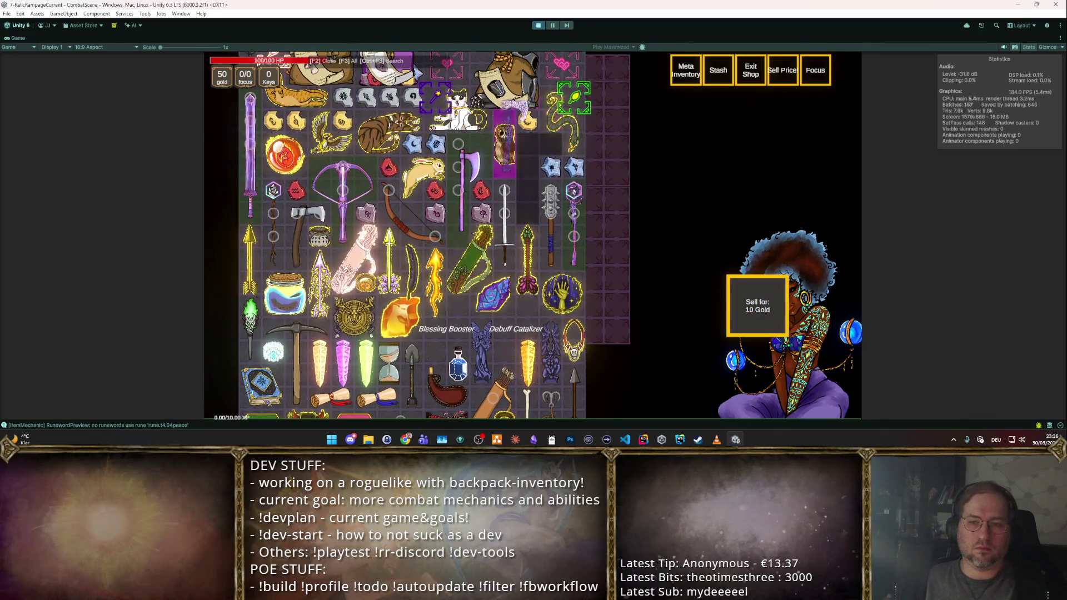
click(540, 150)
key(F5)
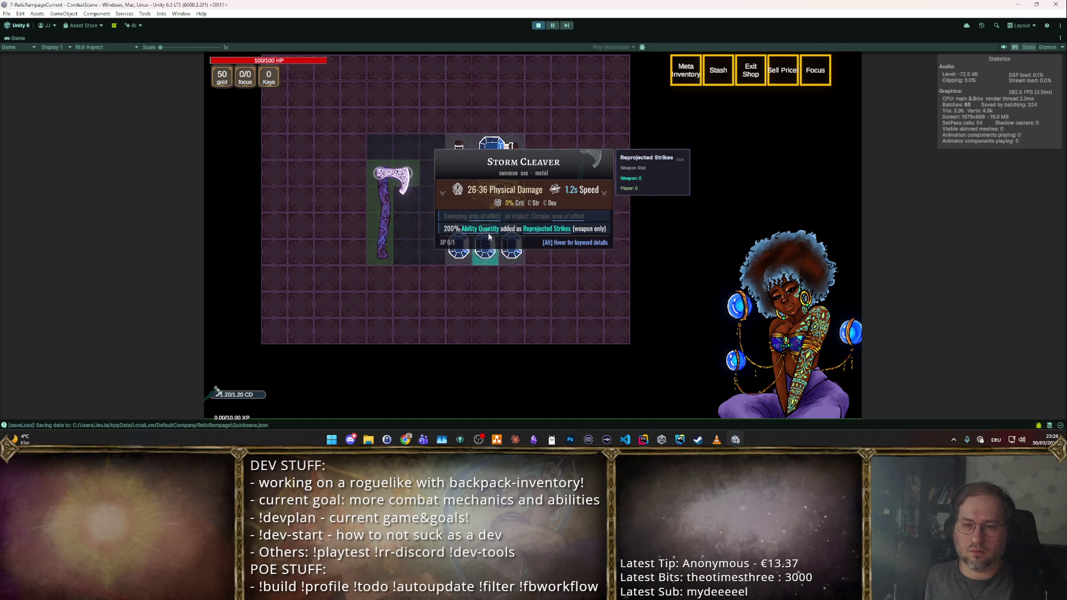
mouse_move(498, 188)
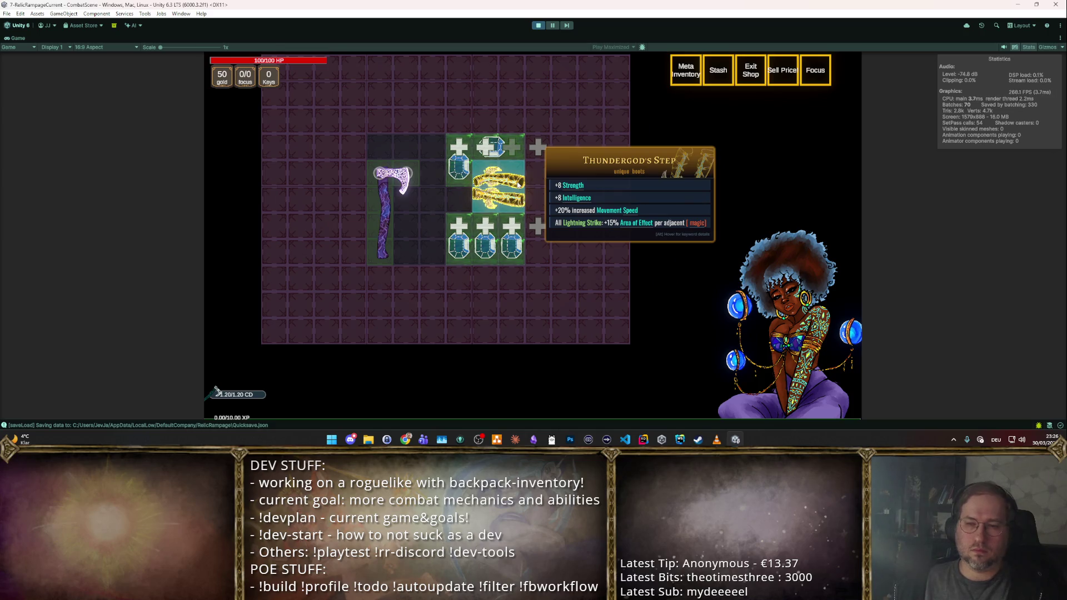
key(Escape)
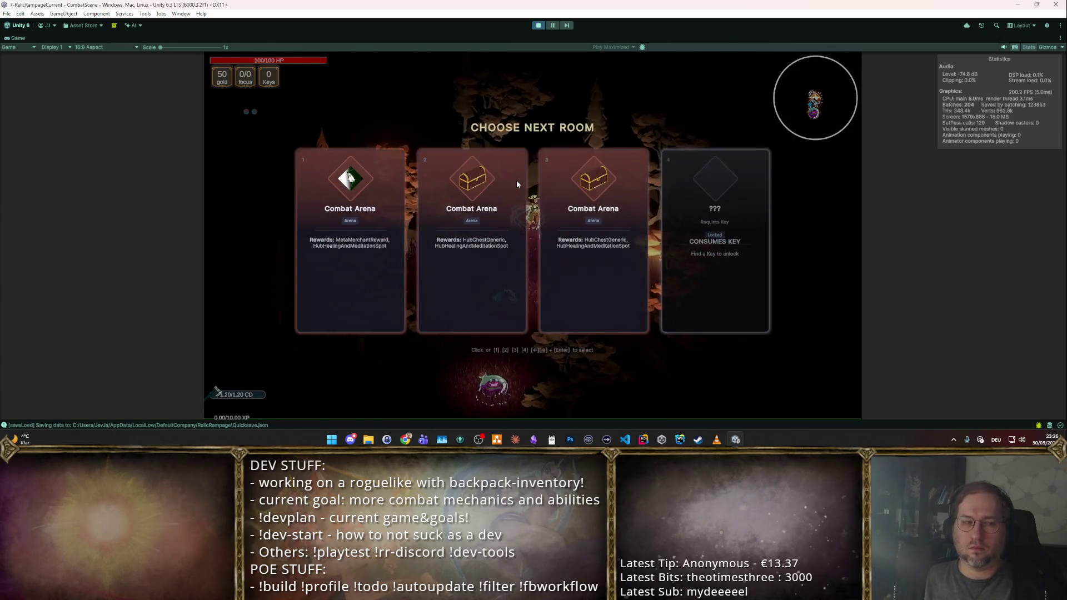
- Enter a Combat Arena, fight through the first wave with the lightning boots, then stop the playtest
click(517, 180)
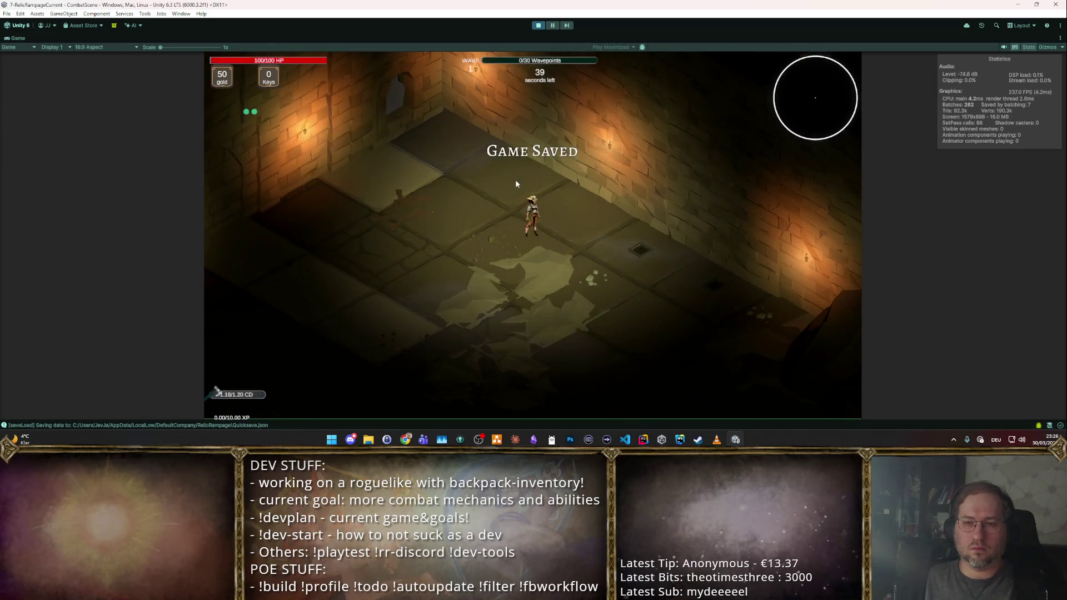
key(s)
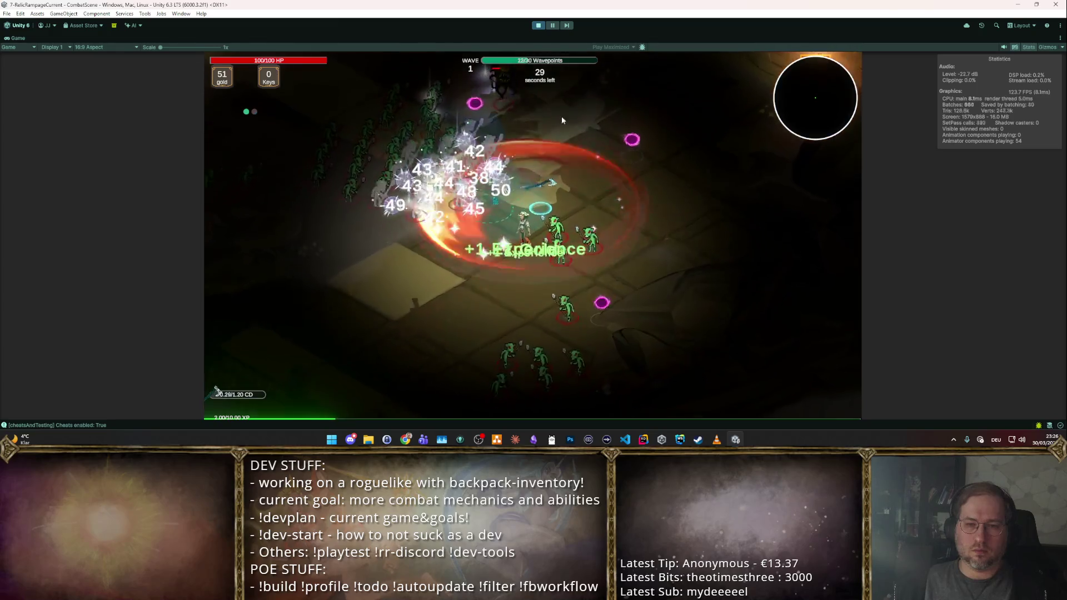
click(535, 26)
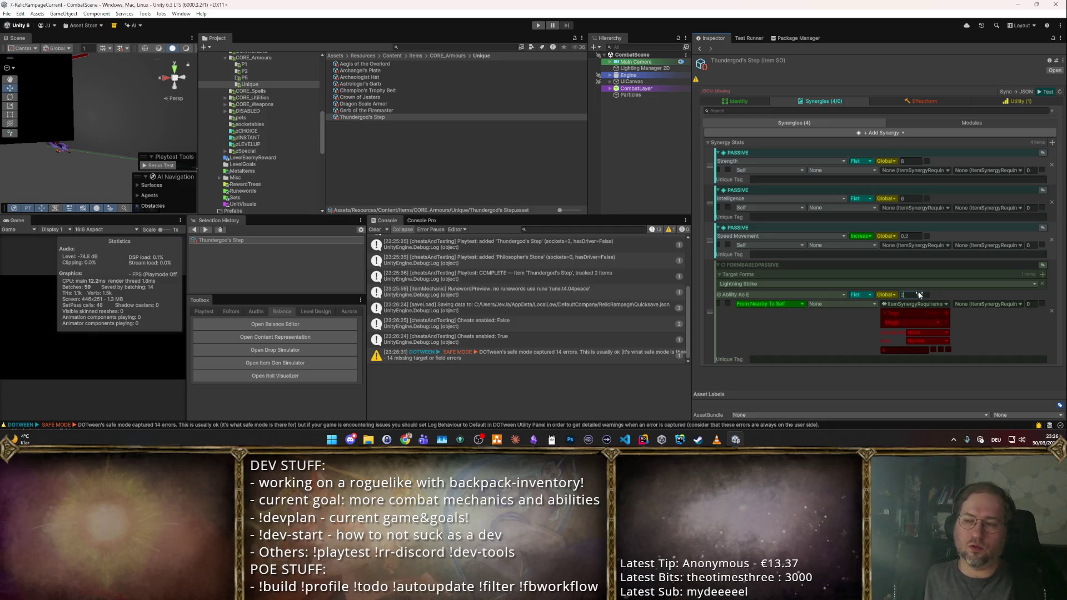
- Commit the passive value of 2 and run a fresh playtest of the boots
key(Return)
click(537, 26)
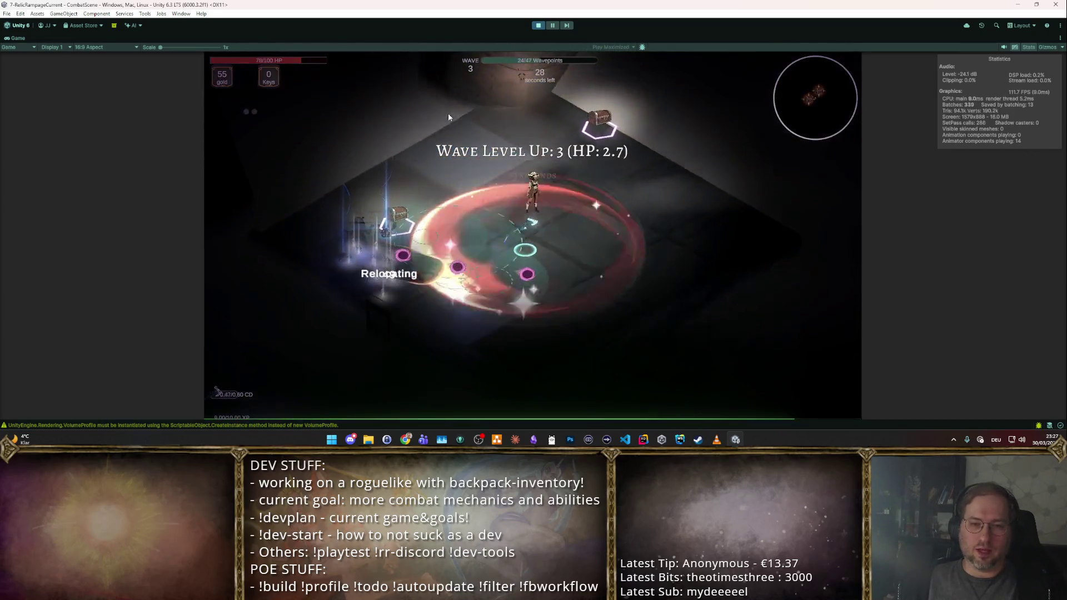
click(538, 25)
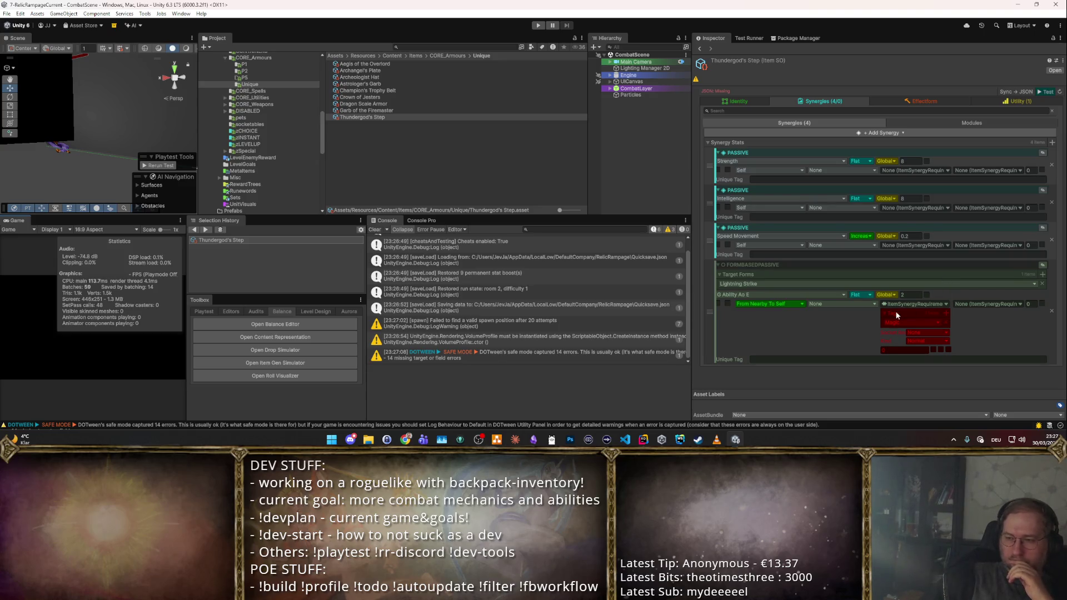
- Recheck that Lightning Strike remains the target form, then switch to the Obsidian notes
click(901, 288)
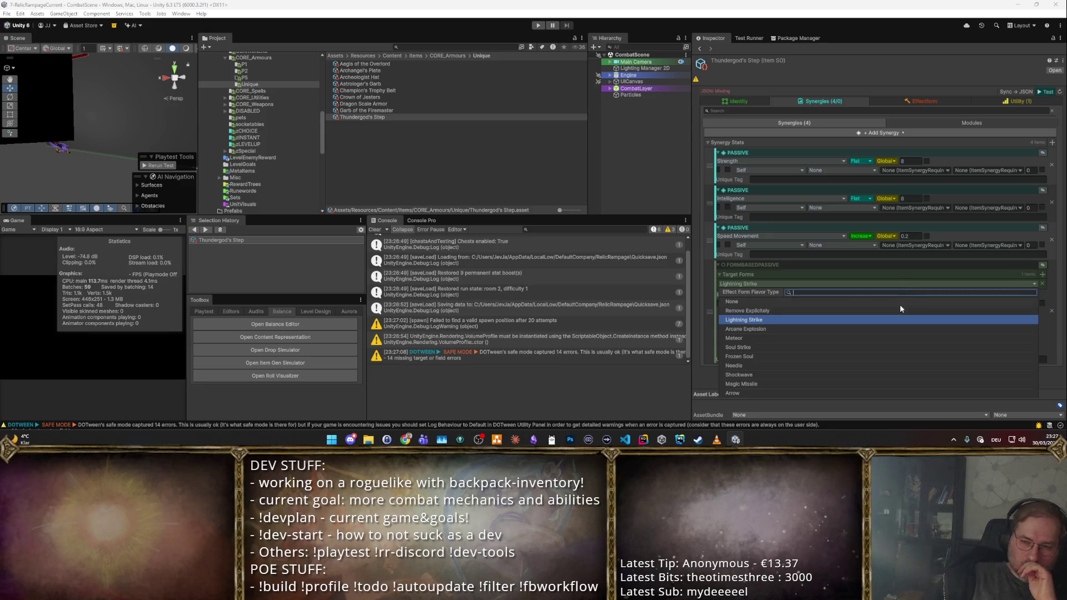
click(897, 320)
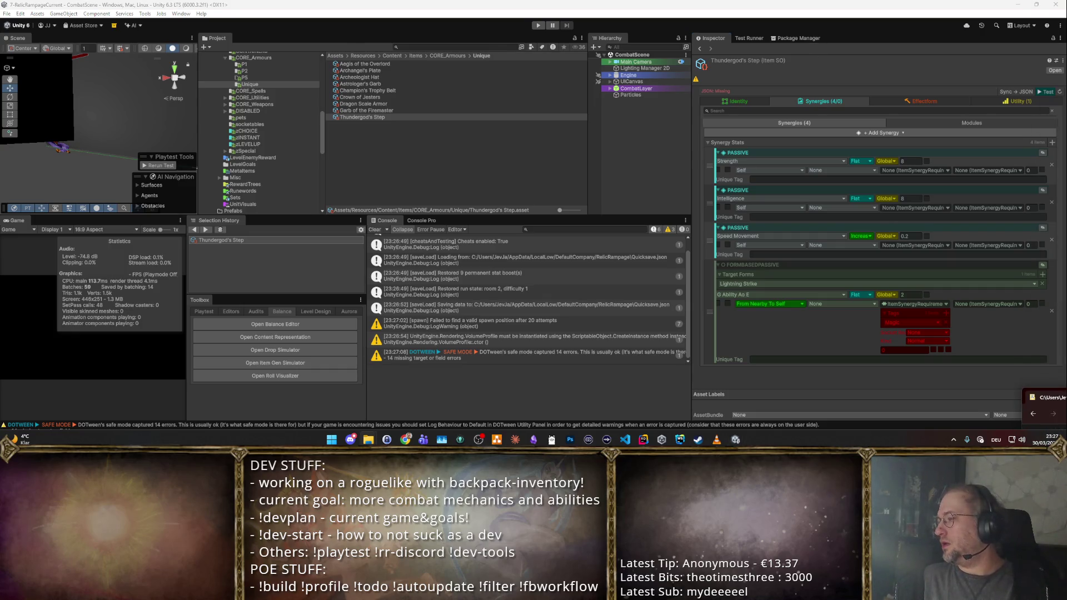
key(alt+Tab)
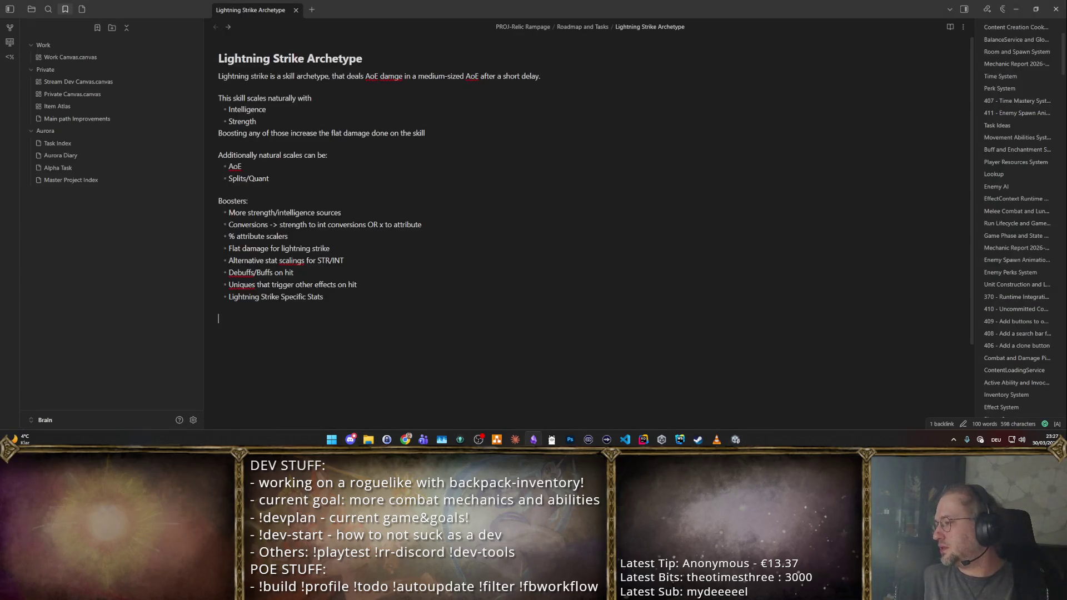
- Return from the Lightning Strike Archetype note to the Unity Editor
key(alt+Tab)
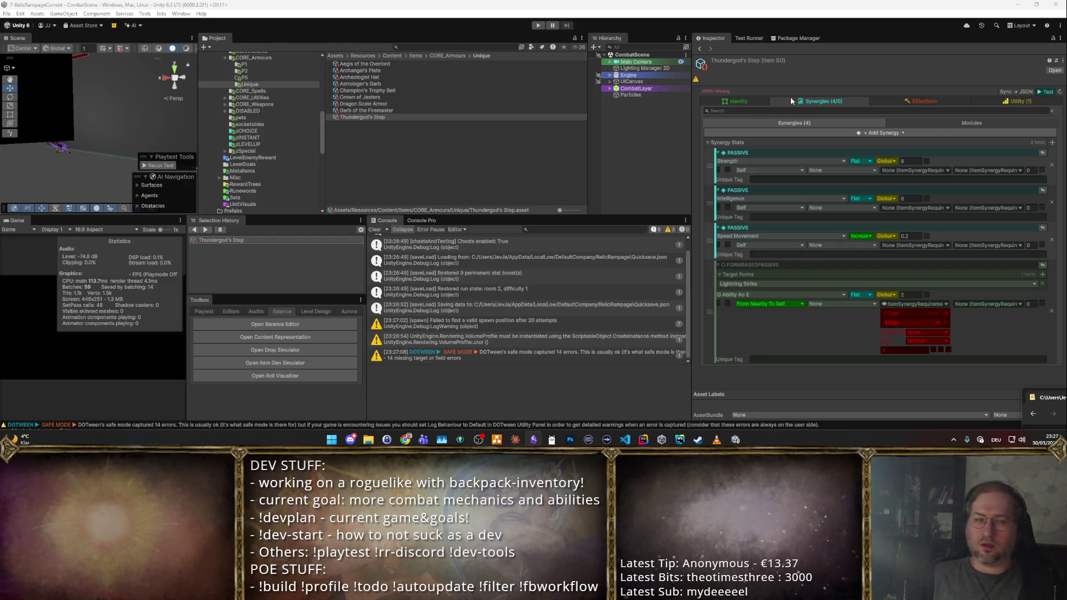
- Replace the form-based passive with a FormBasedImpactSynergy targeting Lightning Strike
click(1051, 276)
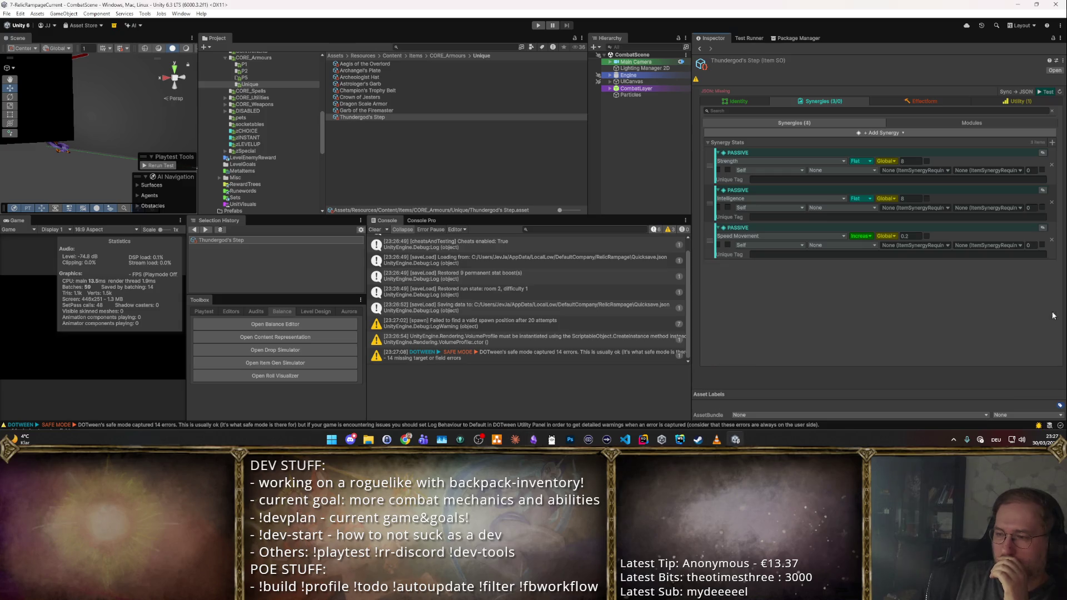
click(1052, 143)
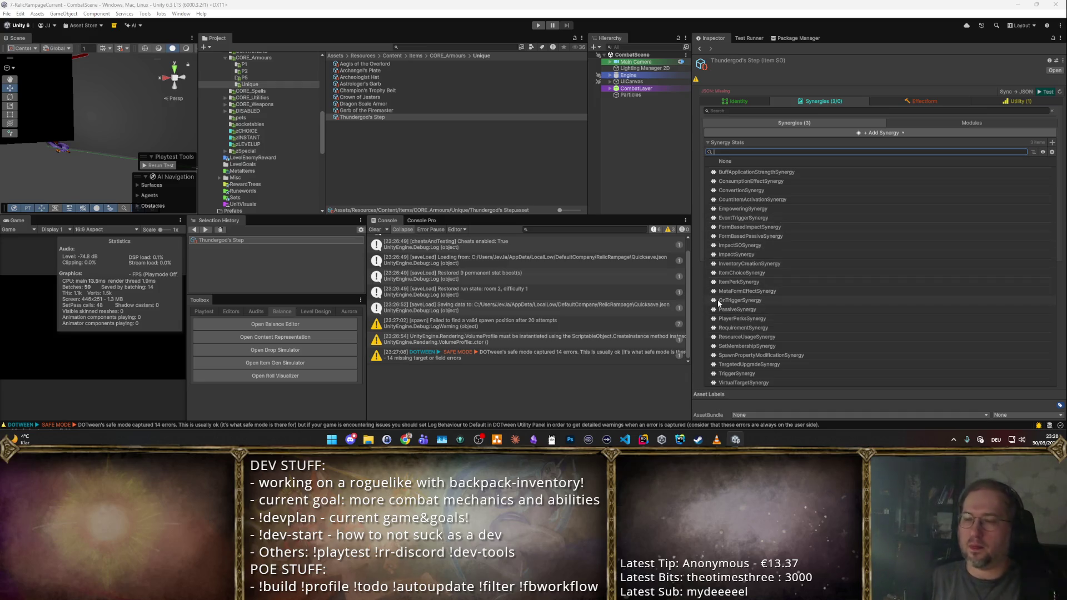
text(Form)
key(Down)
key(Down)
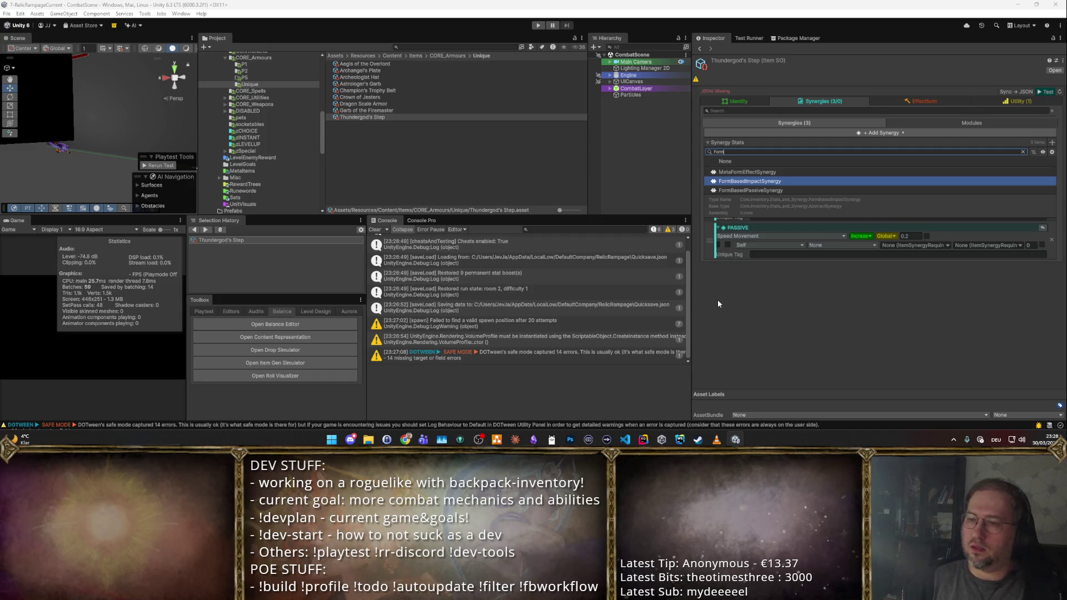
key(Up)
key(Return)
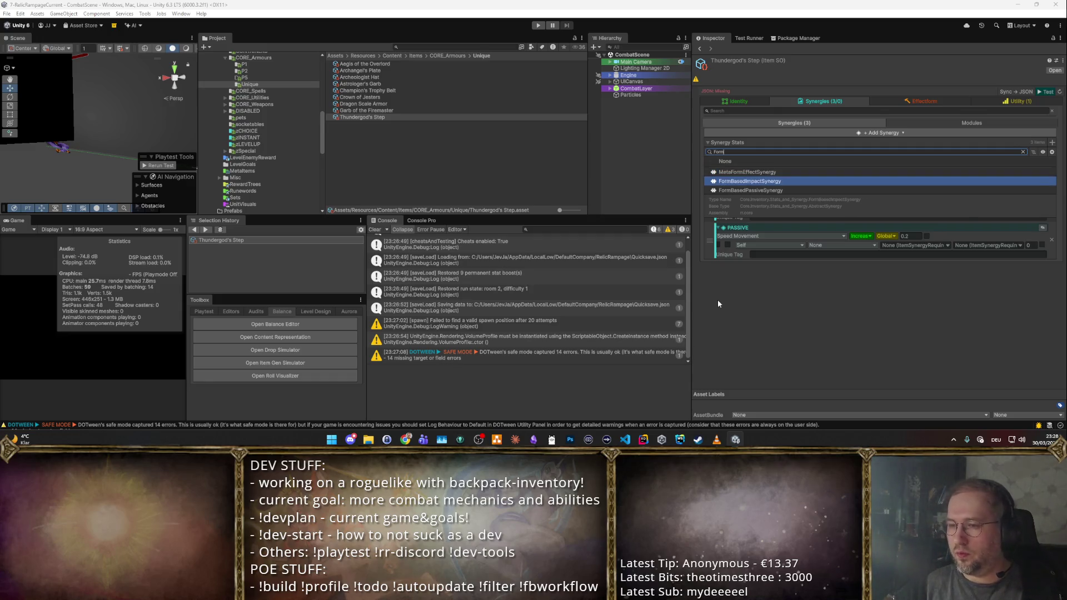
click(747, 286)
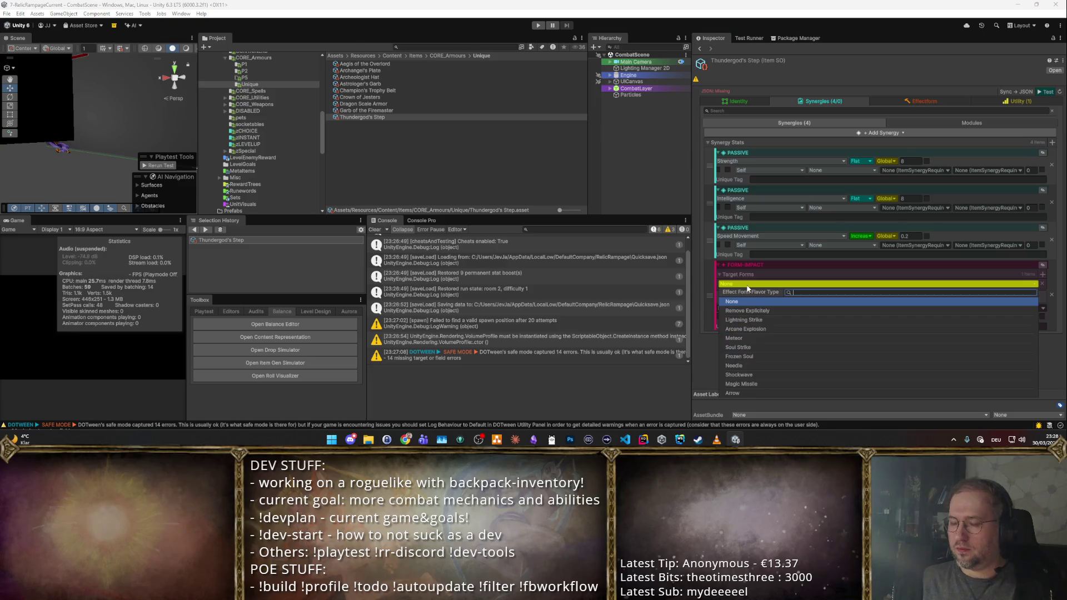
click(756, 320)
- Clear the empty player tag row and set both ItemSynergyRequirement fields to None
click(945, 317)
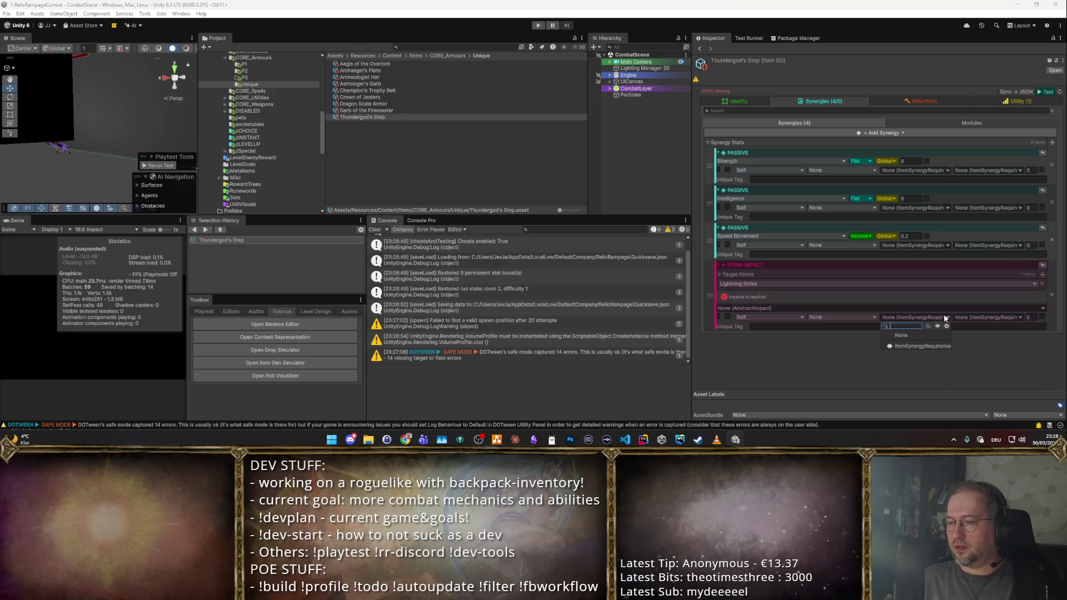
click(921, 342)
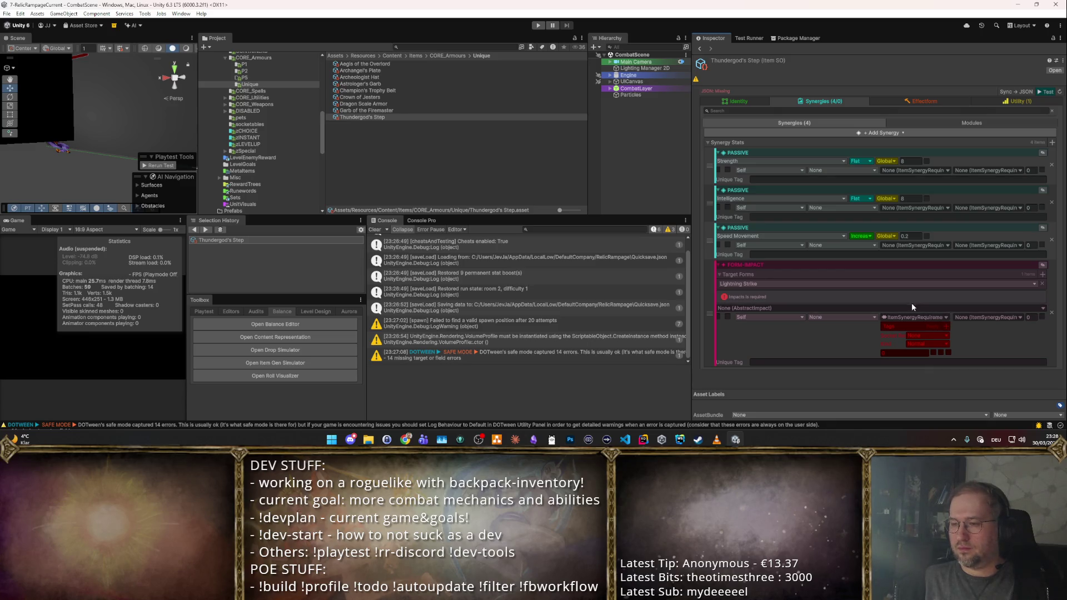
click(941, 327)
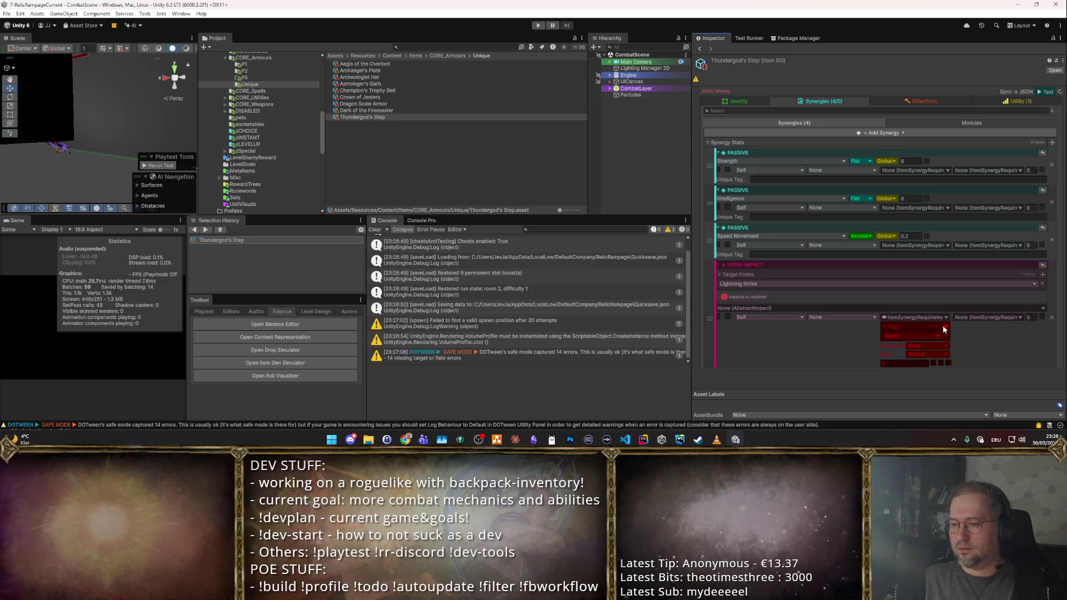
click(912, 336)
scroll(915, 328, down, 5)
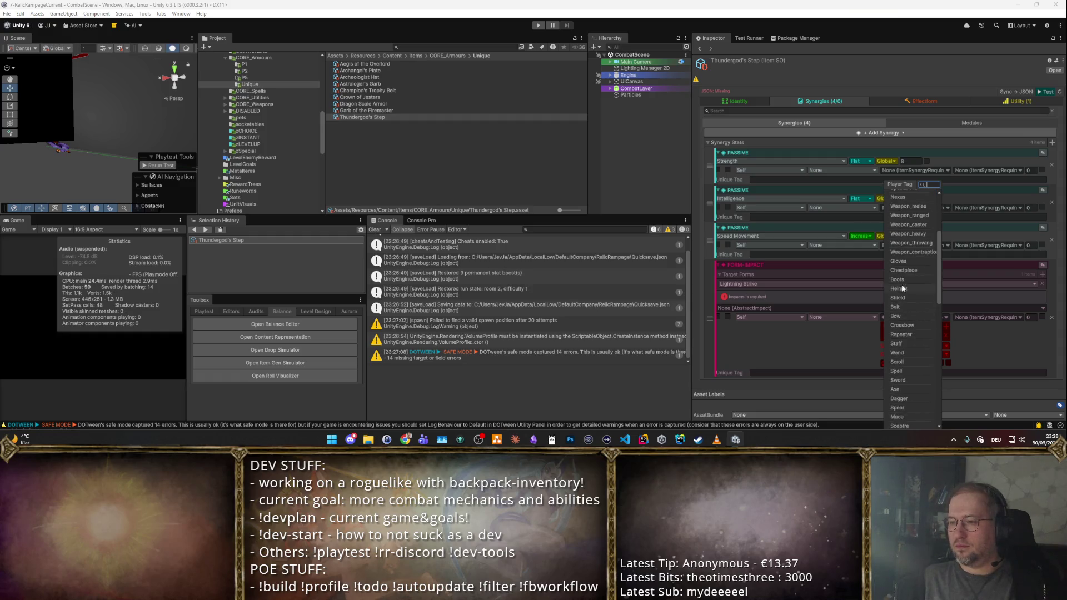
scroll(901, 288, up, 3)
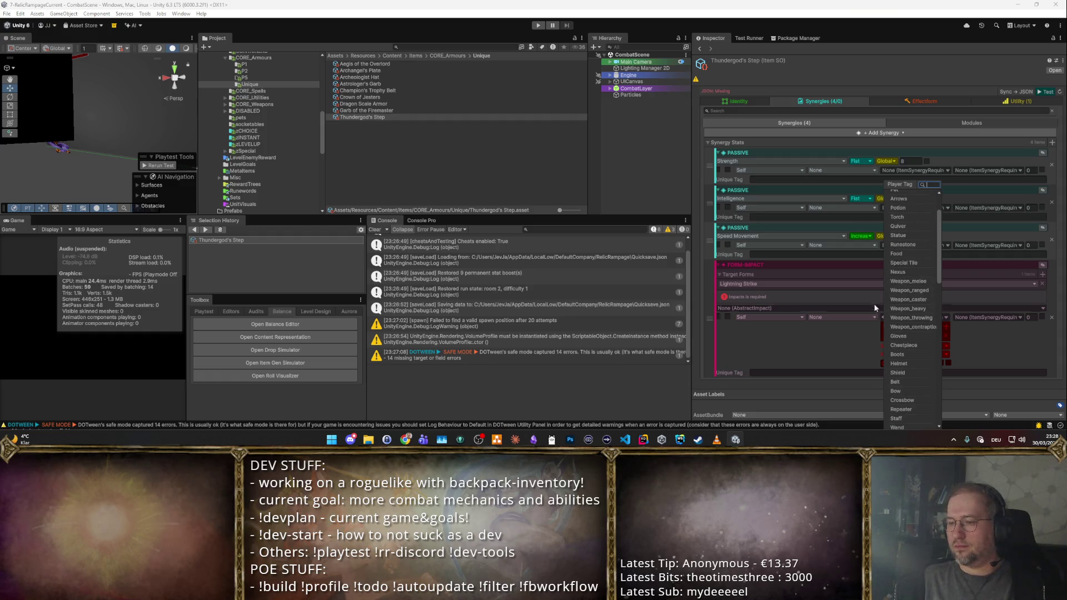
scroll(904, 321, up, 2)
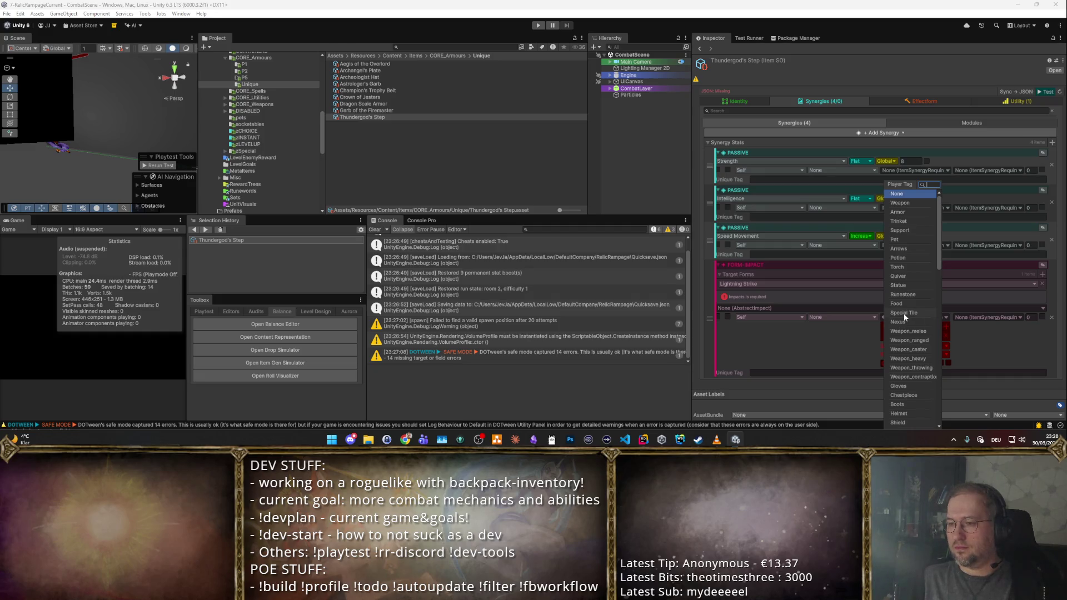
click(904, 313)
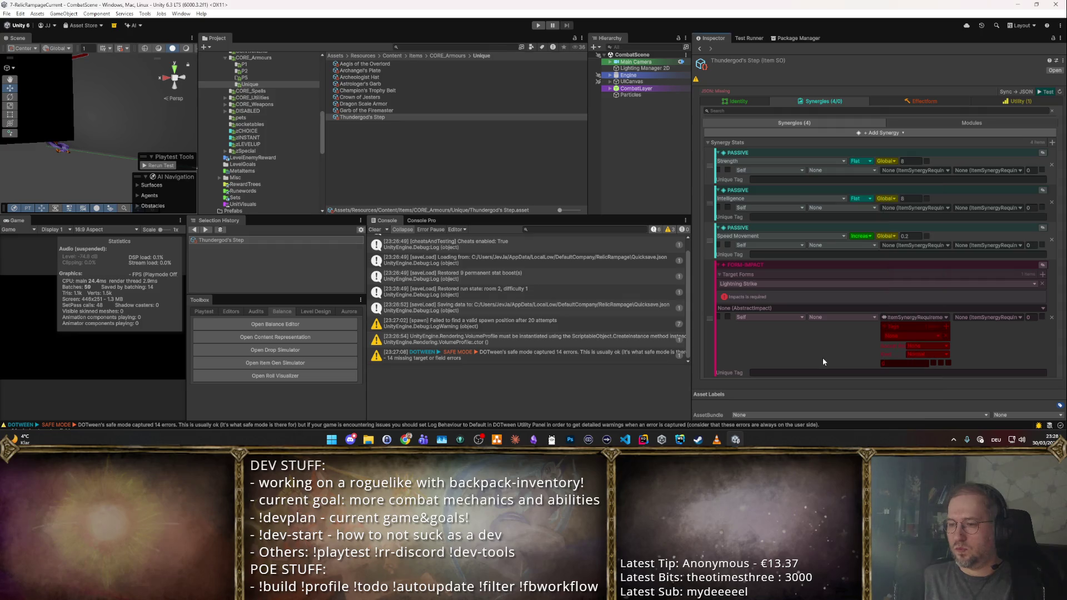
click(942, 336)
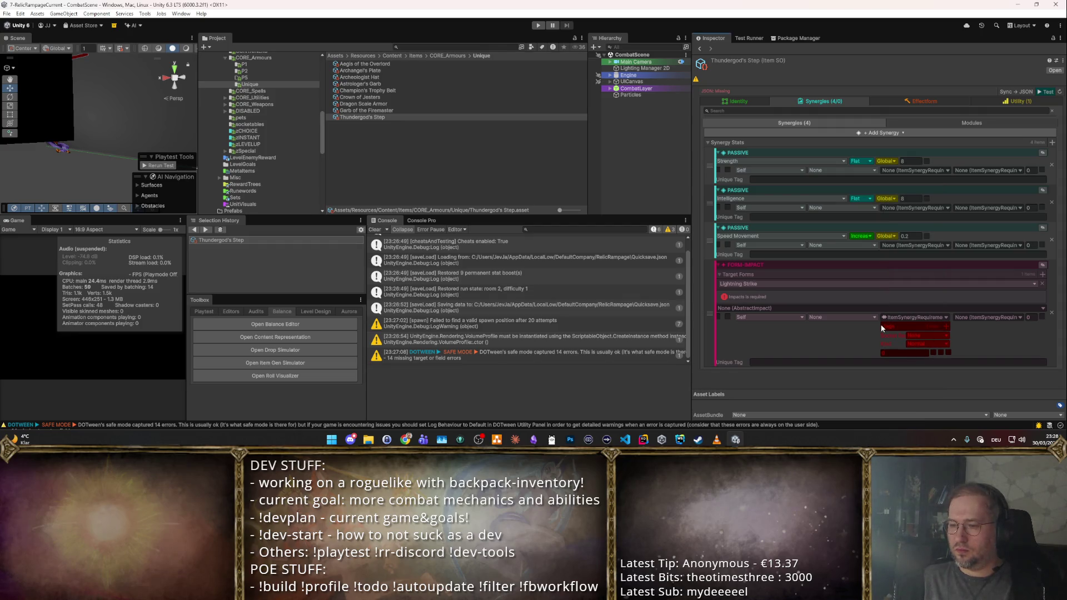
click(947, 318)
click(907, 321)
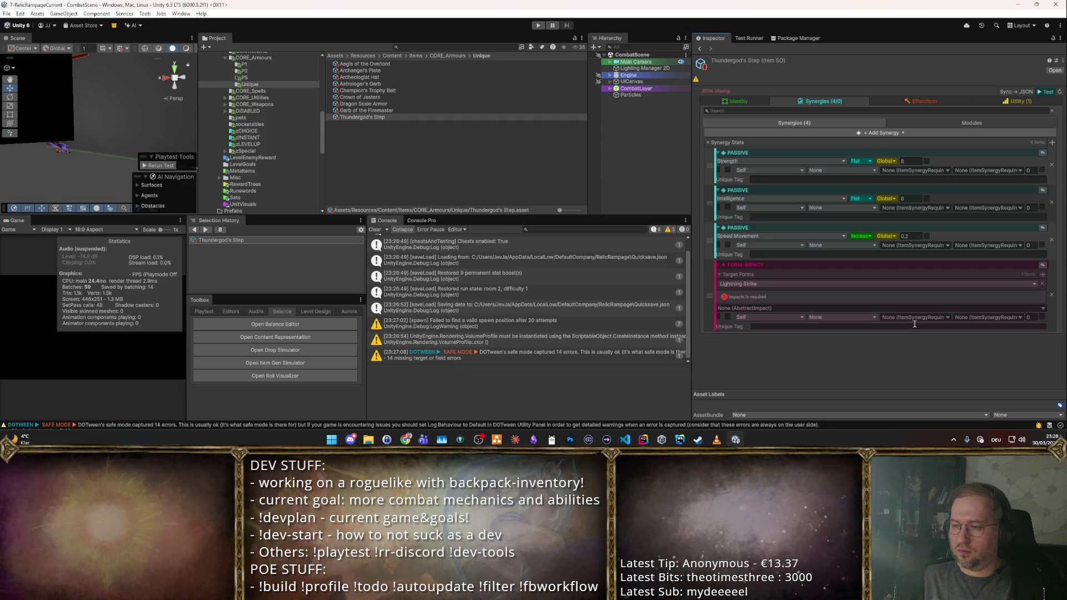
click(1041, 310)
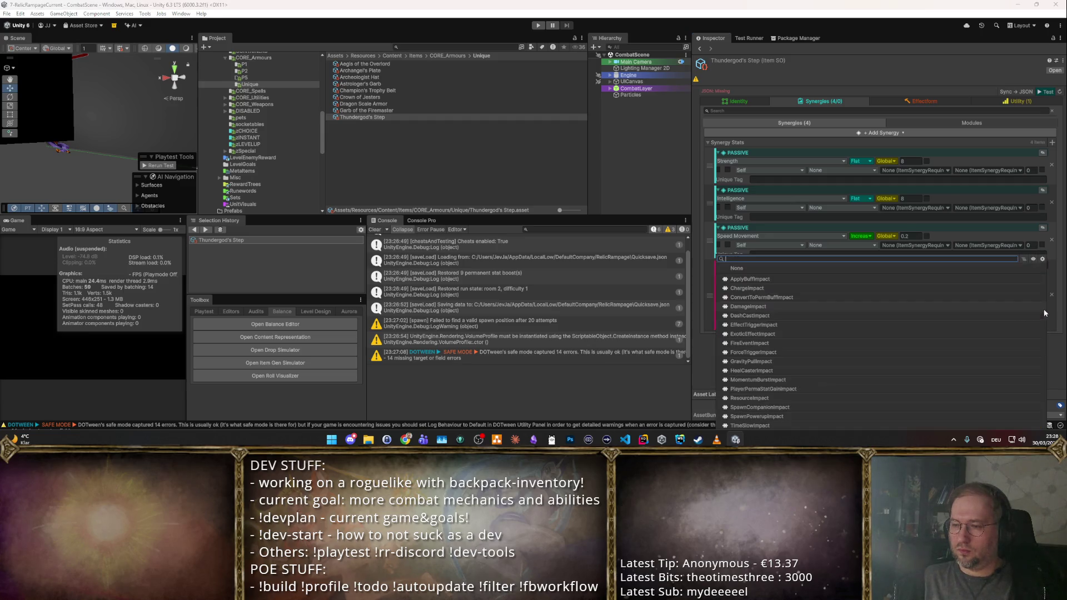
text(Impac)
- Choose ForceTriggerImpact as the synergy's impact type
key(ctrl+a)
text(Ti)
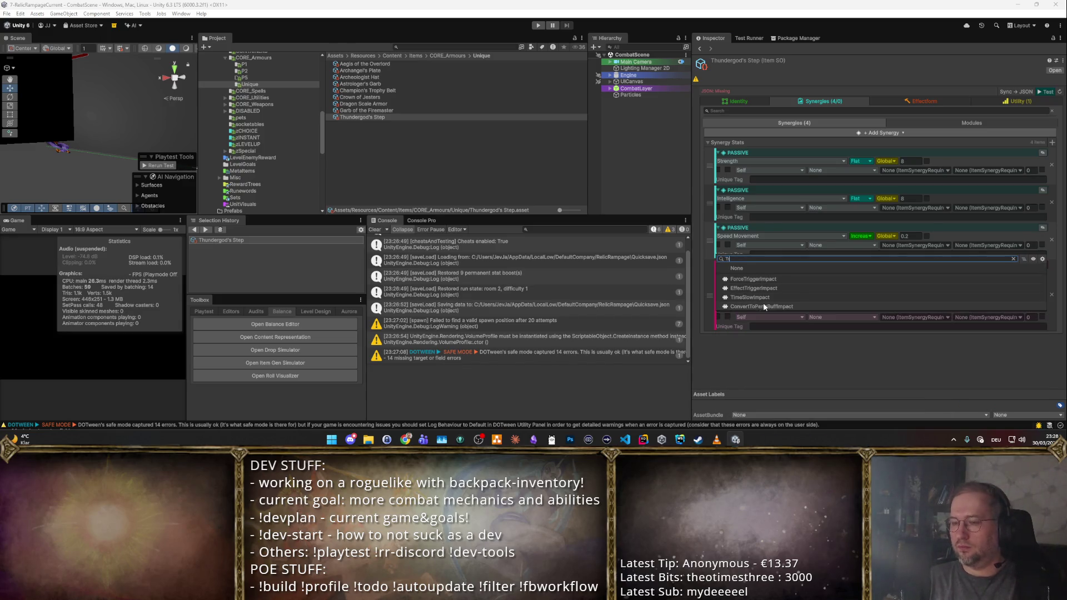
text(t)
key(Down)
key(Down)
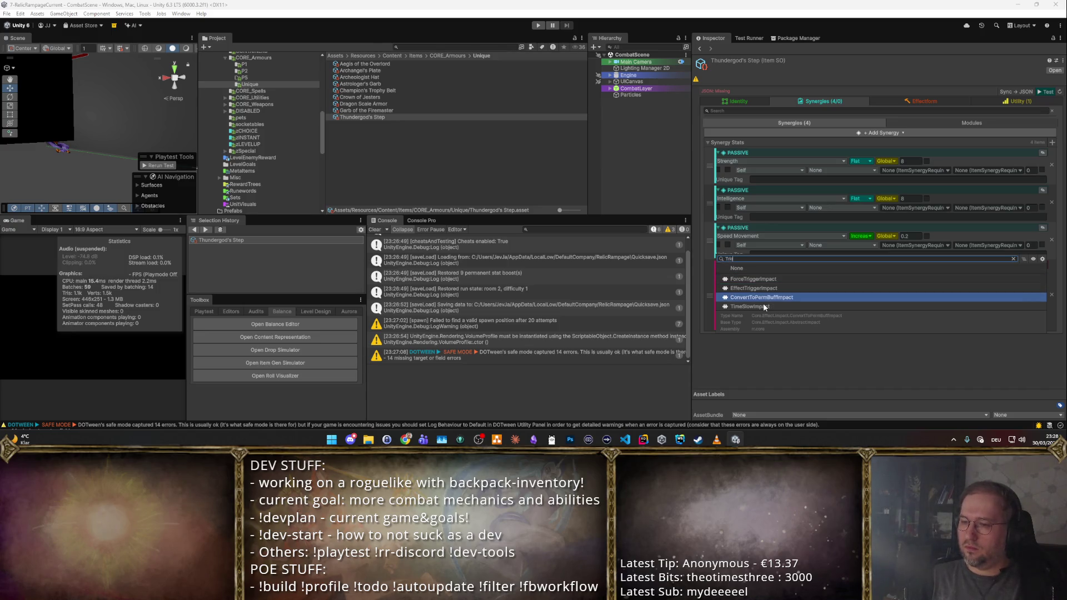
key(Up)
key(Up)
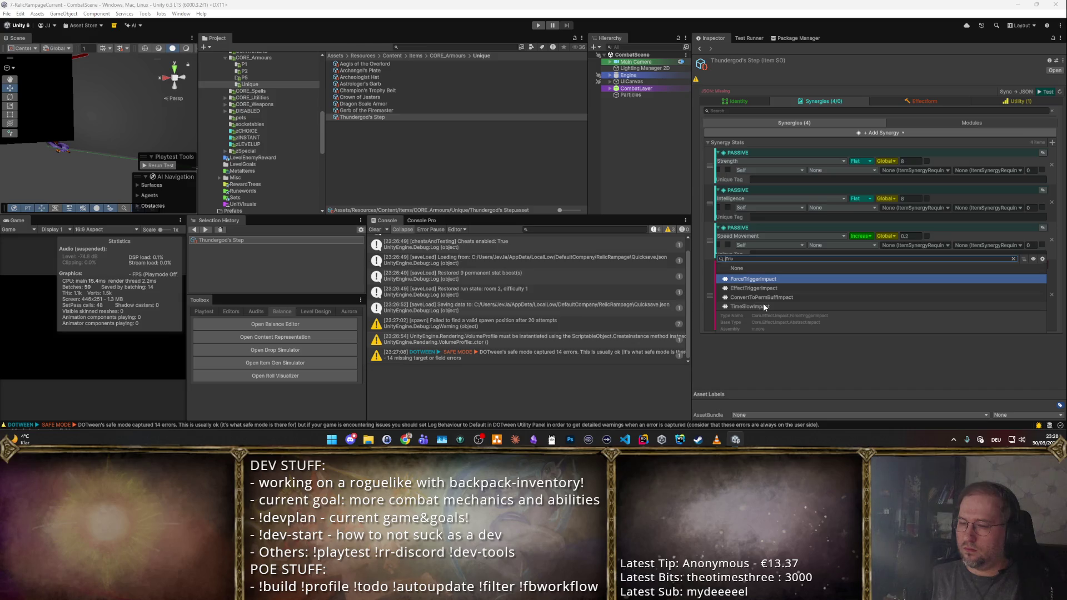
key(Return)
scroll(765, 303, down, 1)
- Assign NonWeaponBuffApplicationConfig as the impact trigger condition after trying WeaponAlwaysTriggerEffectPerHit
click(1031, 343)
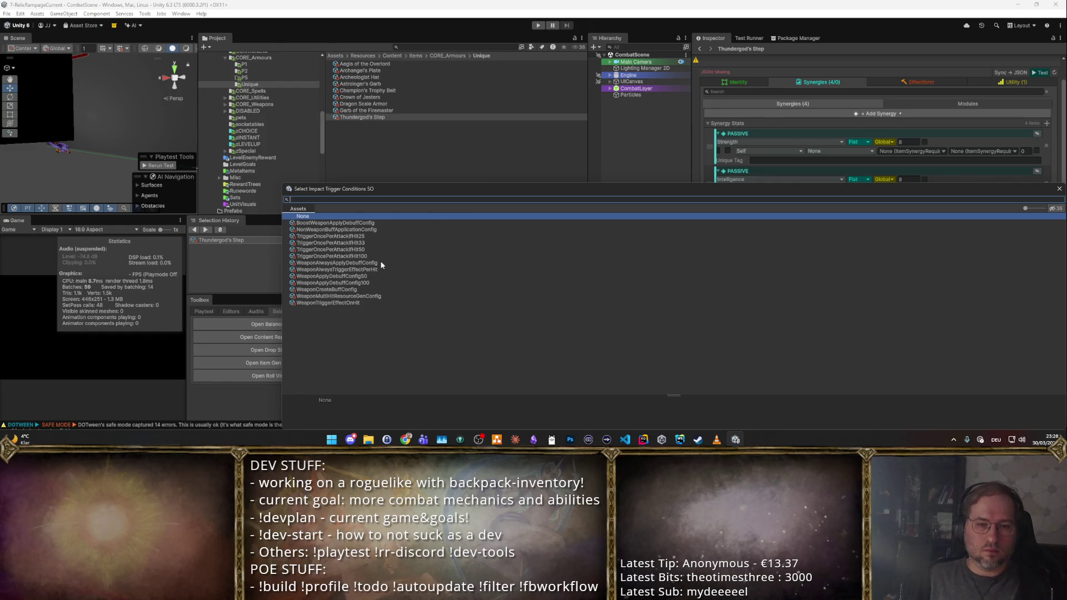
click(377, 282)
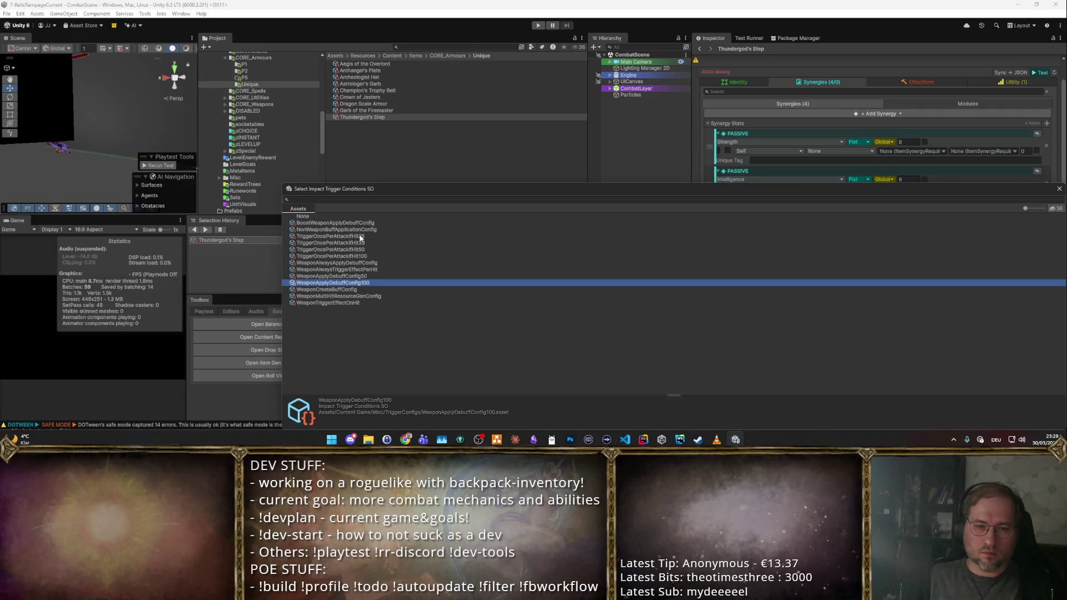
click(351, 271)
double_click(351, 271)
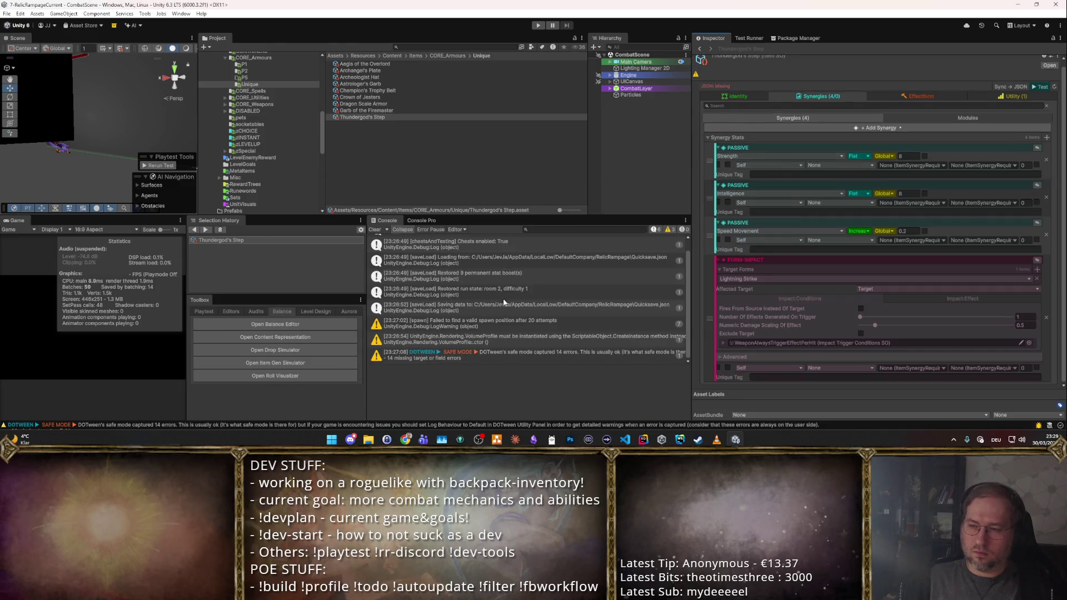
click(1030, 344)
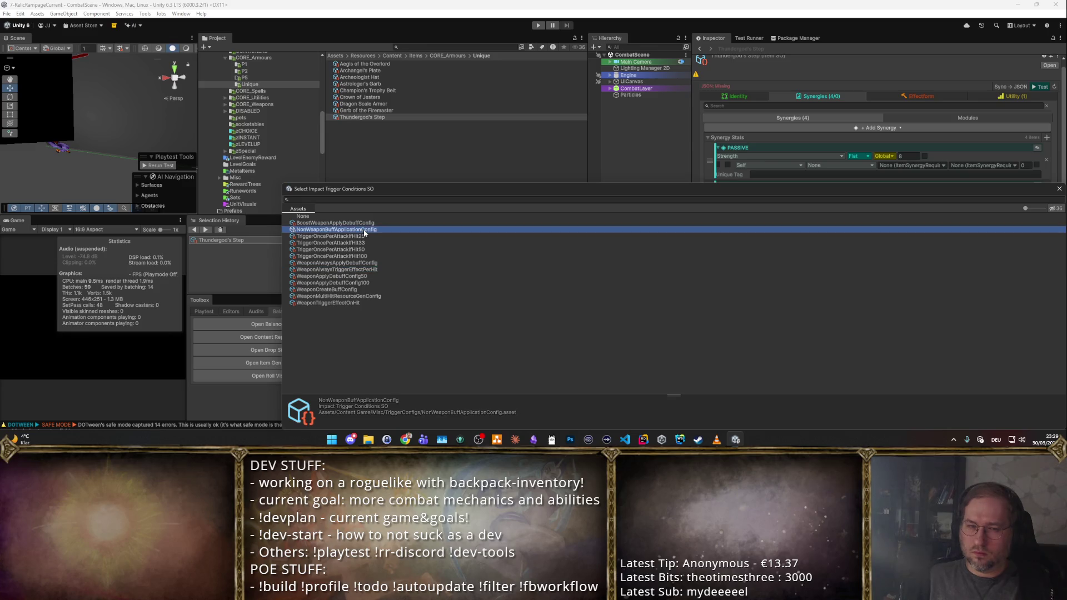
double_click(365, 233)
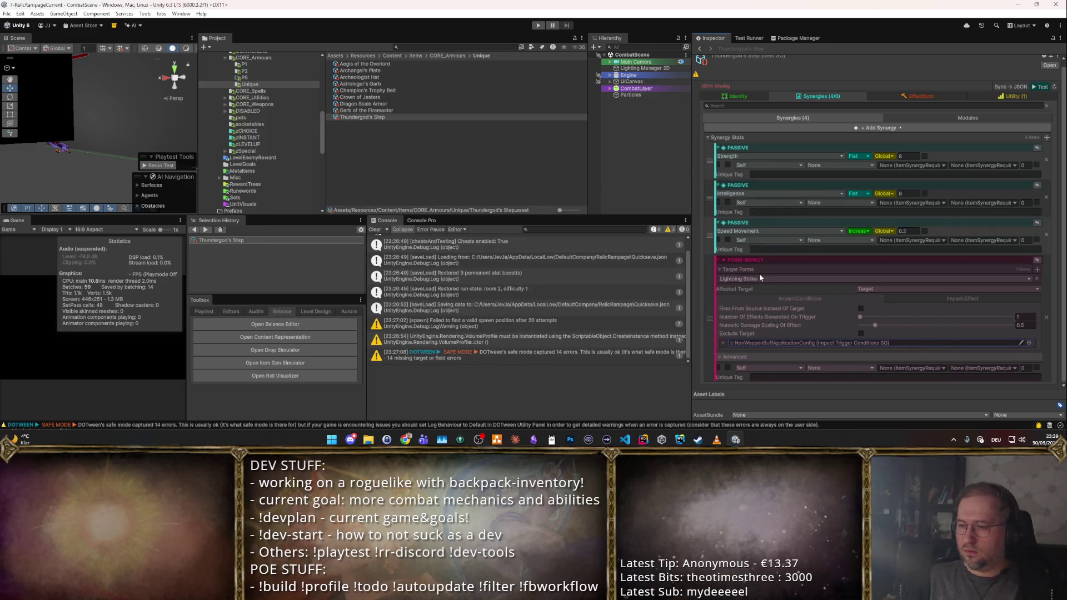
click(950, 297)
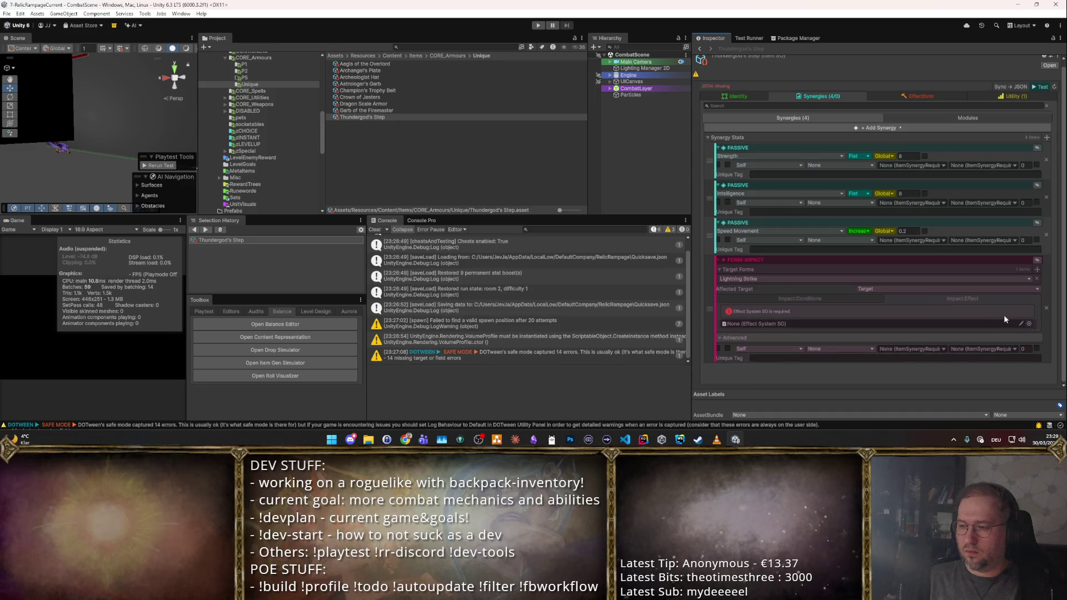
- Assign MagicMissile_triggeredEffect as the impact's Effect System SO and view its effect settings
click(1032, 329)
text(a)
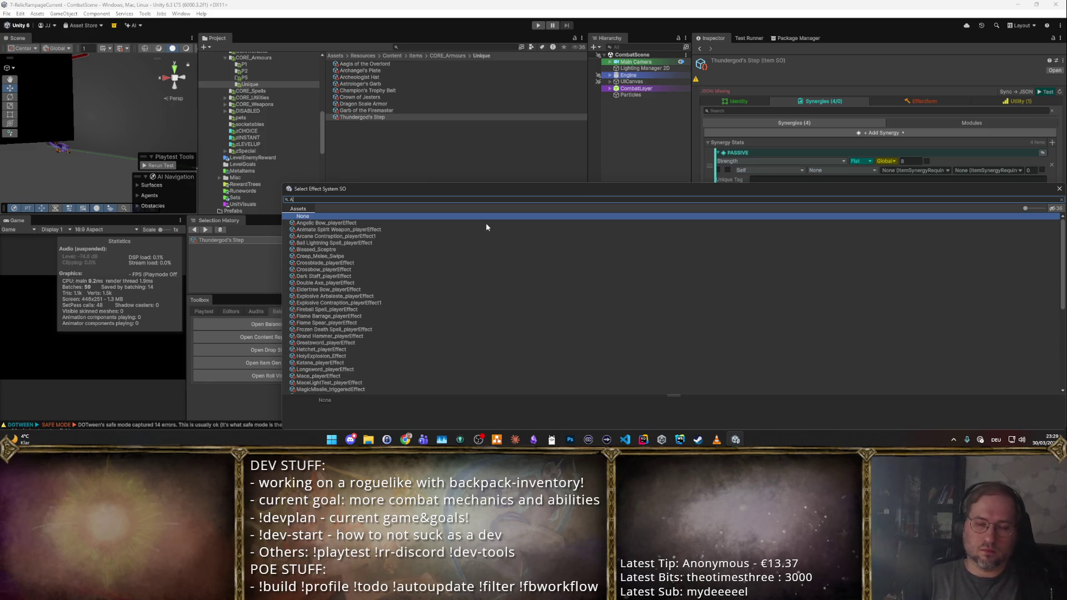
text(li)
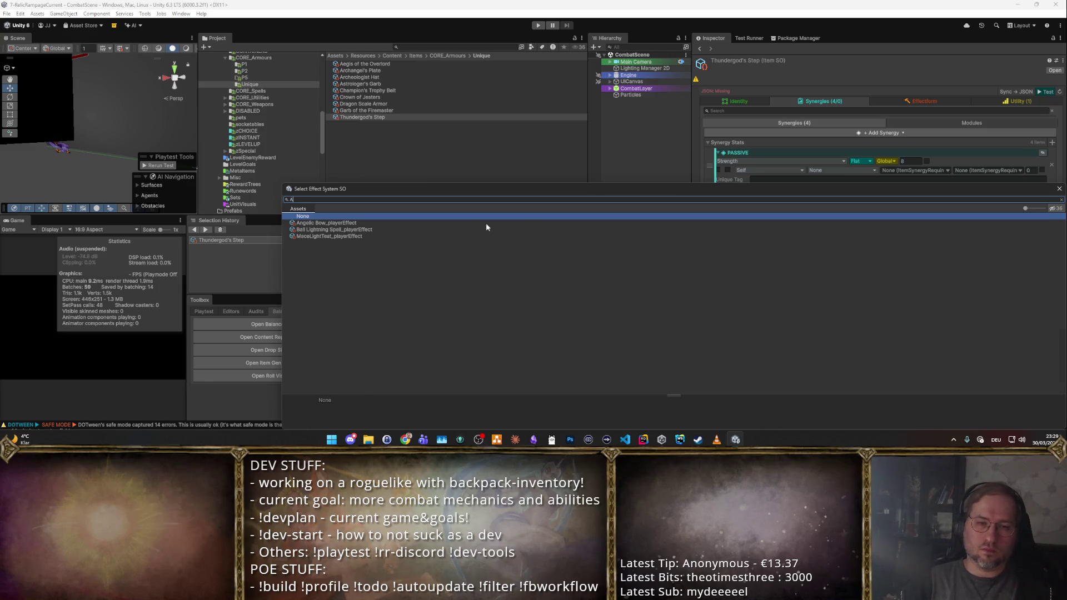
key(BackSpace)
key(BackSpace)
text(zapd)
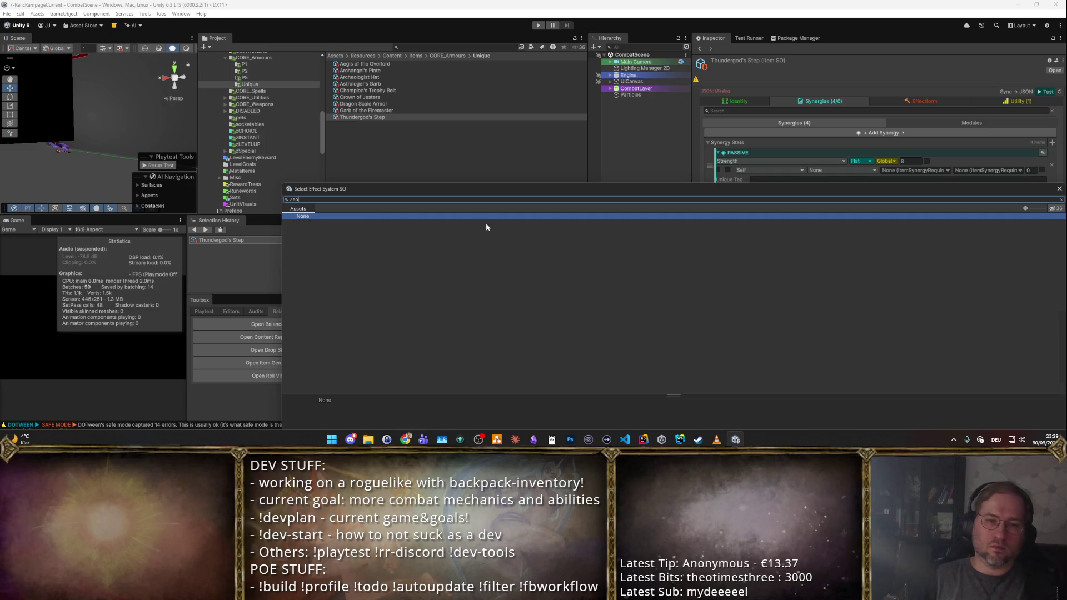
key(BackSpace)
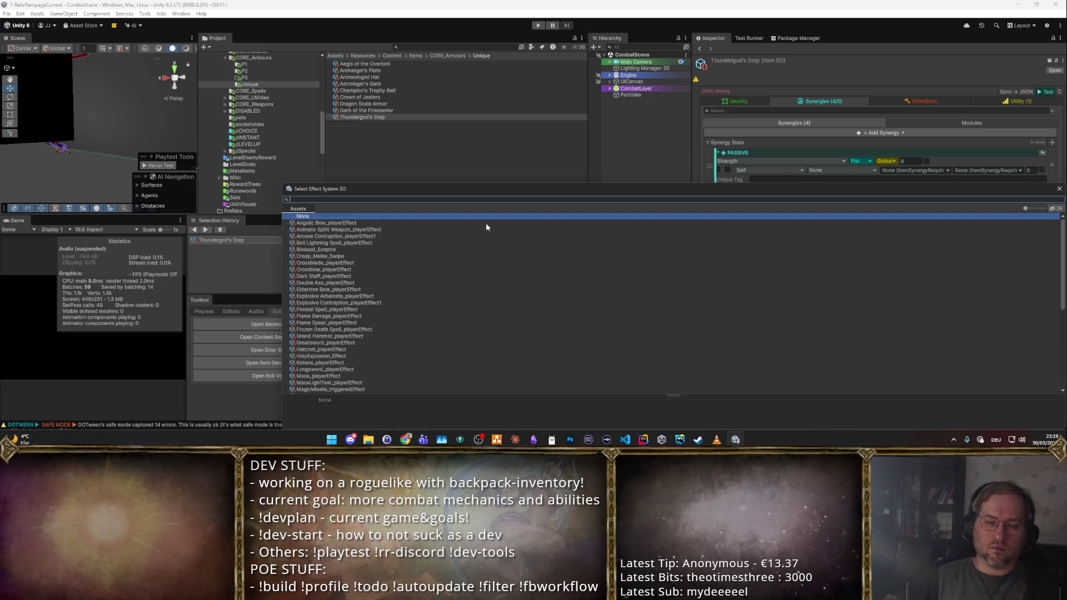
text(Ttrigger)
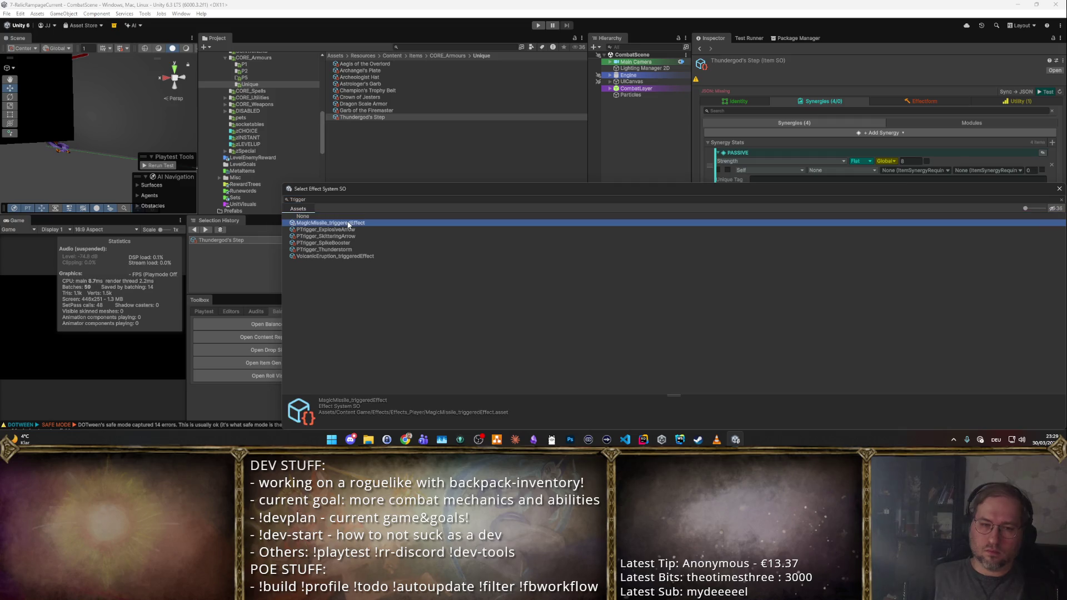
double_click(348, 224)
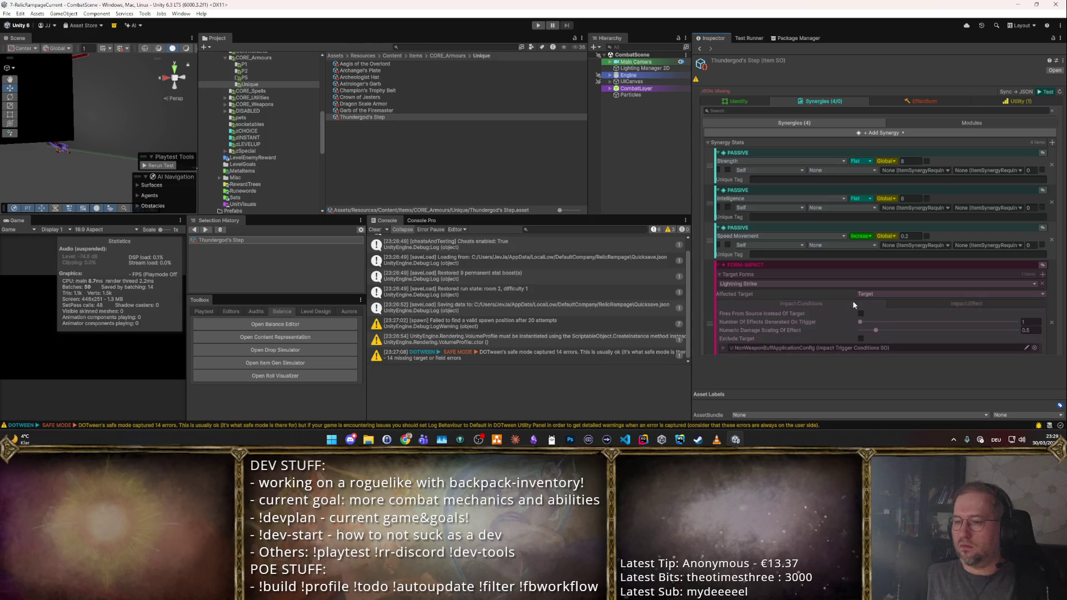
click(945, 300)
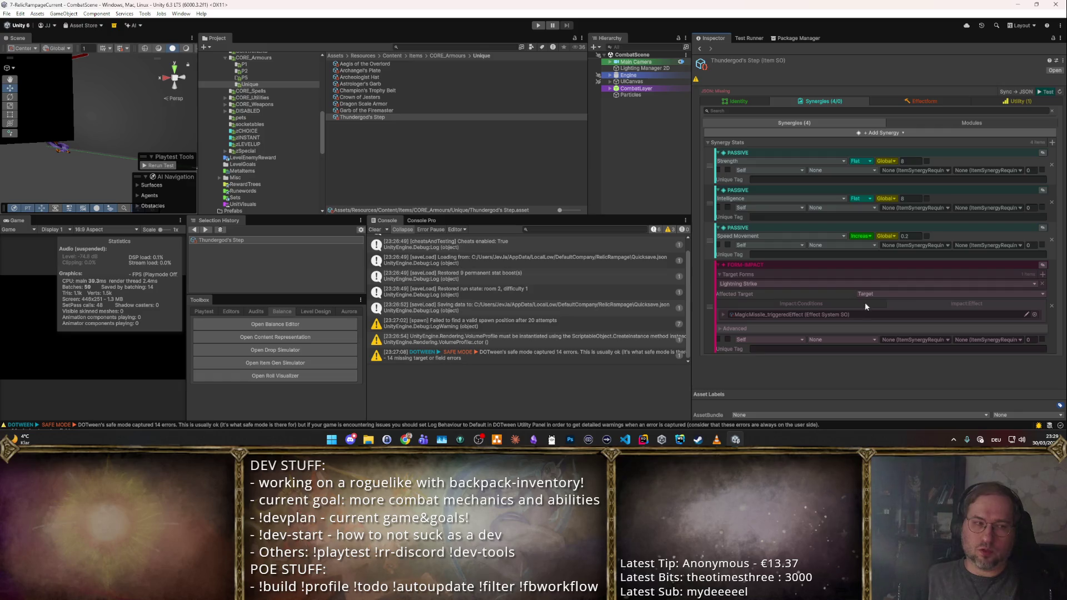
- Start a playtest, check the boots in the inventory, and enter the next room
click(1048, 94)
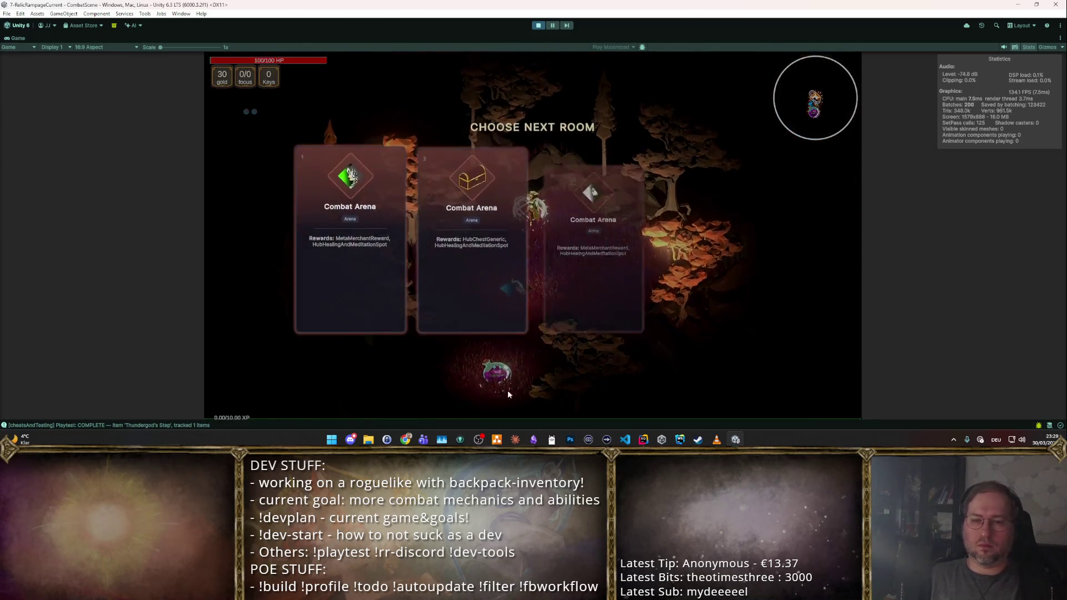
key(1)
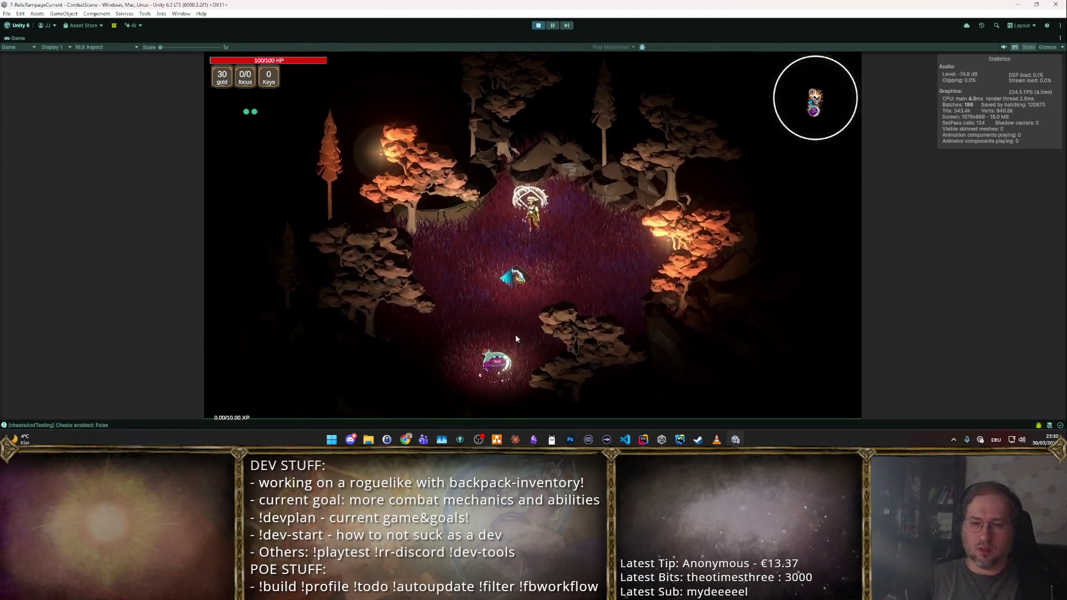
key(F9)
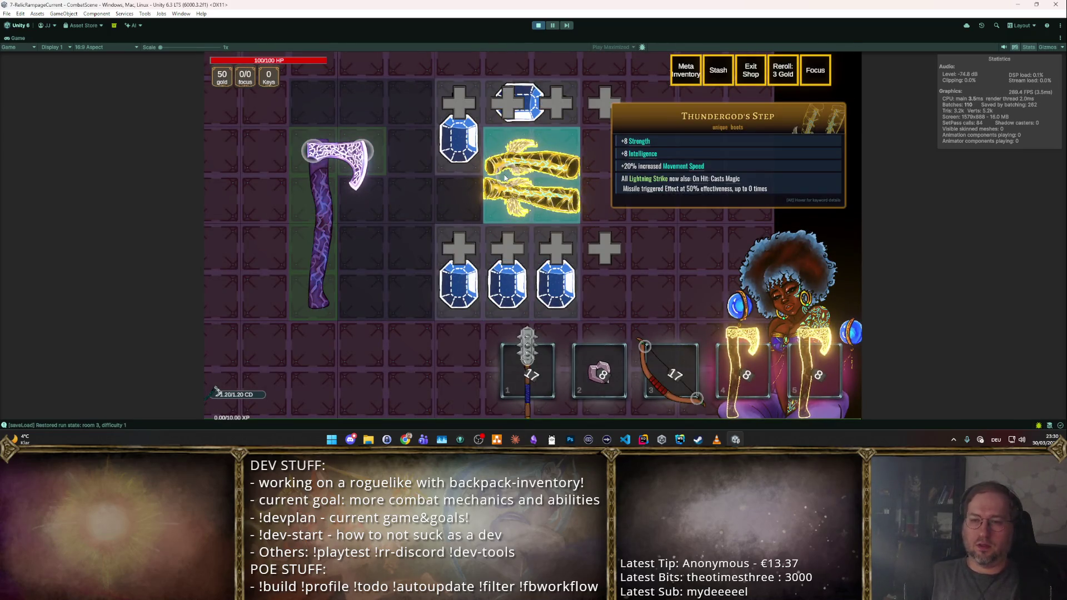
key(Escape)
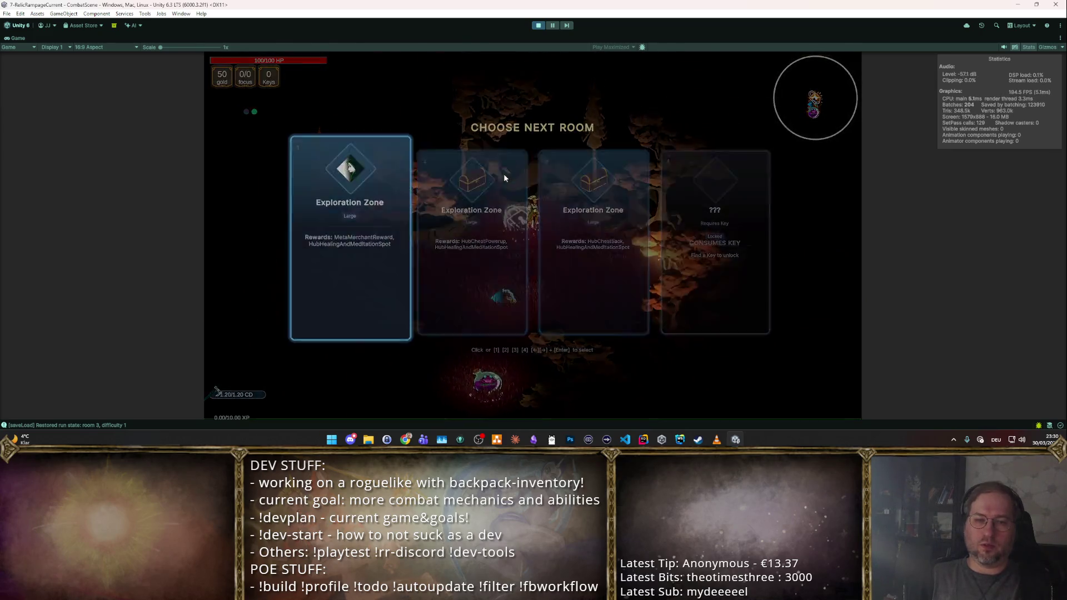
key(Return)
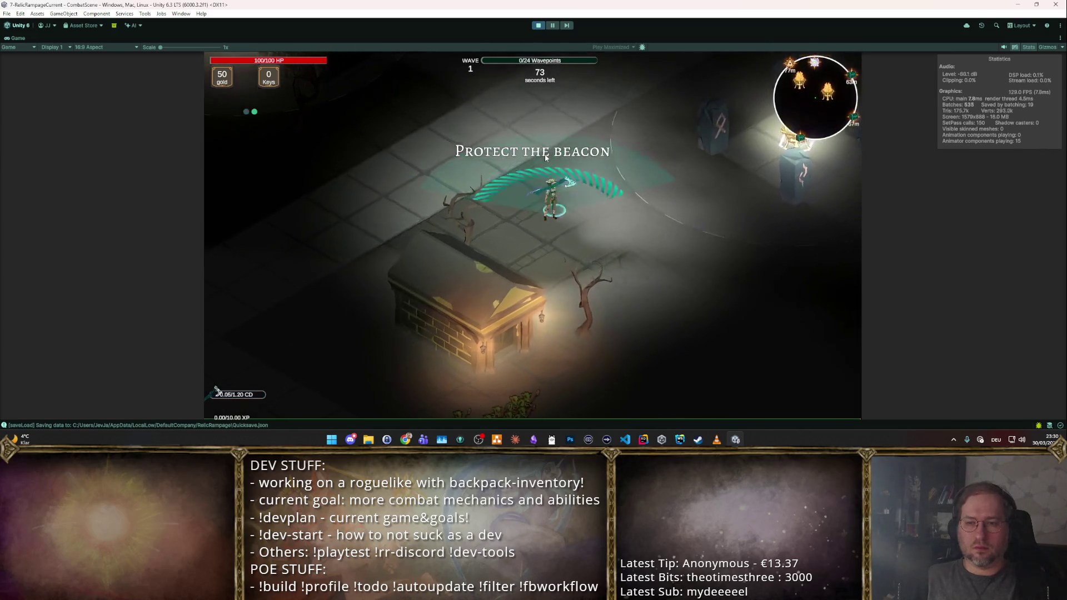
- Fight through the wave with lightning and take the first level-up boost
key(a)
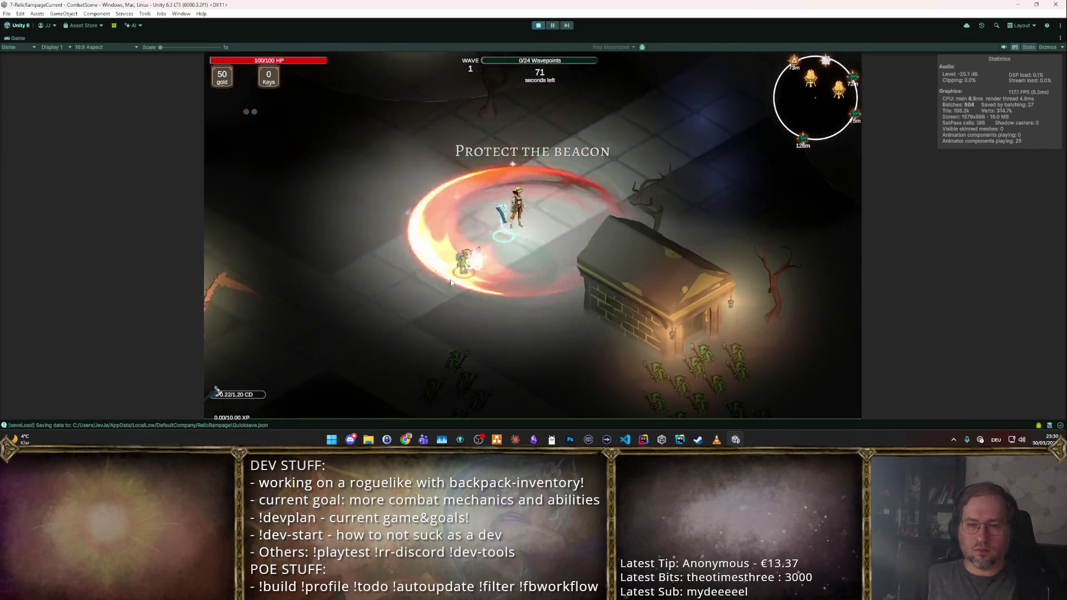
key(a)
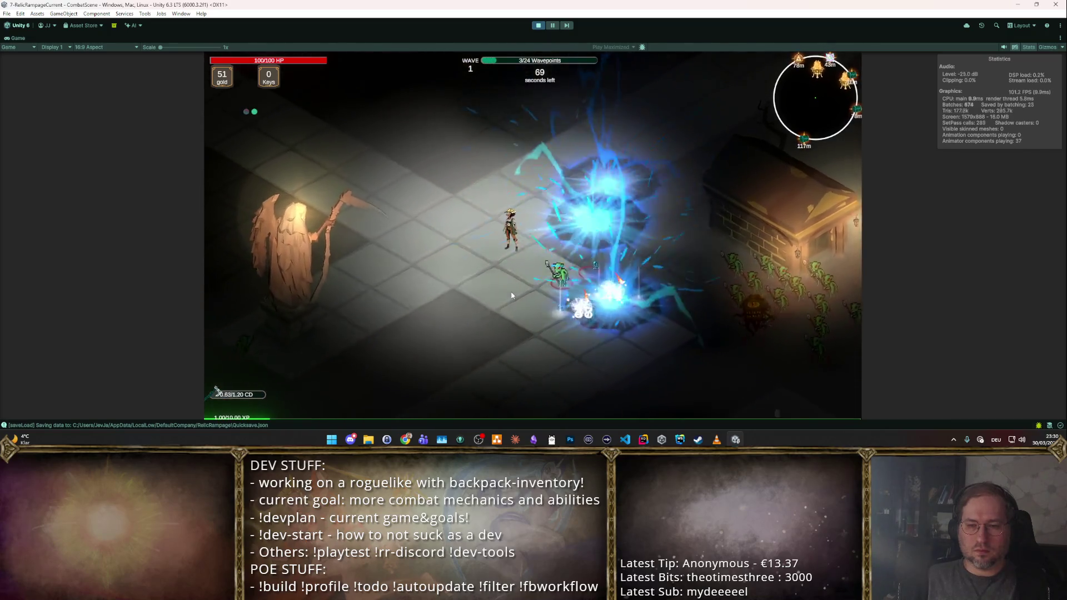
key(a)
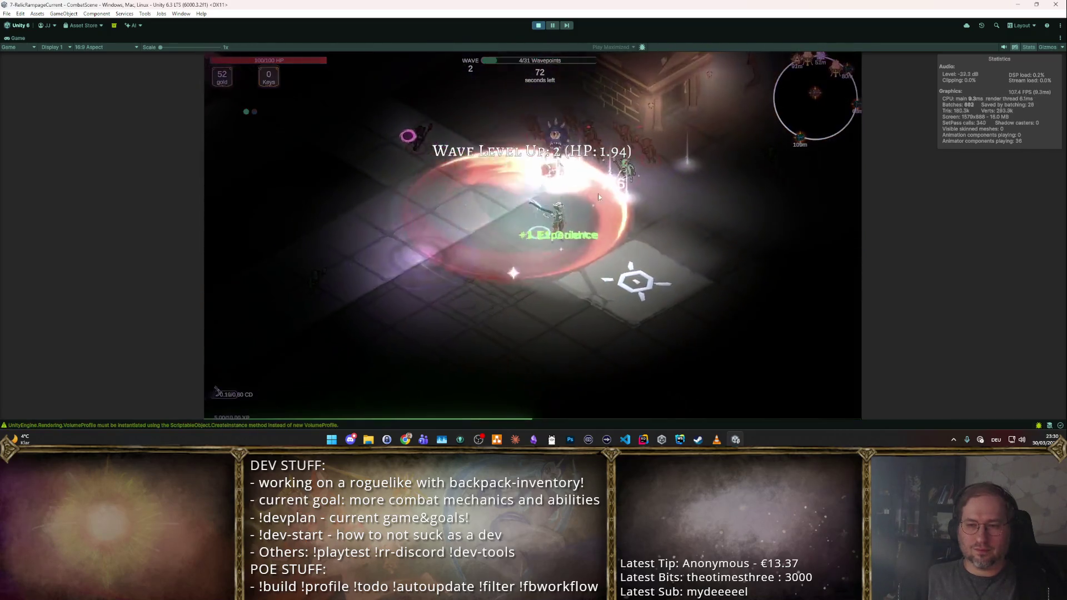
key(w)
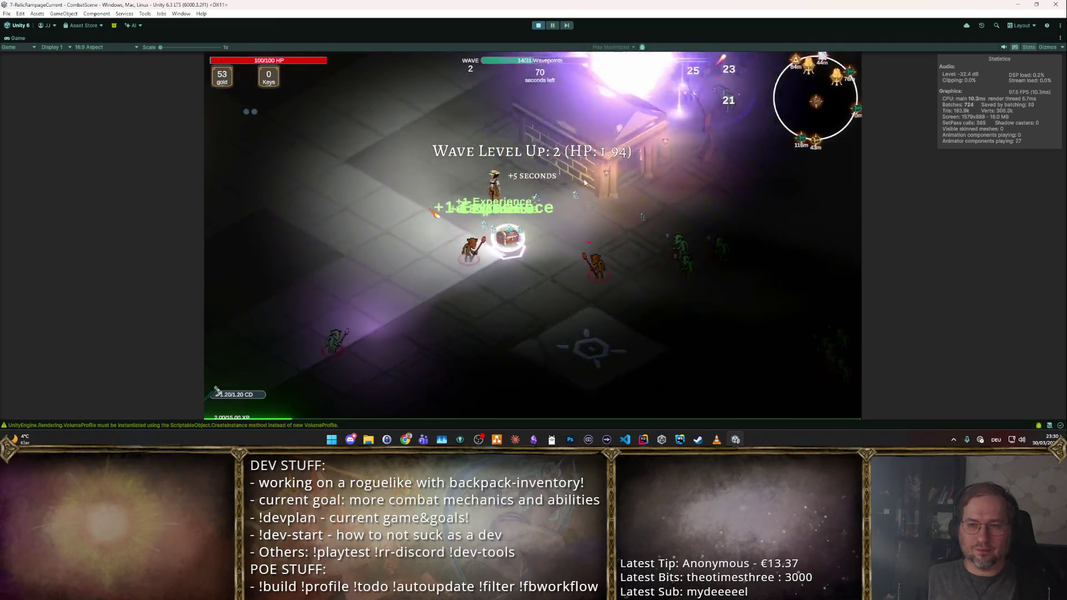
click(425, 225)
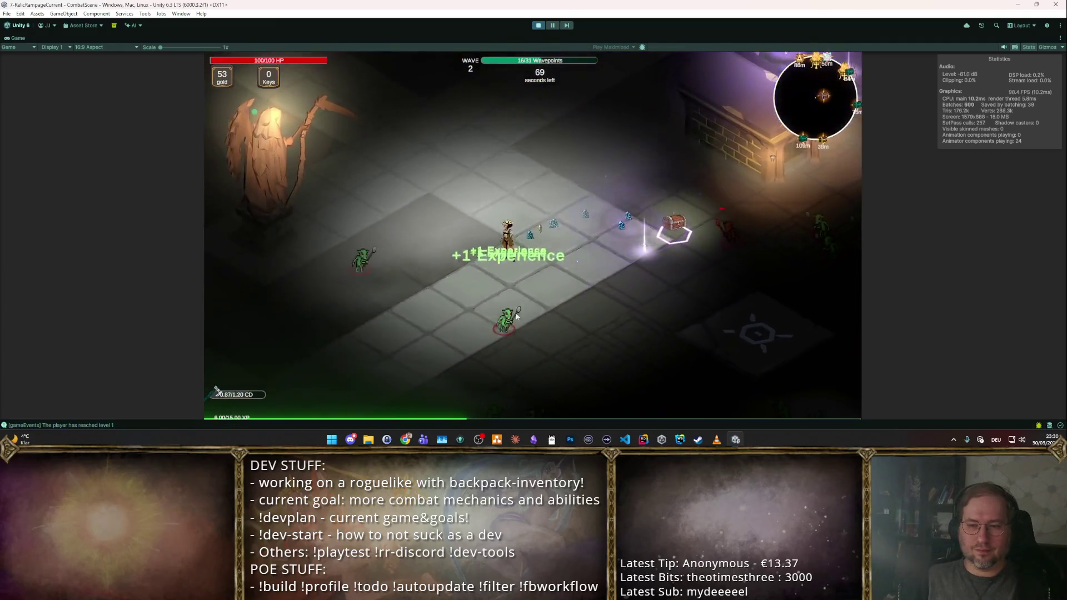
key(w)
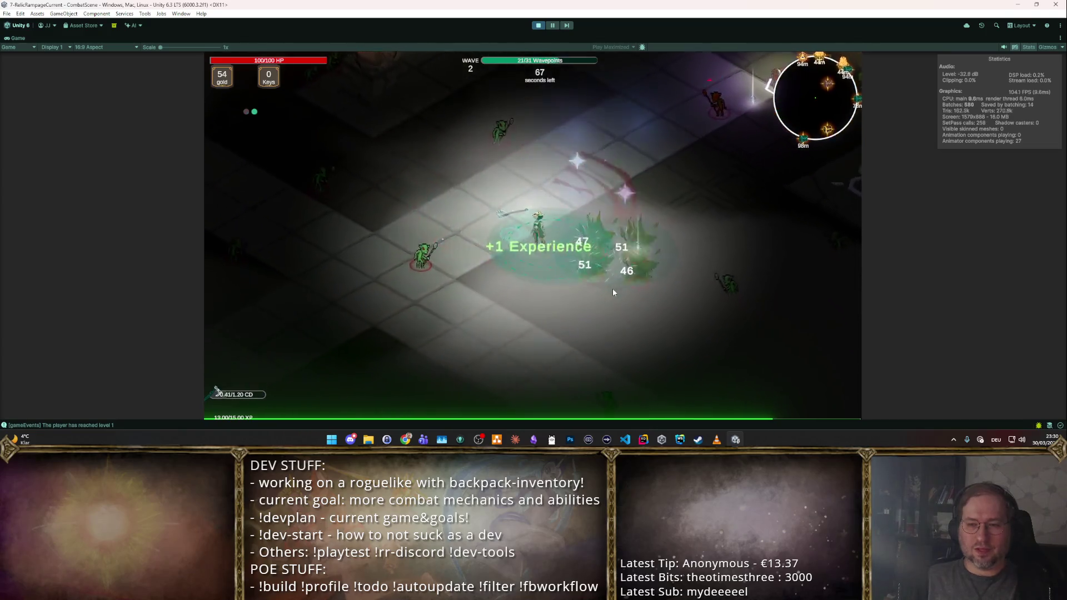
key(w)
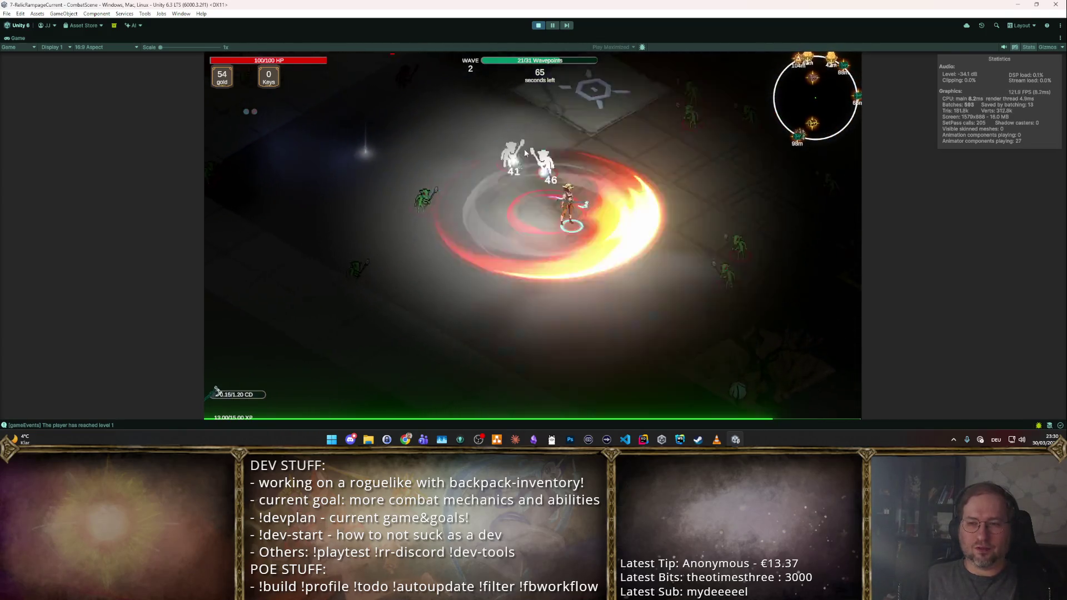
key(d)
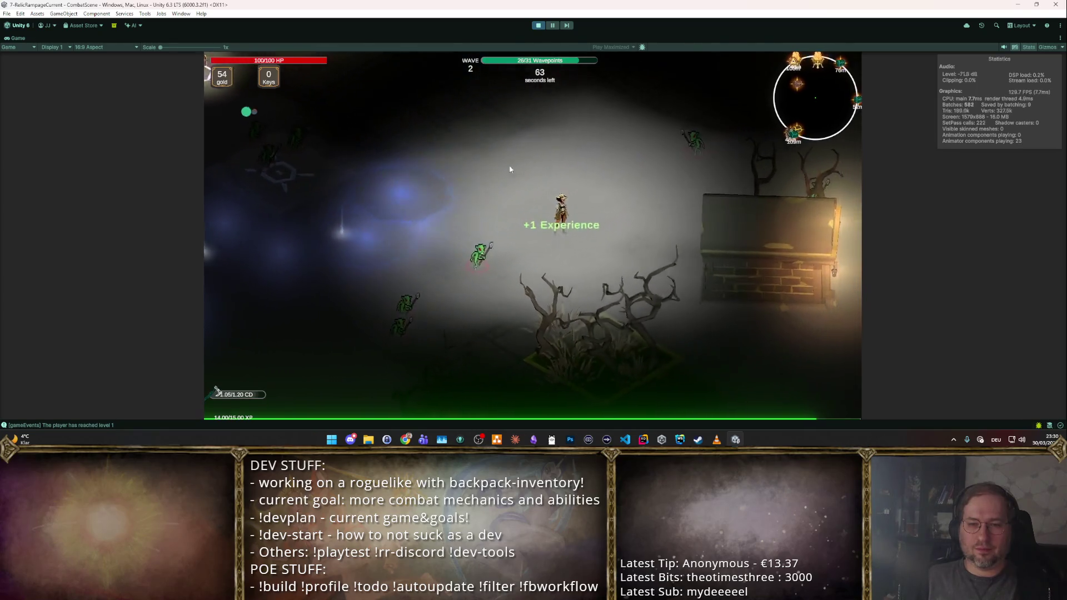
key(s)
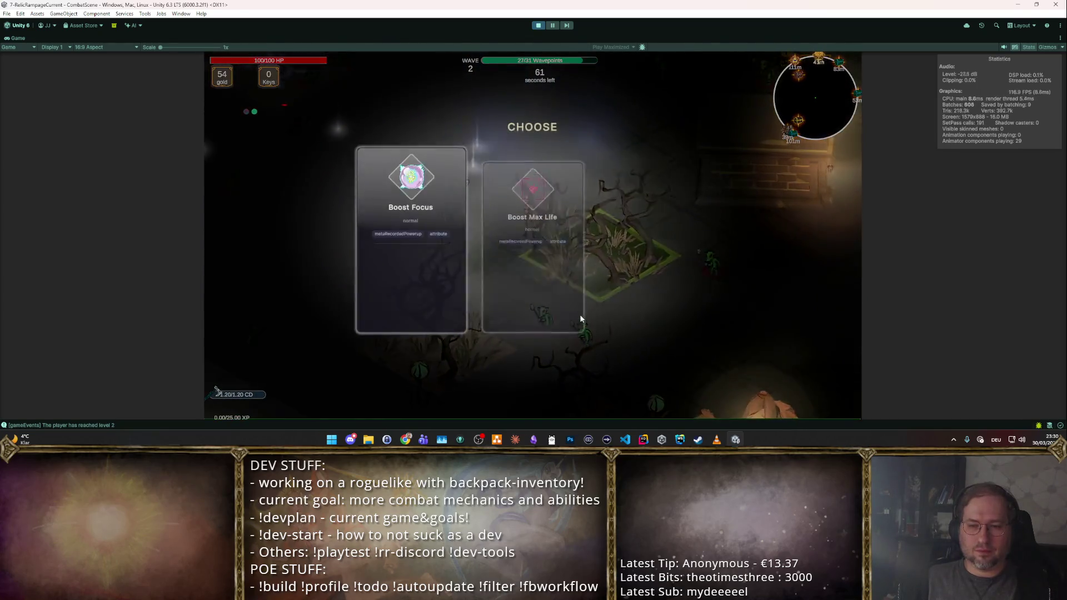
- Choose the Boost Focus upgrade and keep moving the hero through the room toward wave 4
key(1)
key(s)
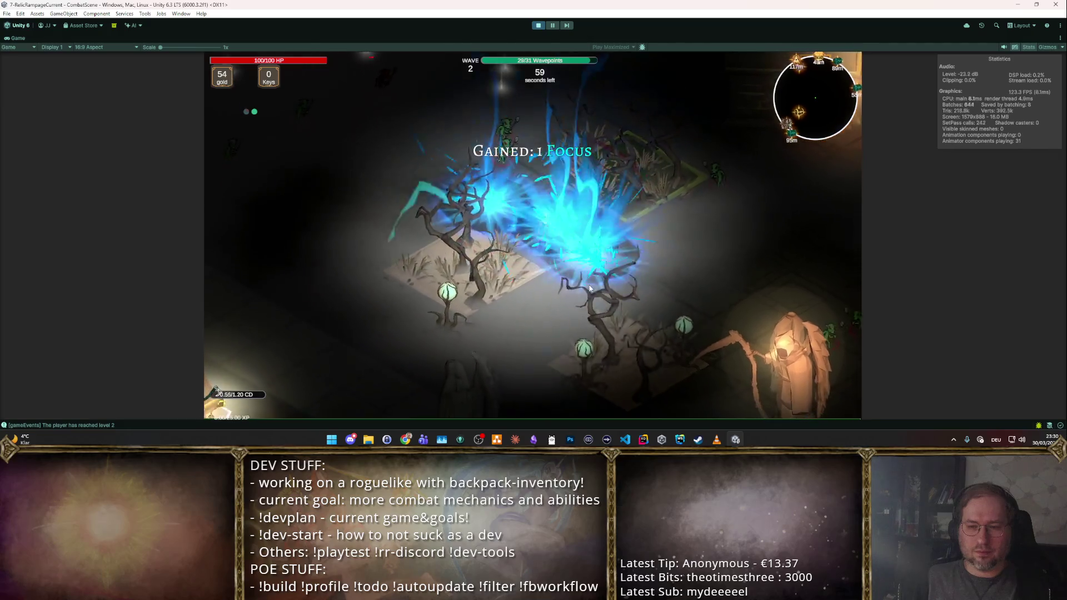
key(d)
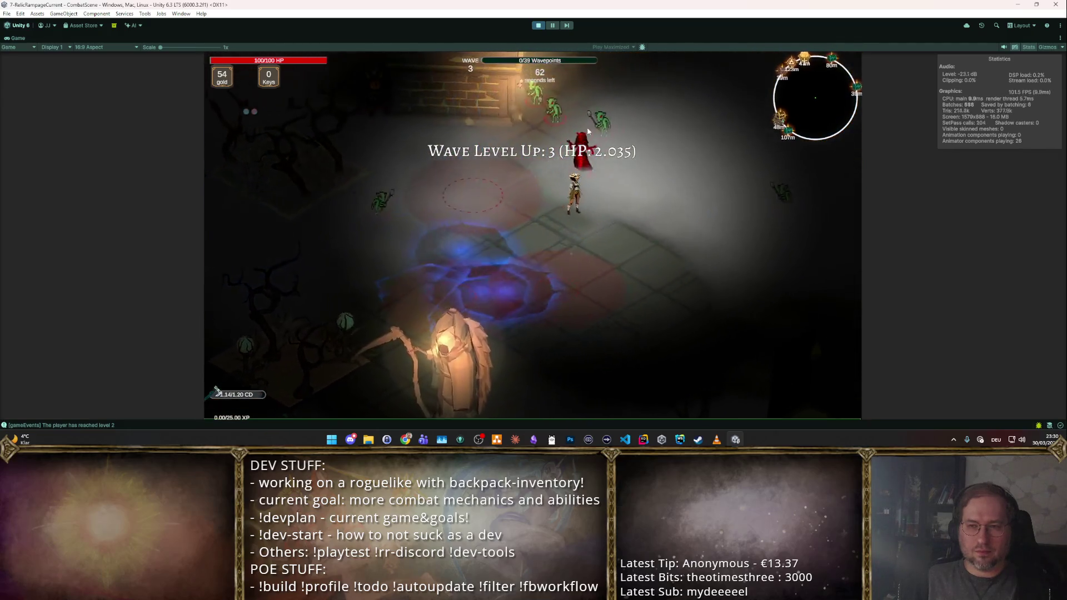
key(w)
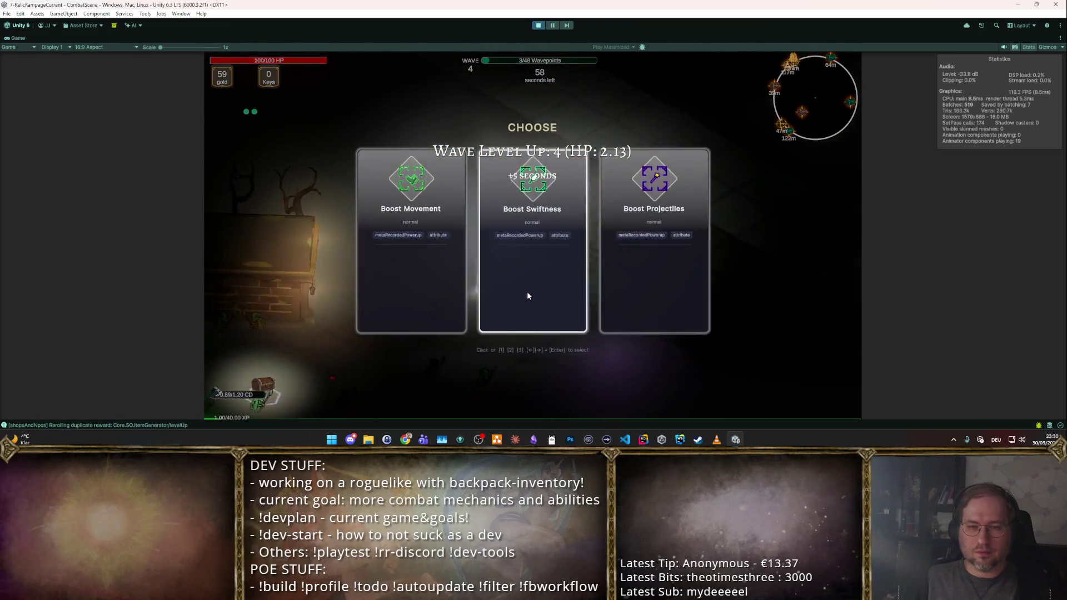
- Take the Boost Movement and Boost Swiftness level-up cards plus one more boost
click(527, 291)
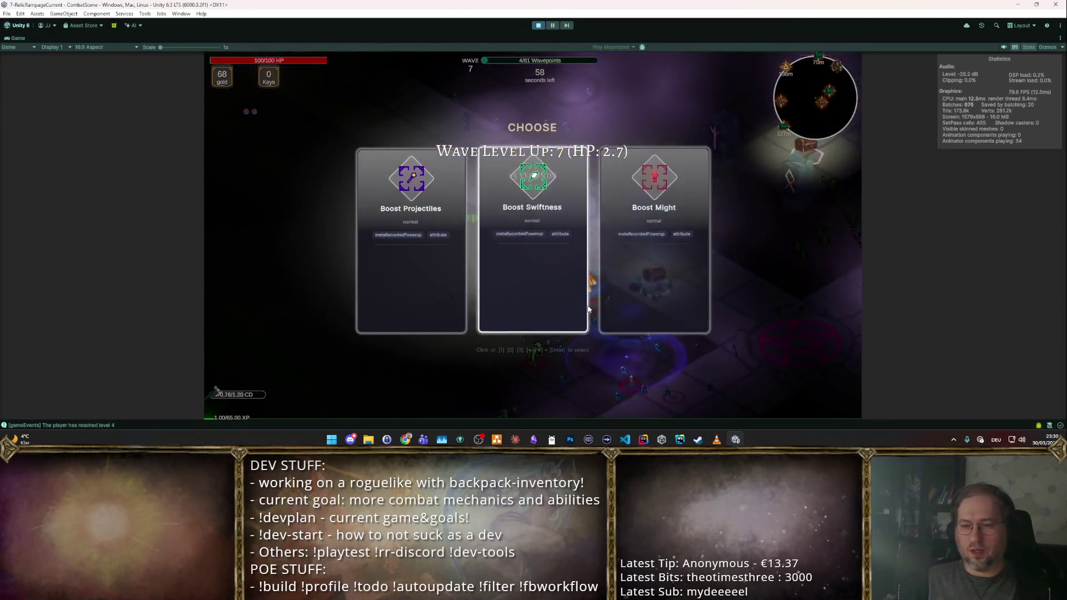
click(584, 292)
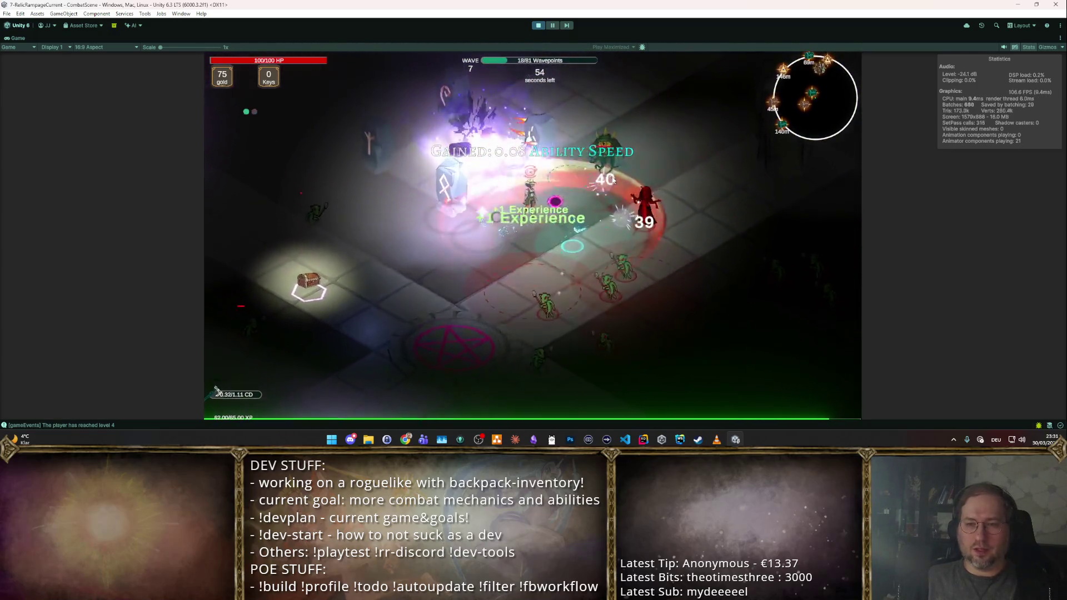
click(617, 248)
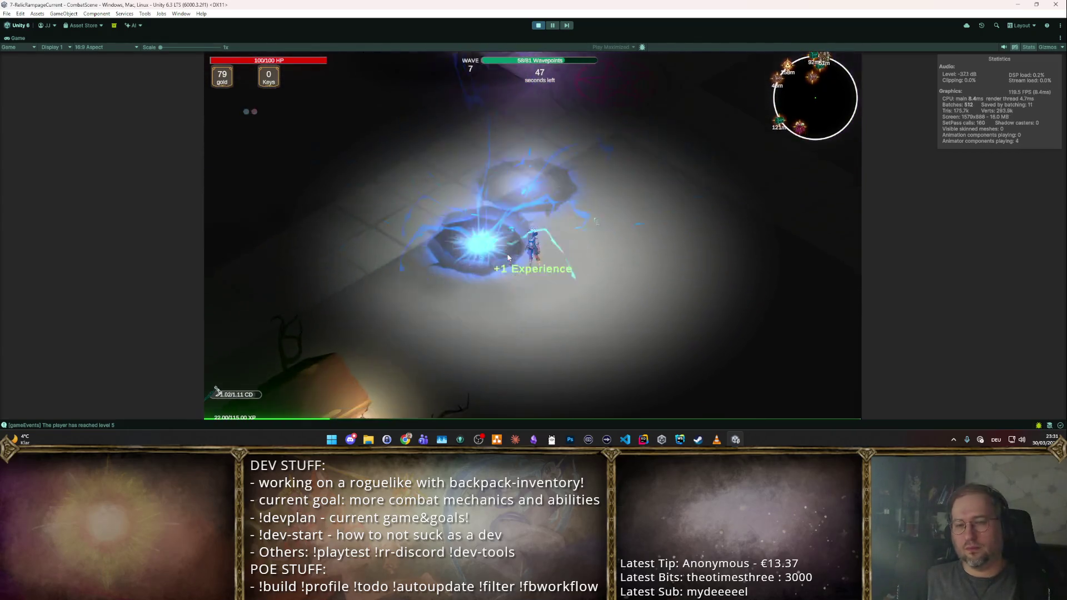
- Toggle automatic attacking on and back to manual with the T hotkey while fighting to wave 7
key(t)
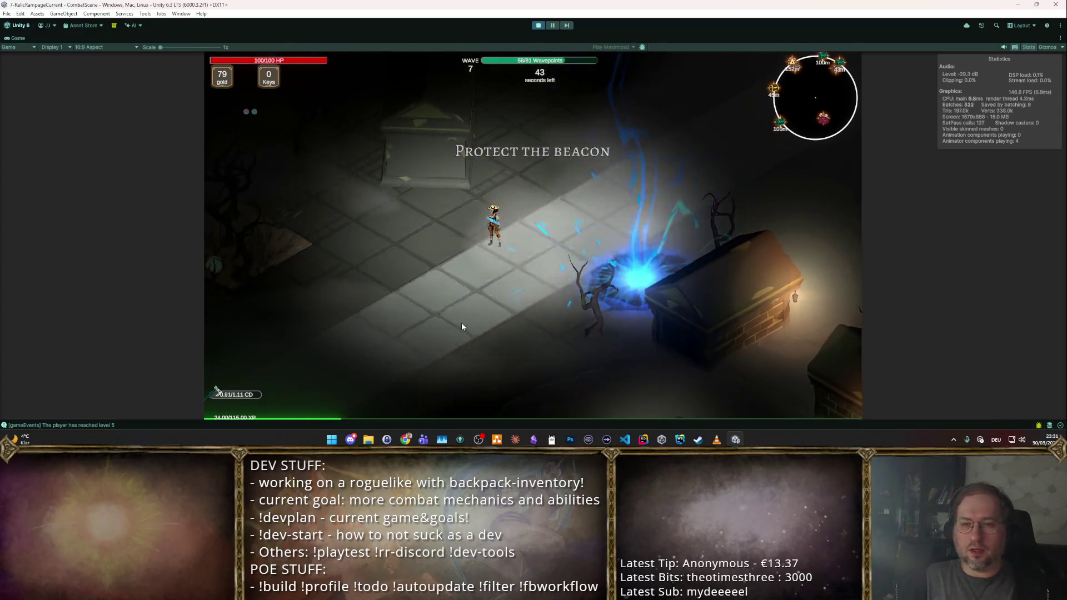
key(t)
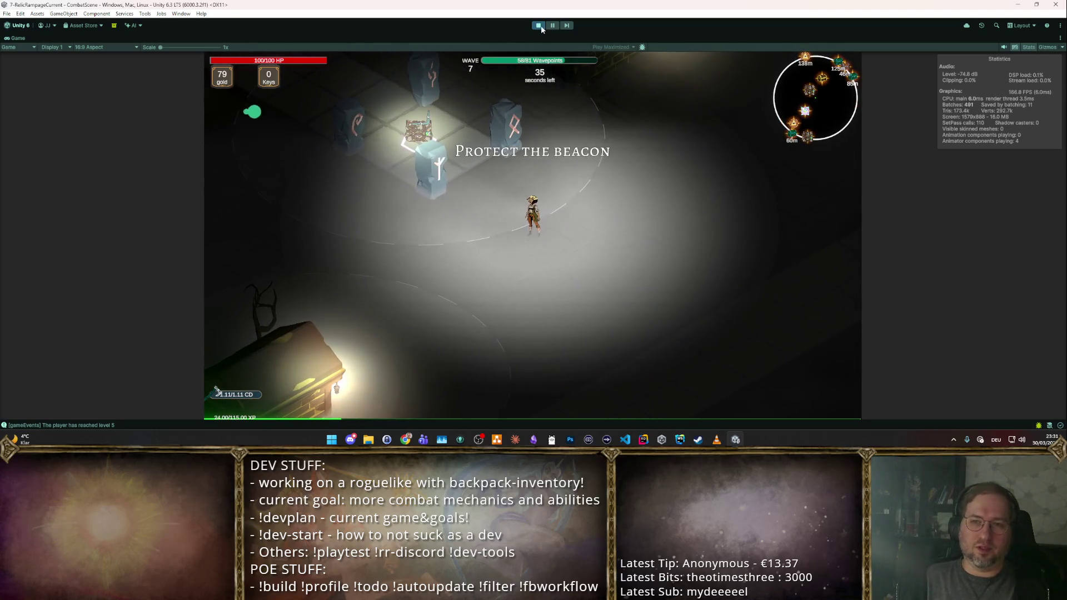
- Stop play, set the Lightning Strike effect to MeteorSpell_playerEffect, and start a new playtest
click(538, 26)
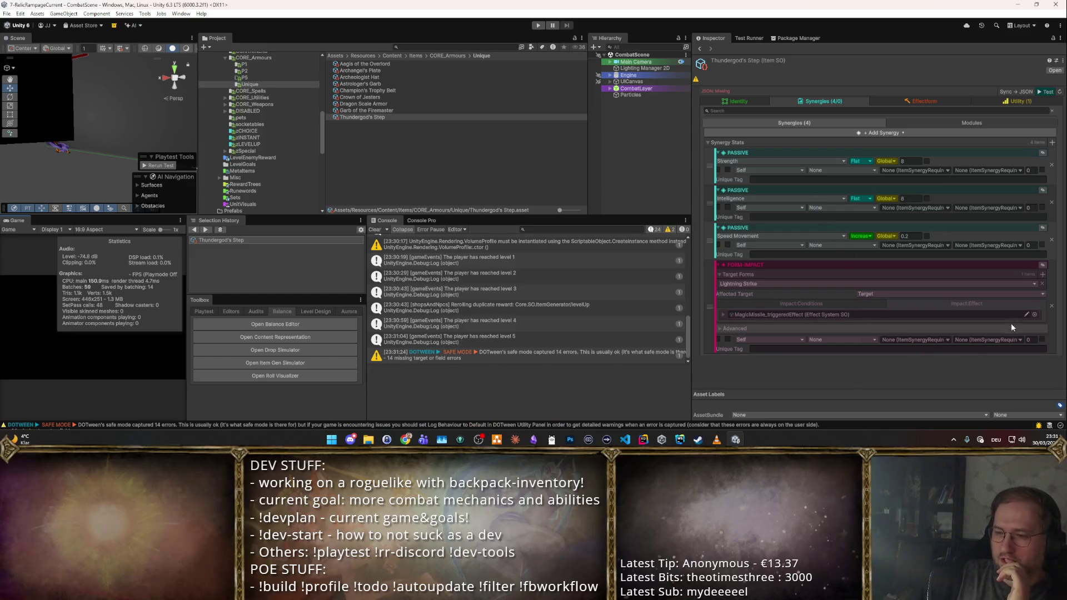
click(1037, 314)
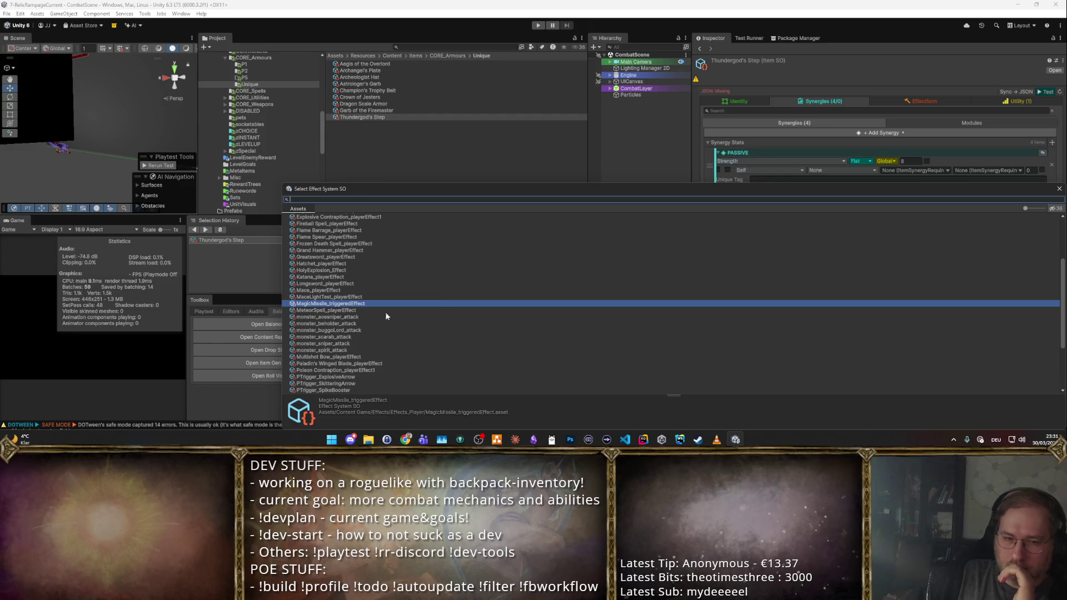
double_click(350, 311)
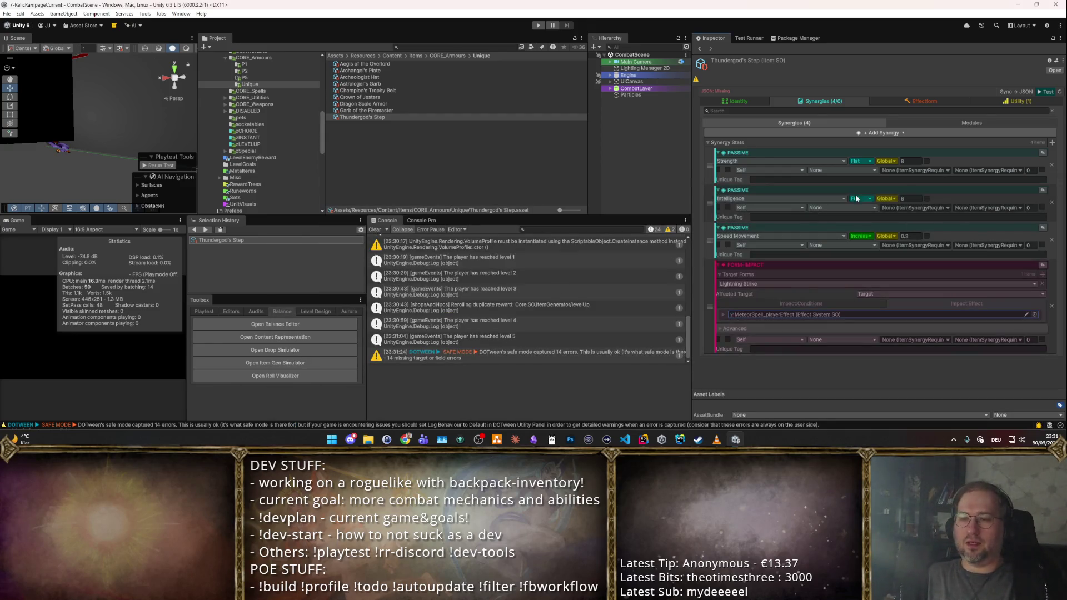
click(1046, 92)
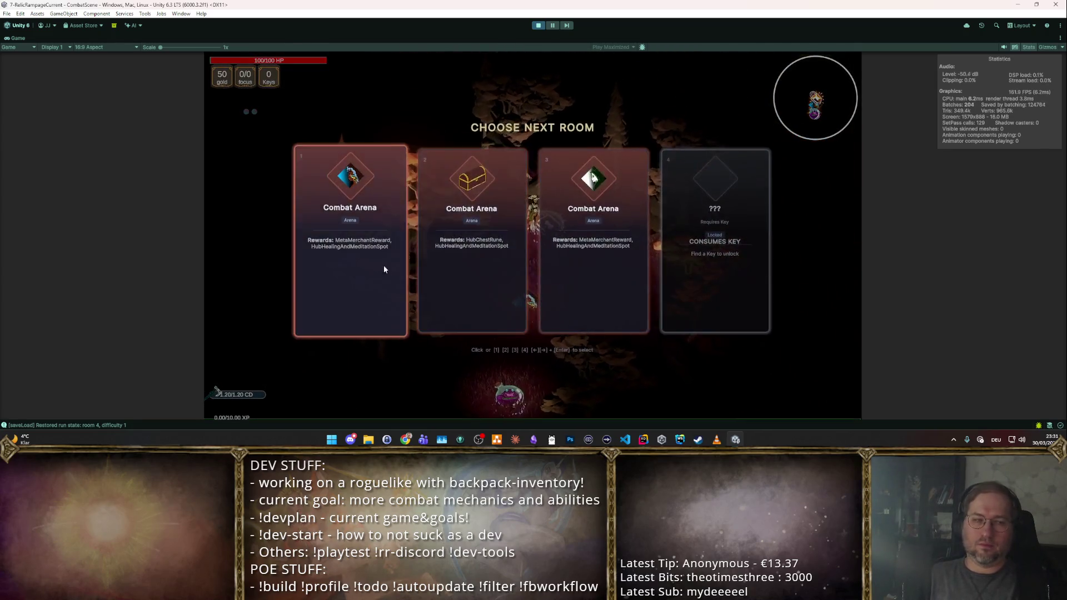
- Play the first Combat Arena with auto-attack to wave 4, take a Strength card, then stop play
click(371, 246)
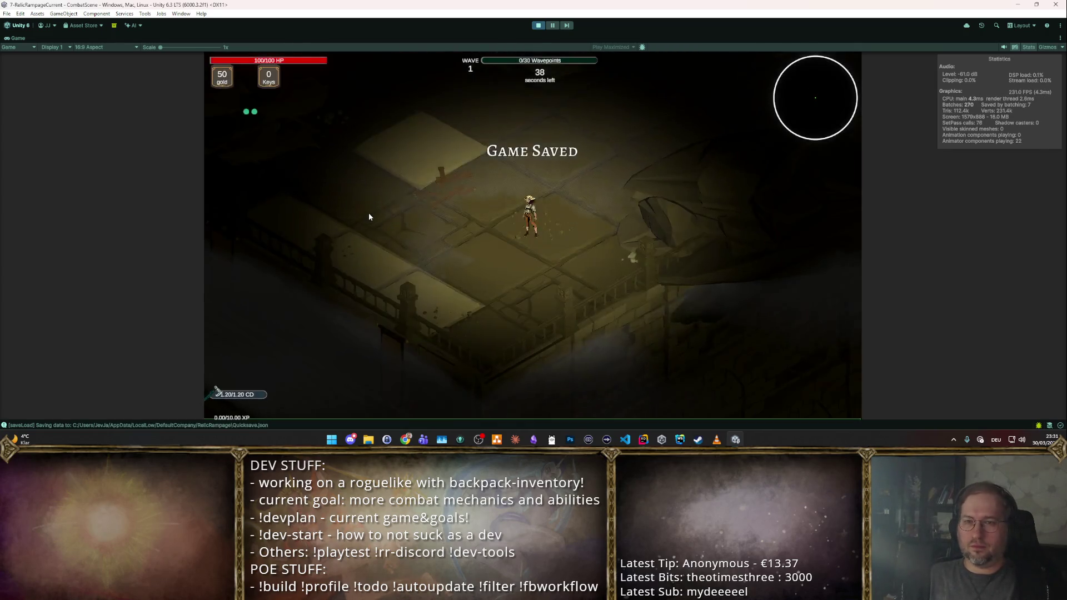
click(415, 172)
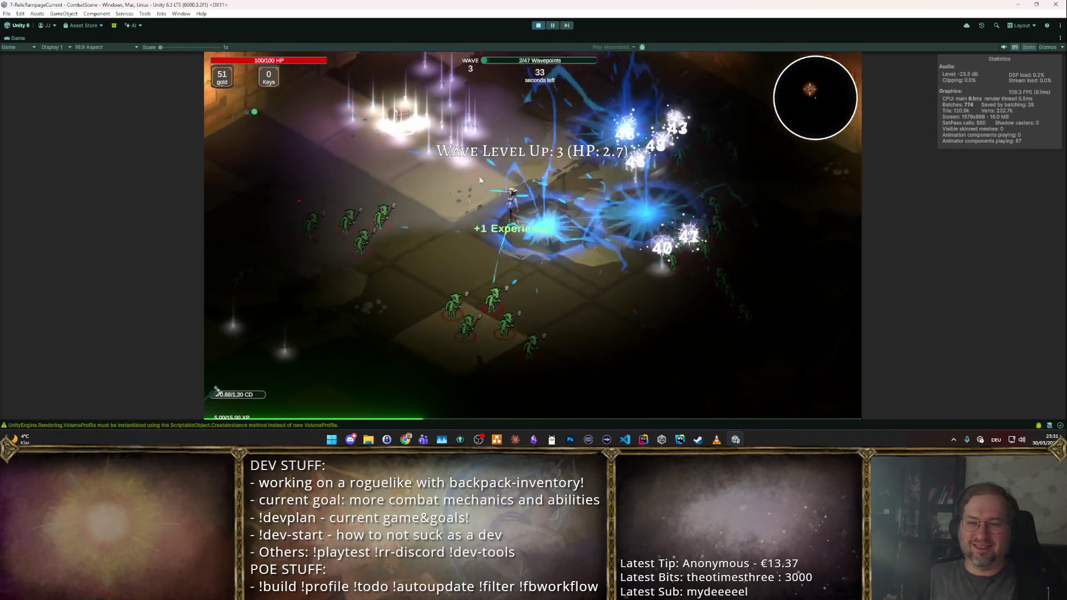
key(t)
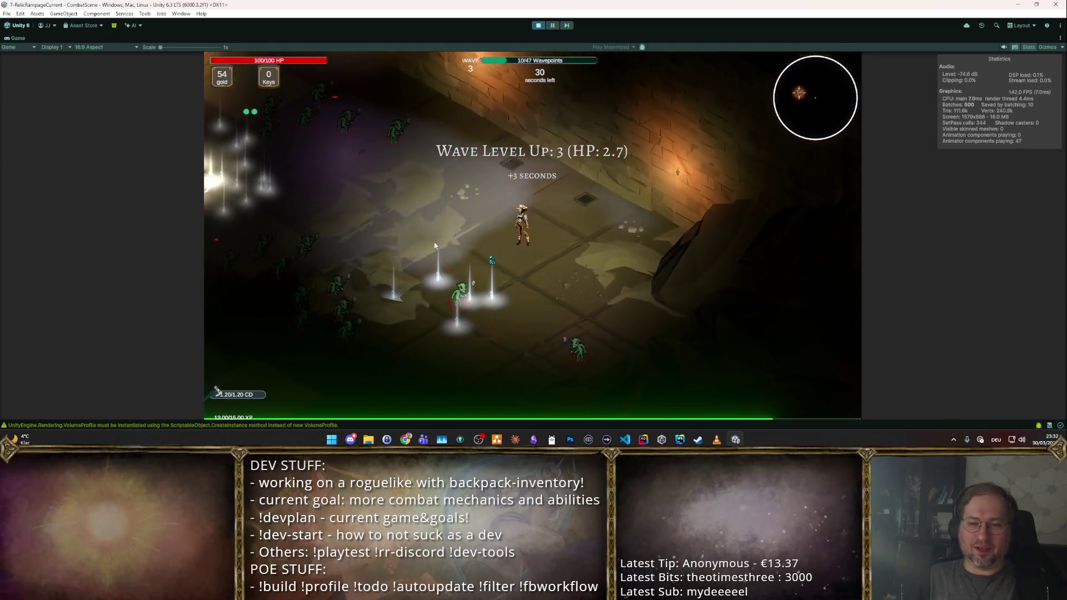
click(447, 221)
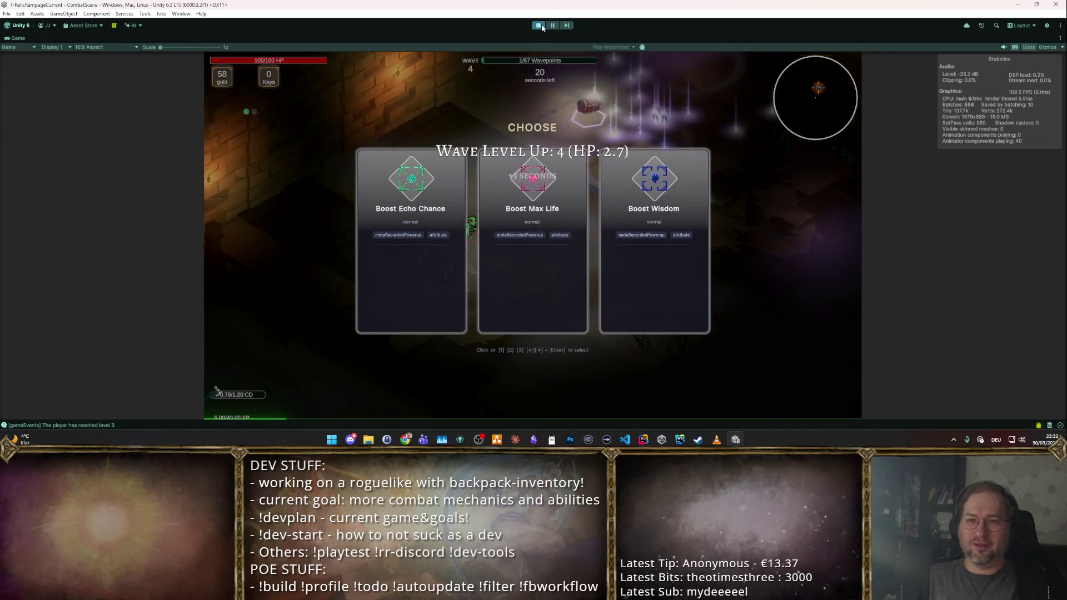
key(ctrl+p)
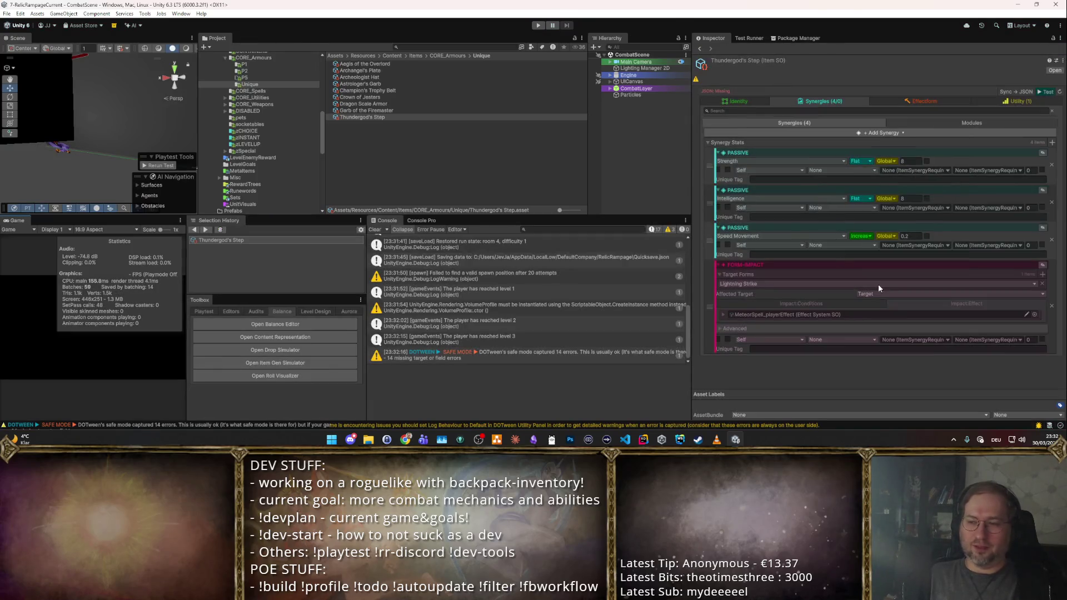
- Set the Lightning Strike impact condition to TriggerOncePerAttackIfHit25 and start another playtest
click(811, 306)
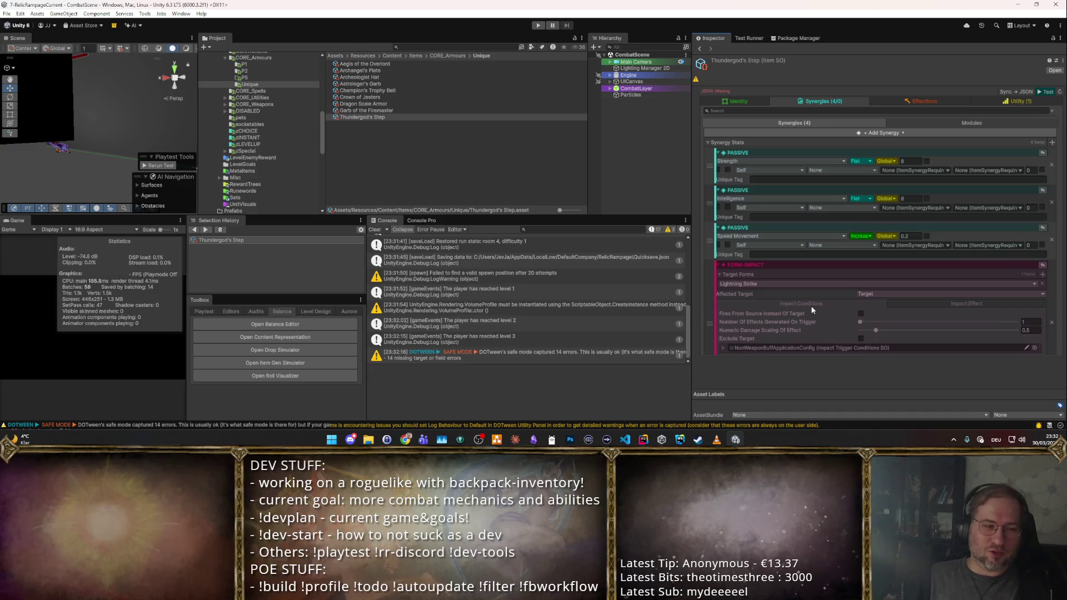
click(1029, 347)
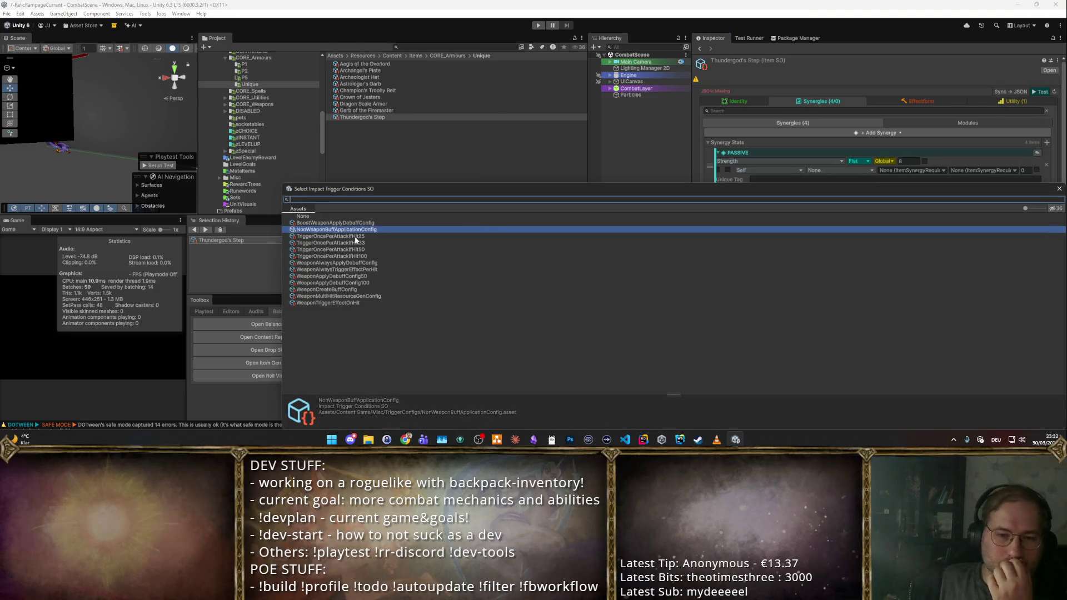
click(352, 237)
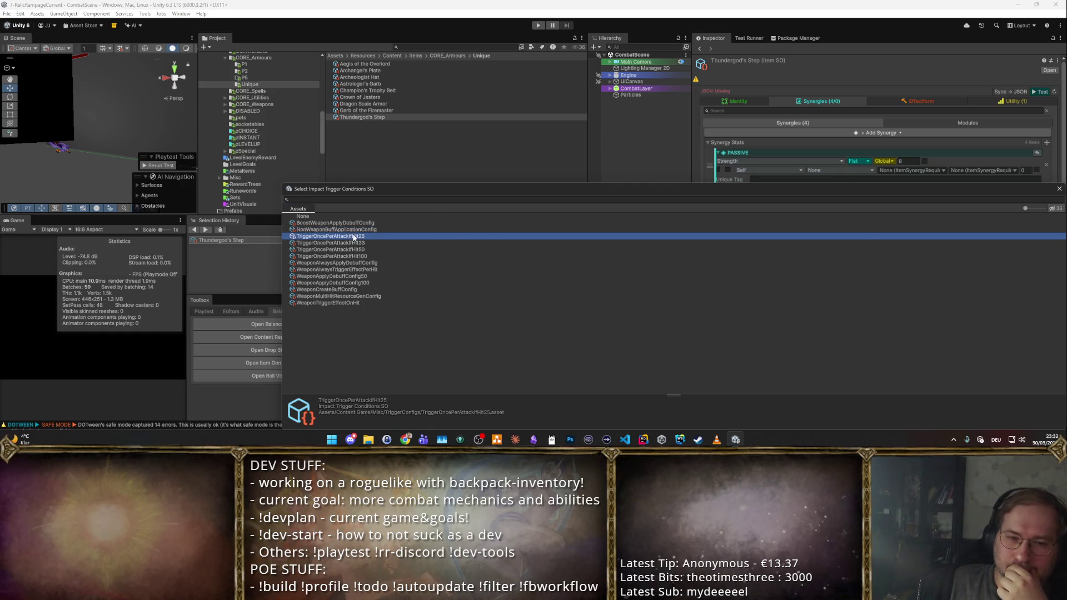
double_click(353, 237)
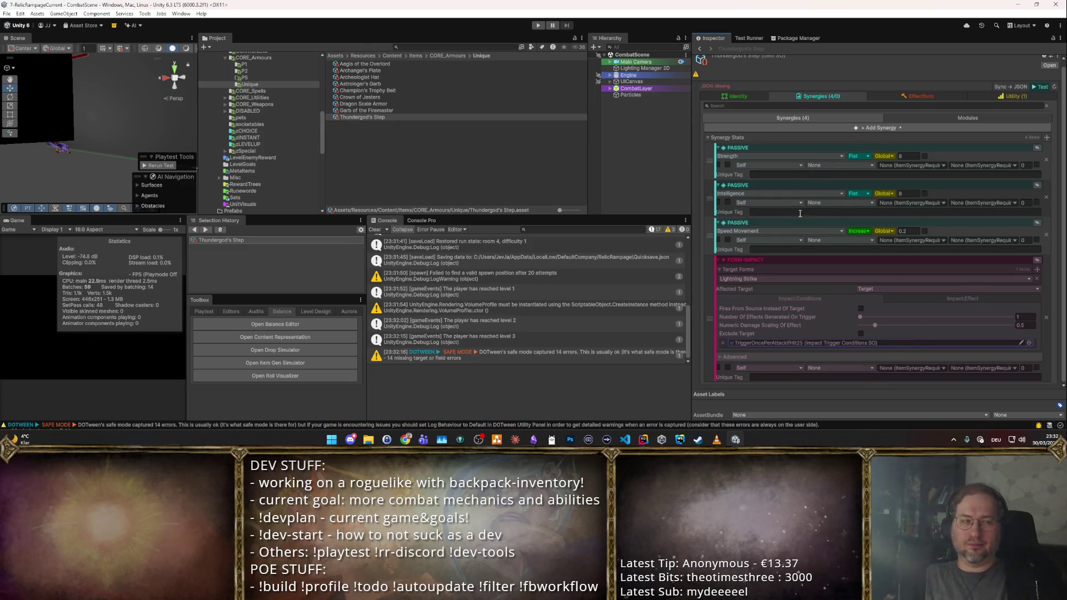
scroll(870, 166, up, 1)
click(1039, 93)
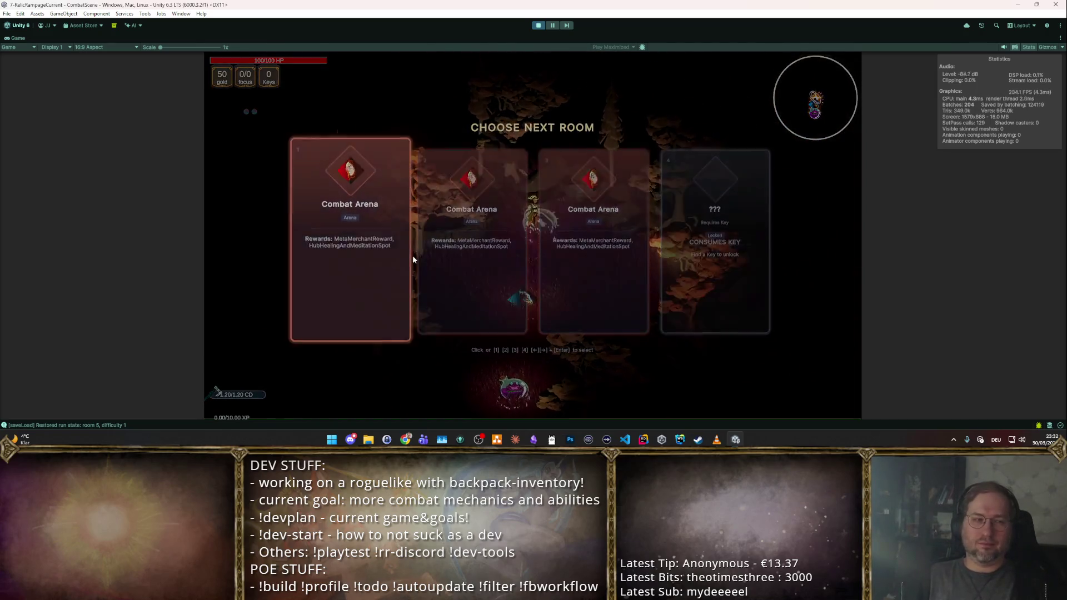
- Play the first Combat Arena to wave 6 taking Focus, movement speed and Boost Might cards, then stop play
click(412, 255)
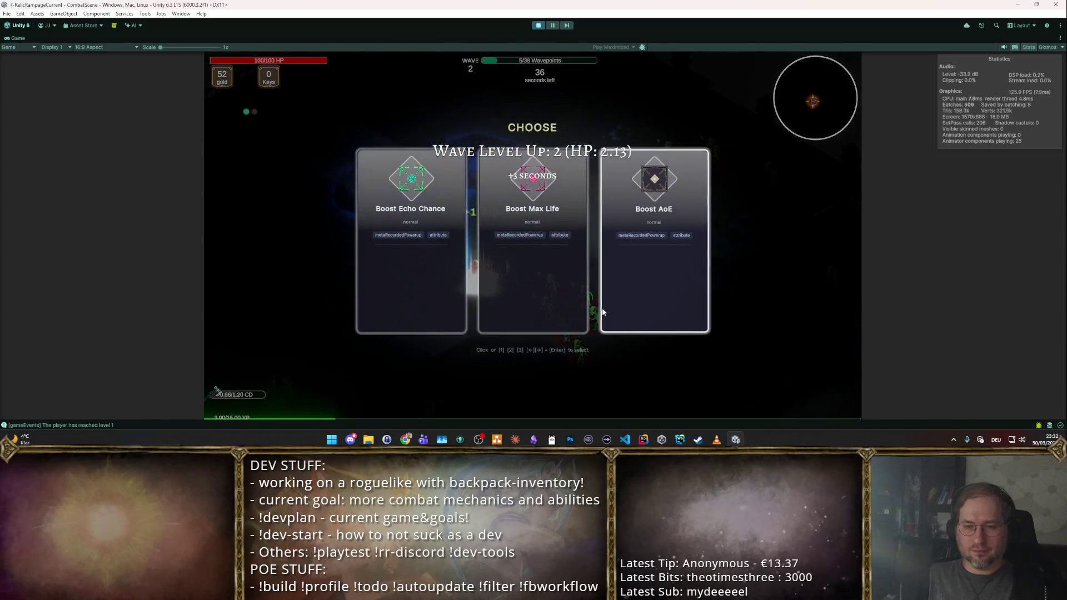
click(576, 286)
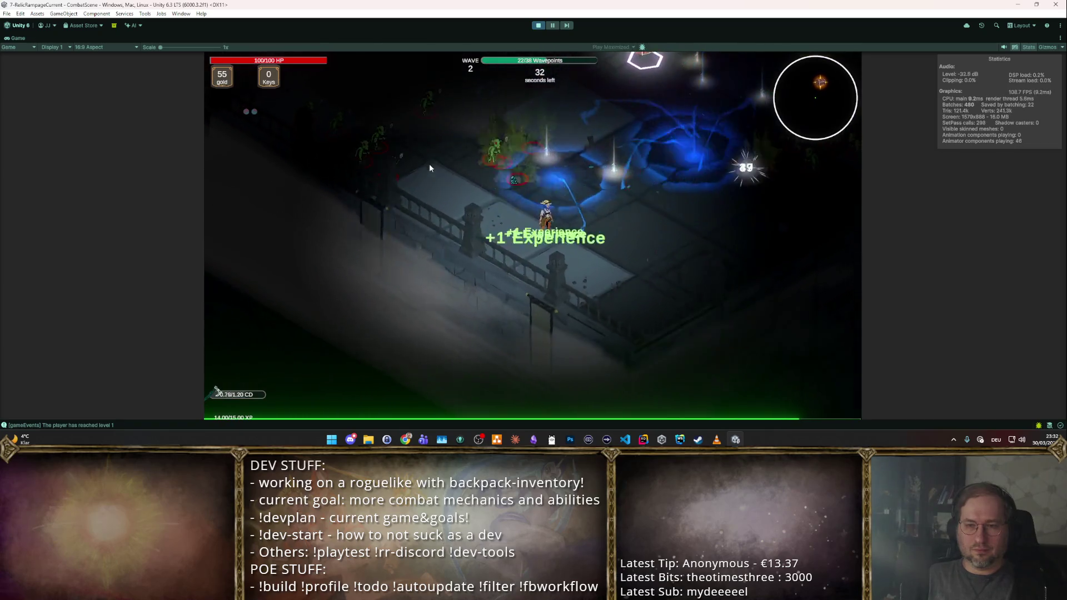
click(559, 141)
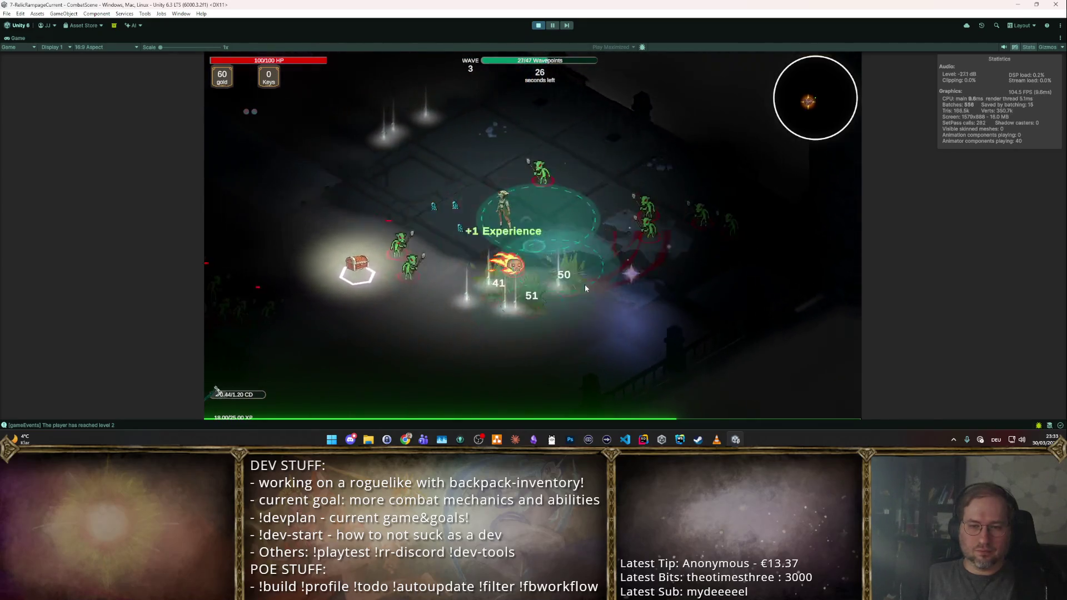
click(441, 219)
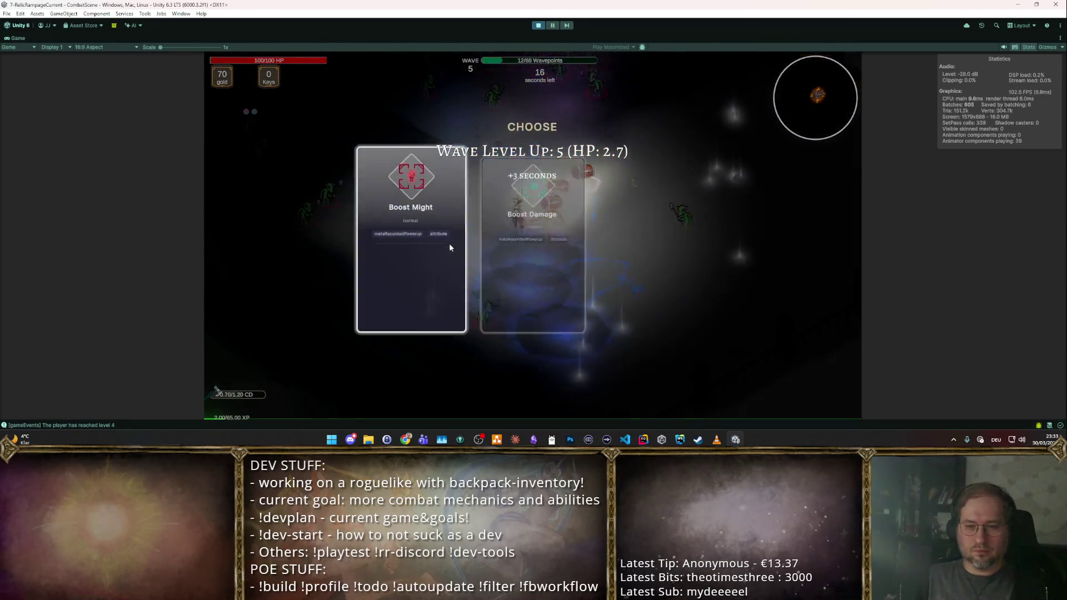
click(449, 247)
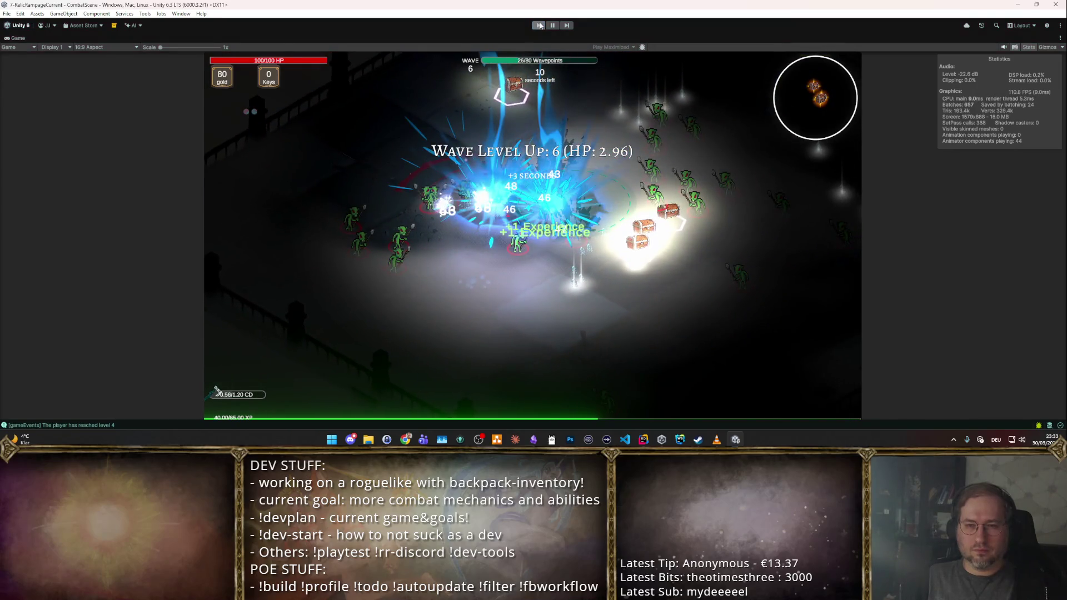
key(ctrl+p)
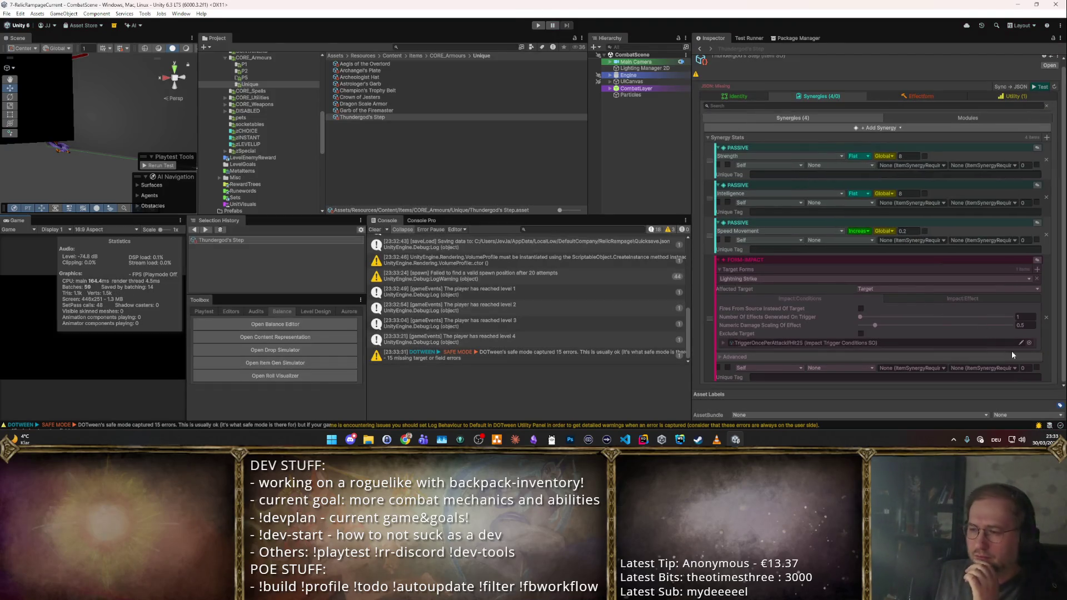
- Set the impact trigger condition to WeaponTriggerEffectOnHit and start a fresh playtest
click(1028, 342)
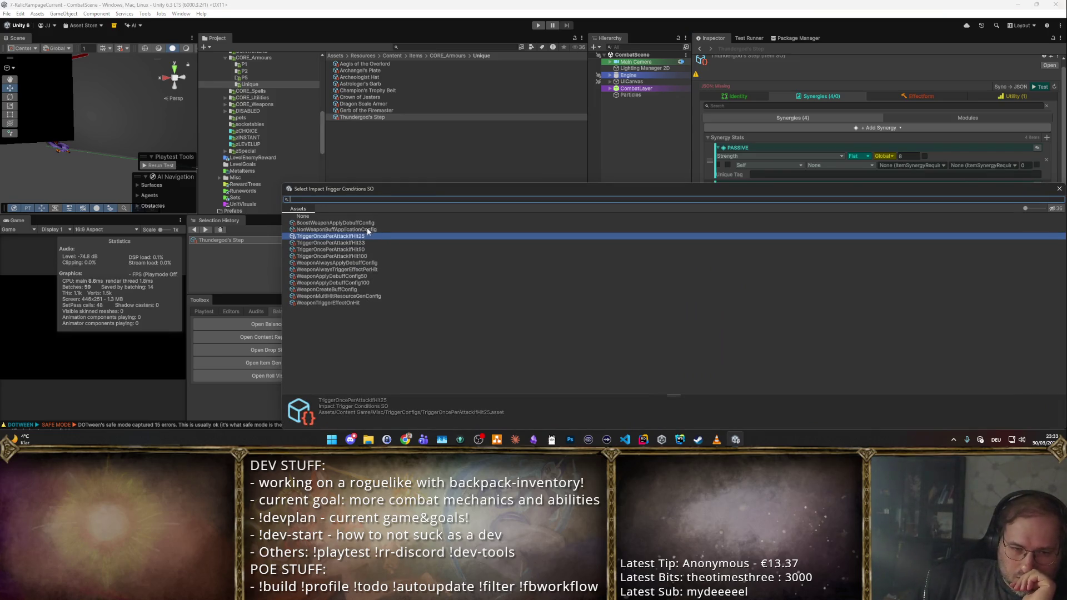
double_click(350, 304)
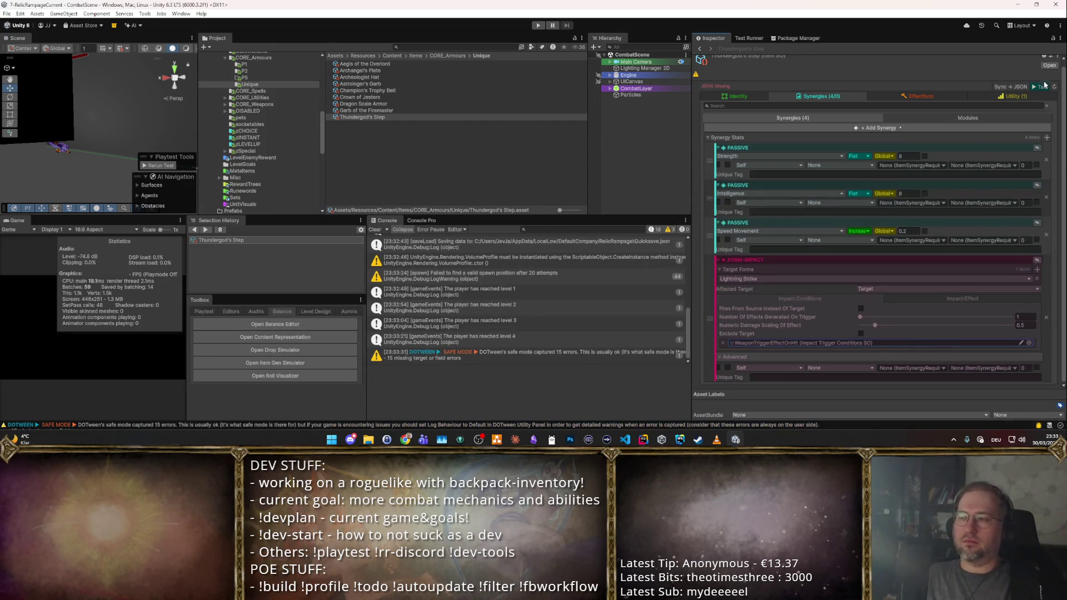
click(1043, 86)
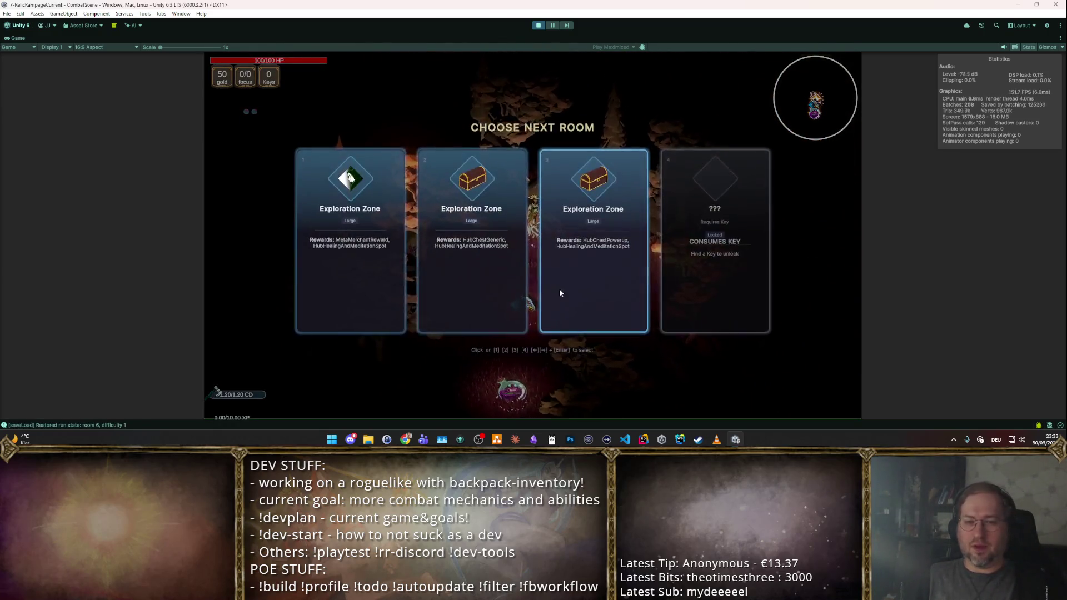
- Enter the third Exploration Zone room, attack the goblin wave and move the character across the arena
click(560, 293)
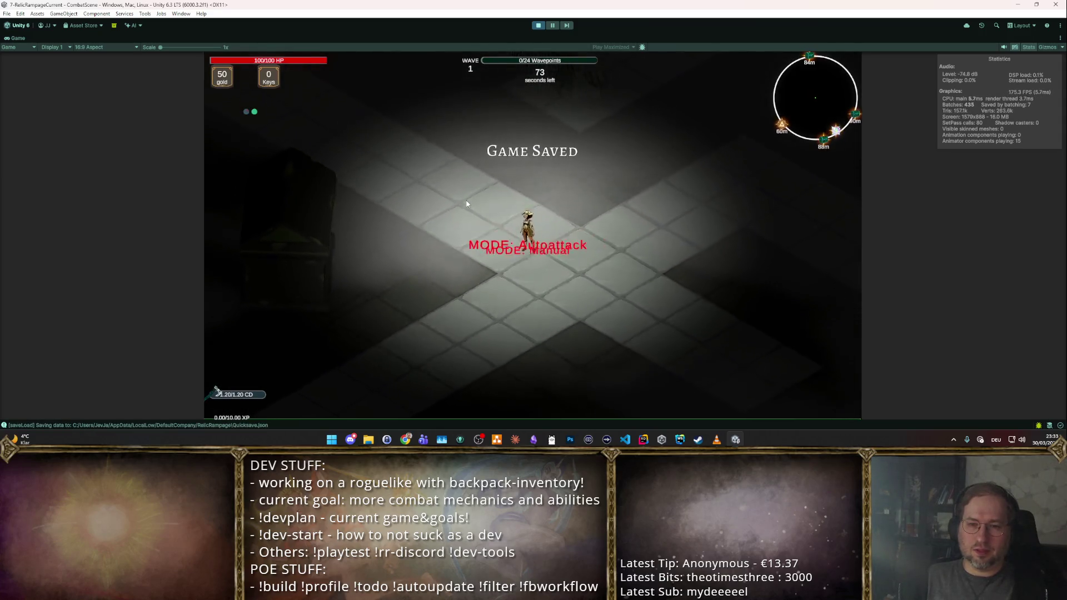
key(d)
click(635, 263)
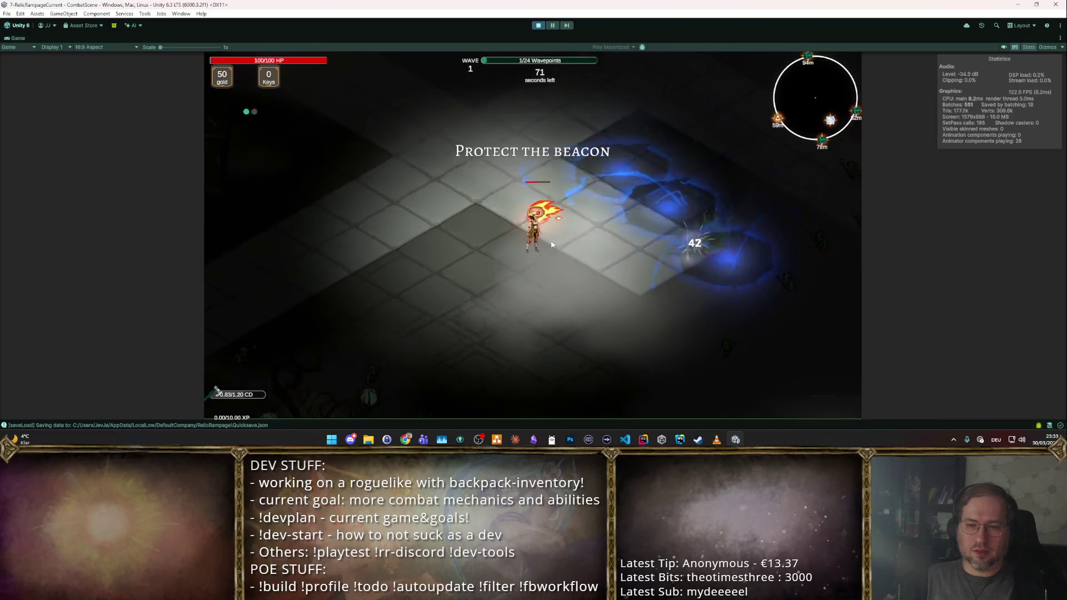
click(646, 210)
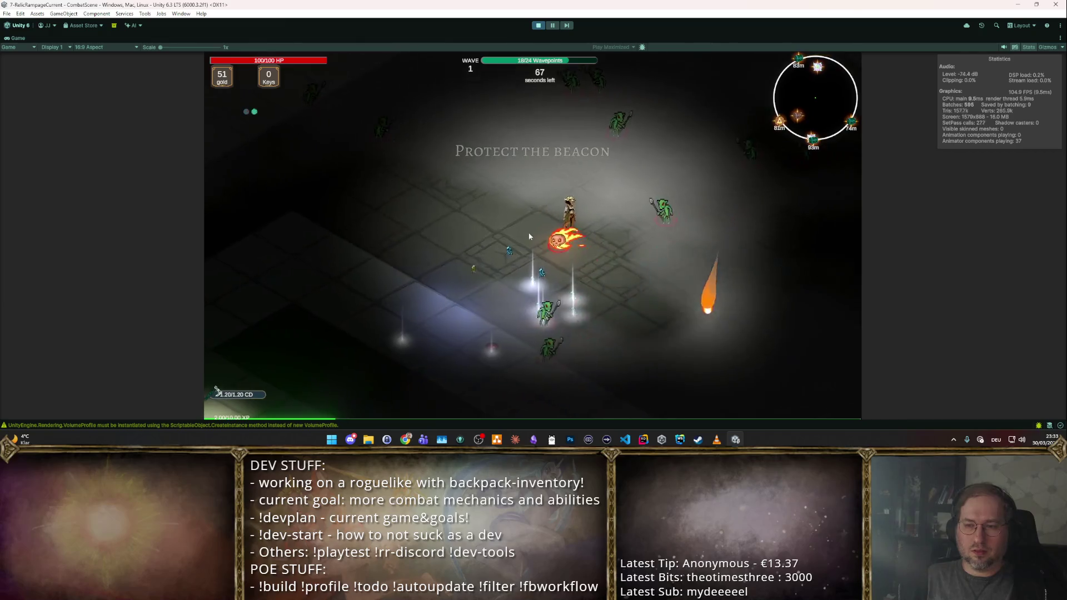
click(529, 232)
click(494, 178)
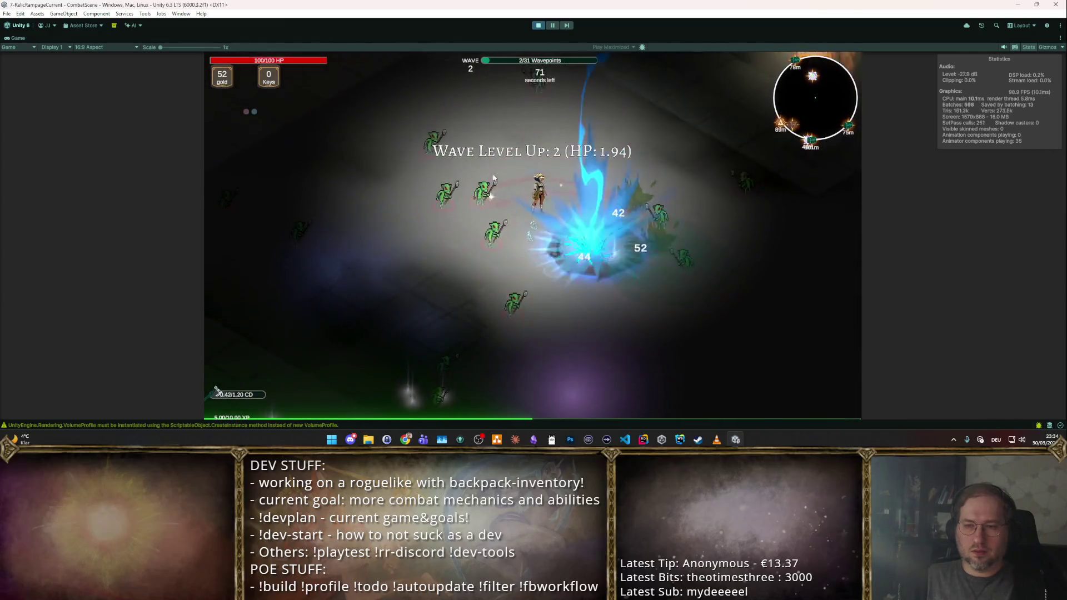
click(419, 226)
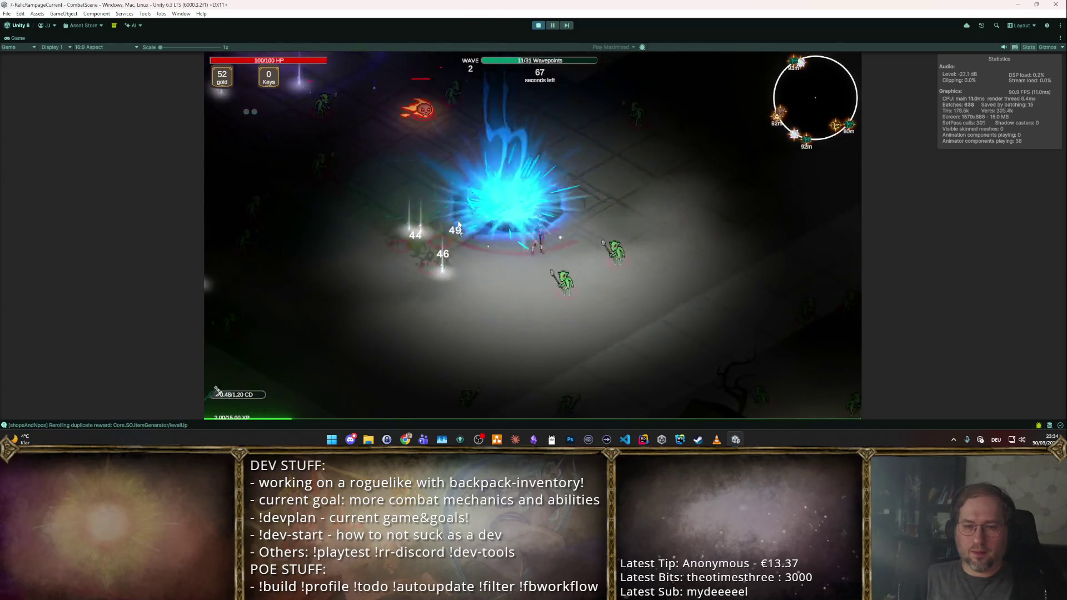
click(460, 178)
mouse_move(460, 177)
mouse_down()
mouse_move(583, 215)
mouse_move(696, 278)
mouse_up()
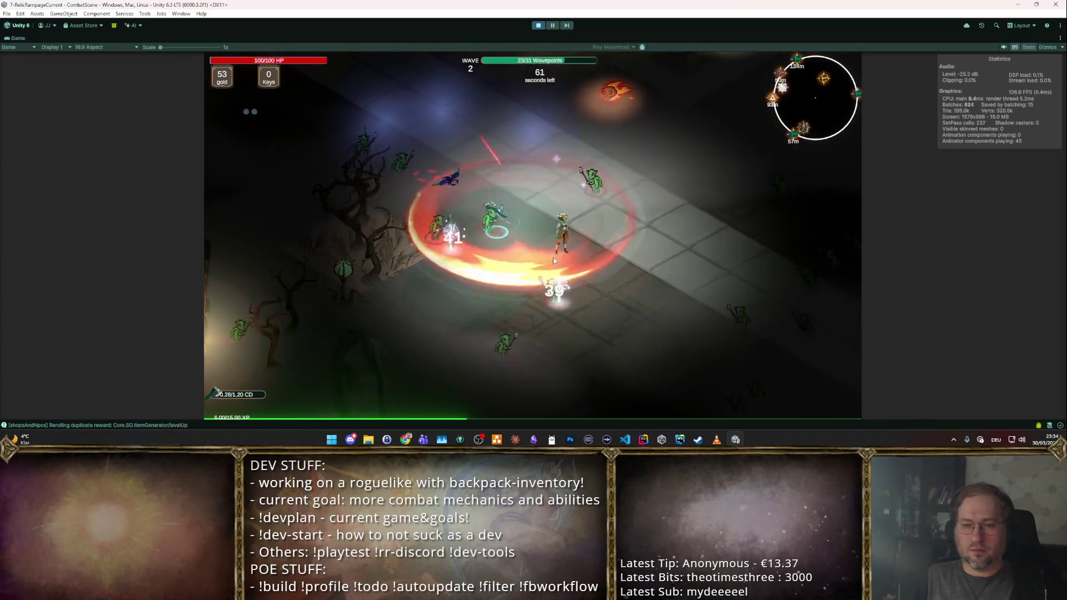
drag(696, 277, 539, 232)
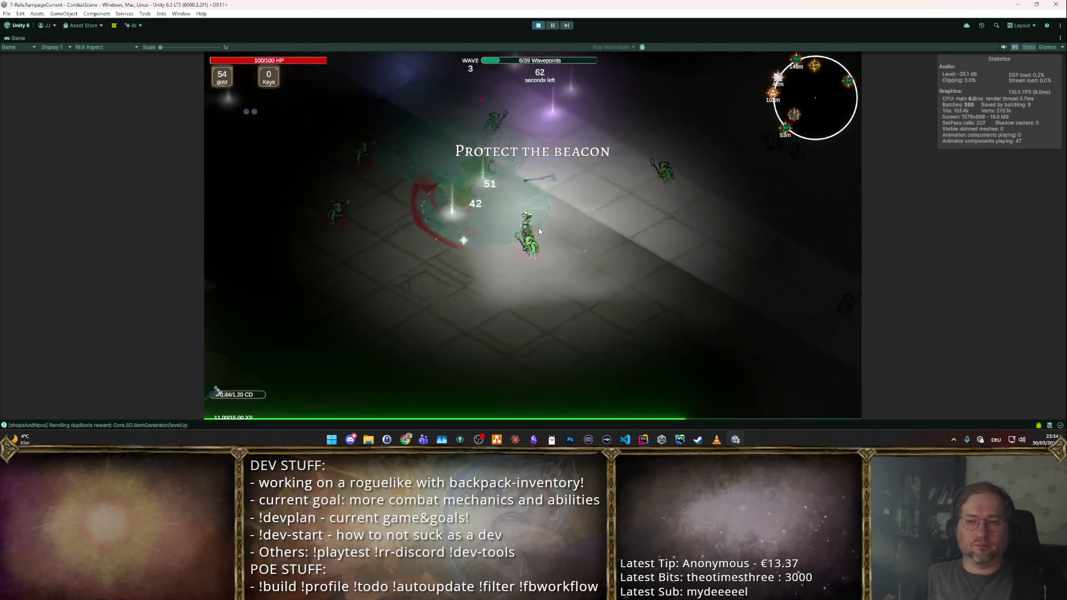
mouse_move(528, 231)
mouse_down()
mouse_move(573, 178)
mouse_move(563, 178)
mouse_move(614, 230)
mouse_move(543, 249)
mouse_move(568, 206)
mouse_move(457, 274)
mouse_move(459, 252)
mouse_move(531, 261)
mouse_move(360, 202)
mouse_move(504, 185)
mouse_move(579, 256)
mouse_move(619, 204)
mouse_move(484, 254)
mouse_up()
- Take Max Life and Crit Chance cards while advancing to wave 7, then stop the playtest
click(459, 232)
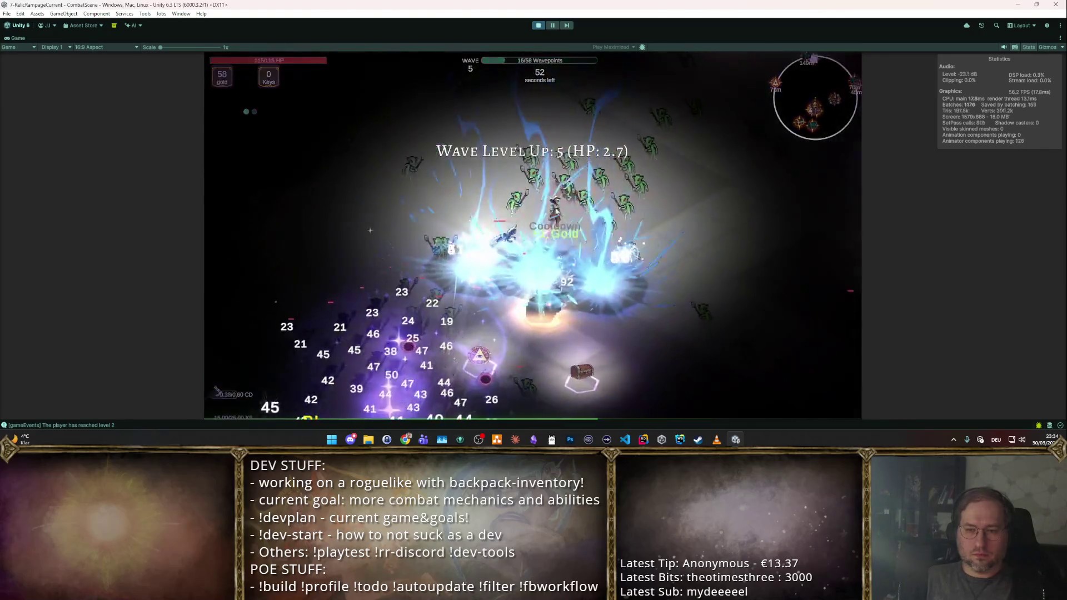
click(482, 193)
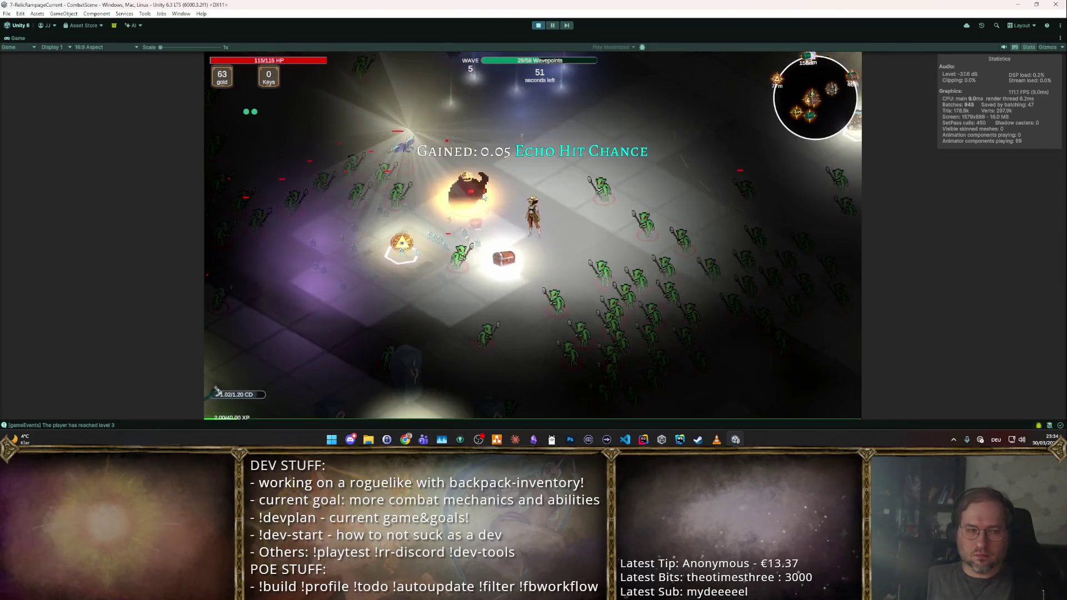
mouse_move(482, 192)
mouse_down()
mouse_move(559, 180)
mouse_move(685, 267)
mouse_move(504, 281)
mouse_up()
click(448, 210)
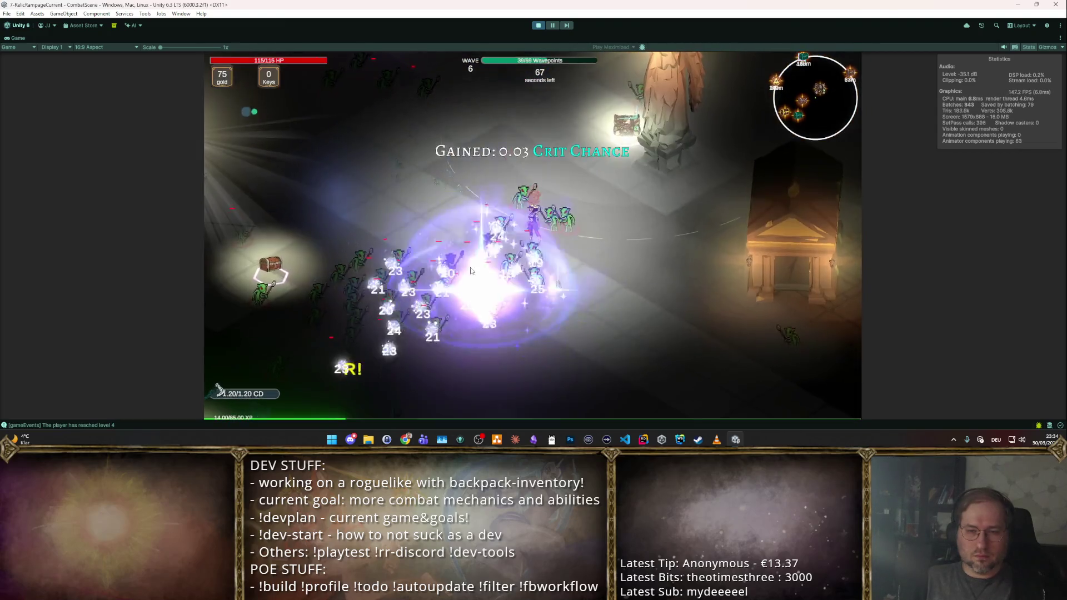
mouse_move(448, 211)
mouse_down()
mouse_move(472, 174)
mouse_move(649, 176)
mouse_up()
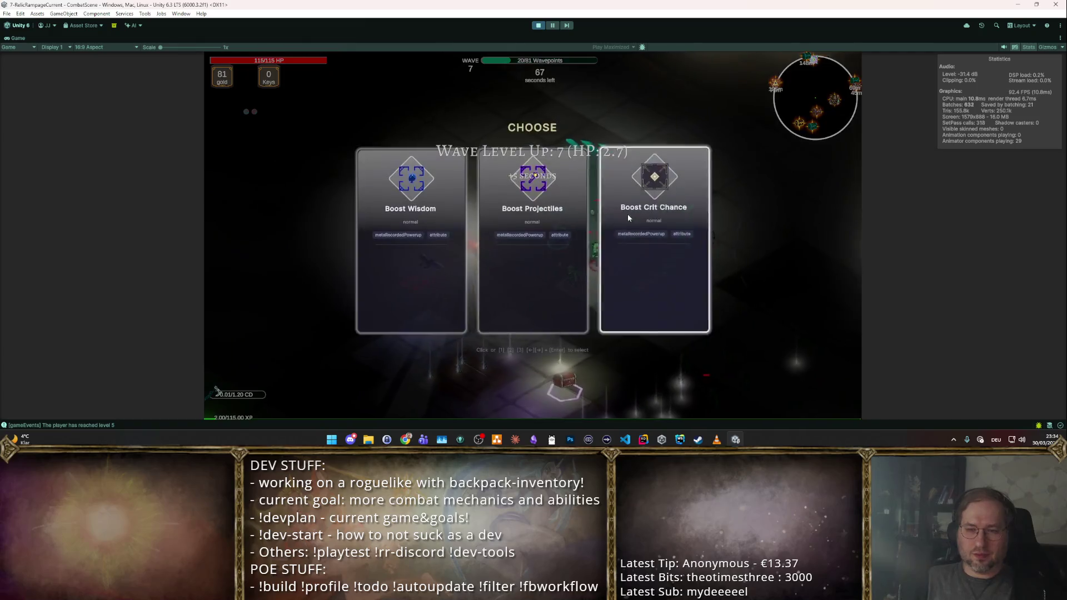
click(627, 215)
mouse_move(582, 247)
mouse_down()
mouse_move(489, 163)
mouse_move(382, 125)
mouse_up()
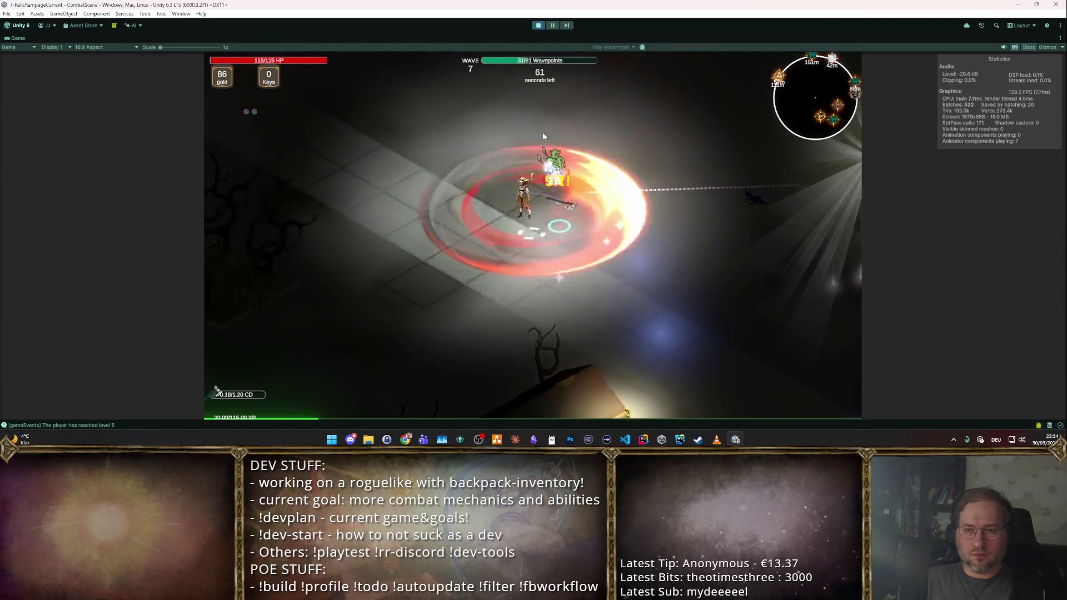
mouse_move(380, 123)
mouse_down()
mouse_move(652, 299)
mouse_move(666, 293)
mouse_move(562, 172)
mouse_up()
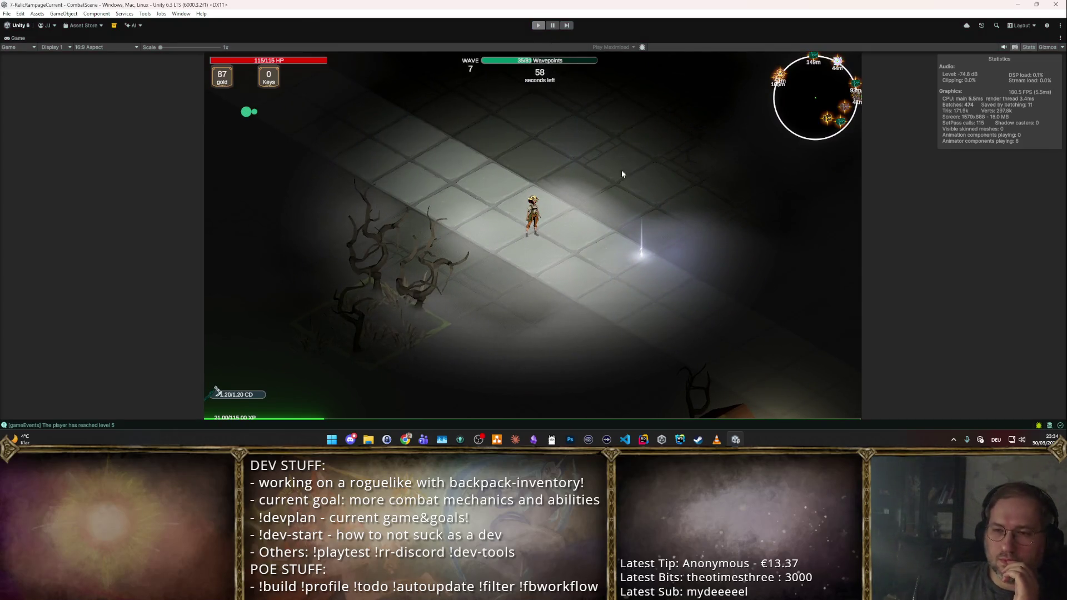
key(ctrl+p)
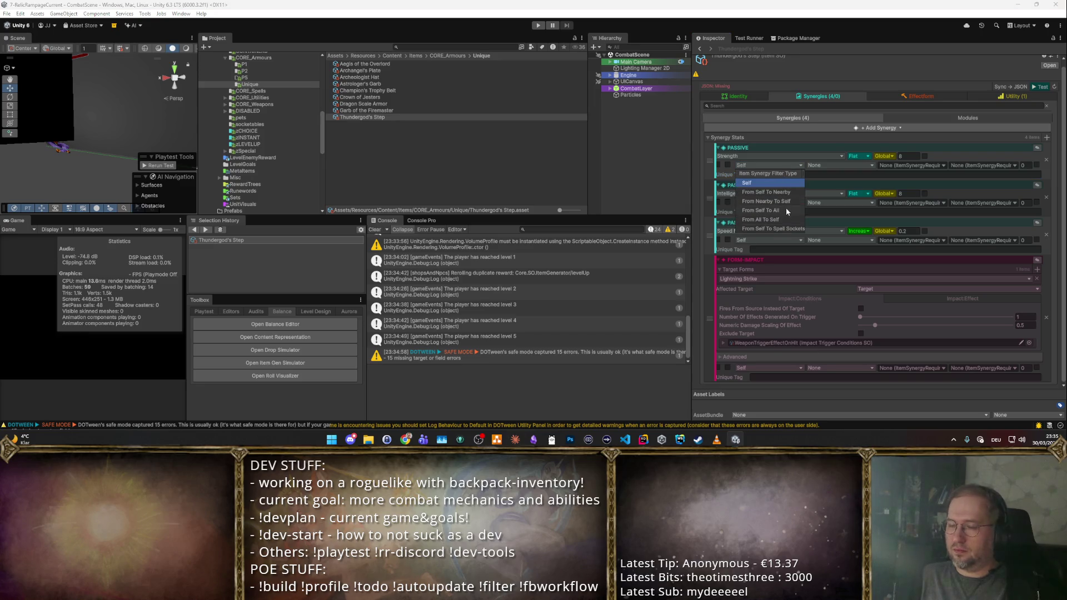
- Make the Strength bonus count nearby items and add ItemSynergyRequirements with a player tag to both bonuses
click(788, 201)
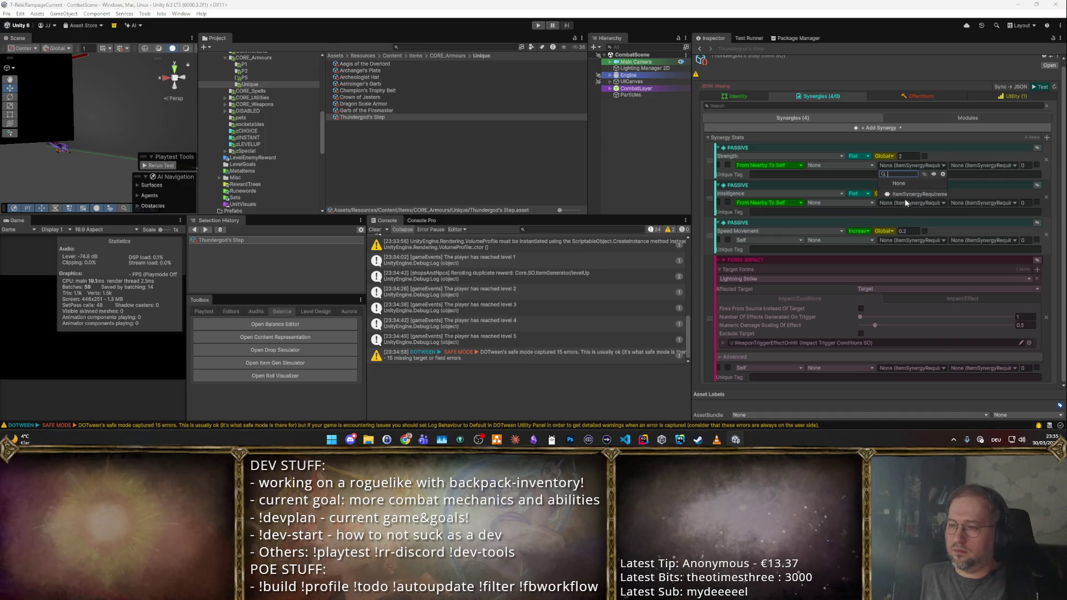
click(945, 236)
click(921, 266)
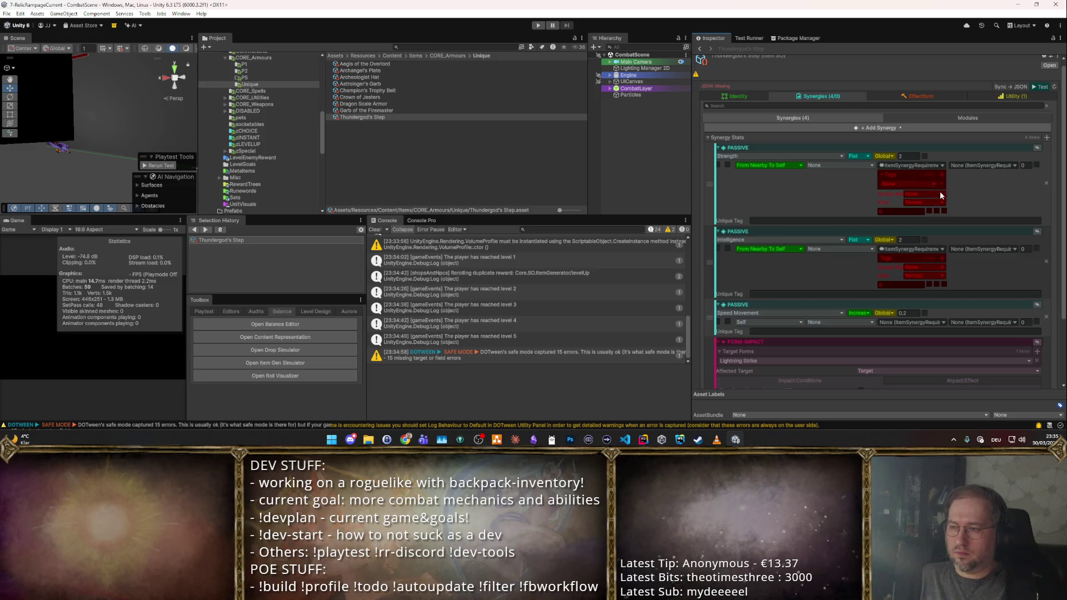
click(941, 255)
text(belt)
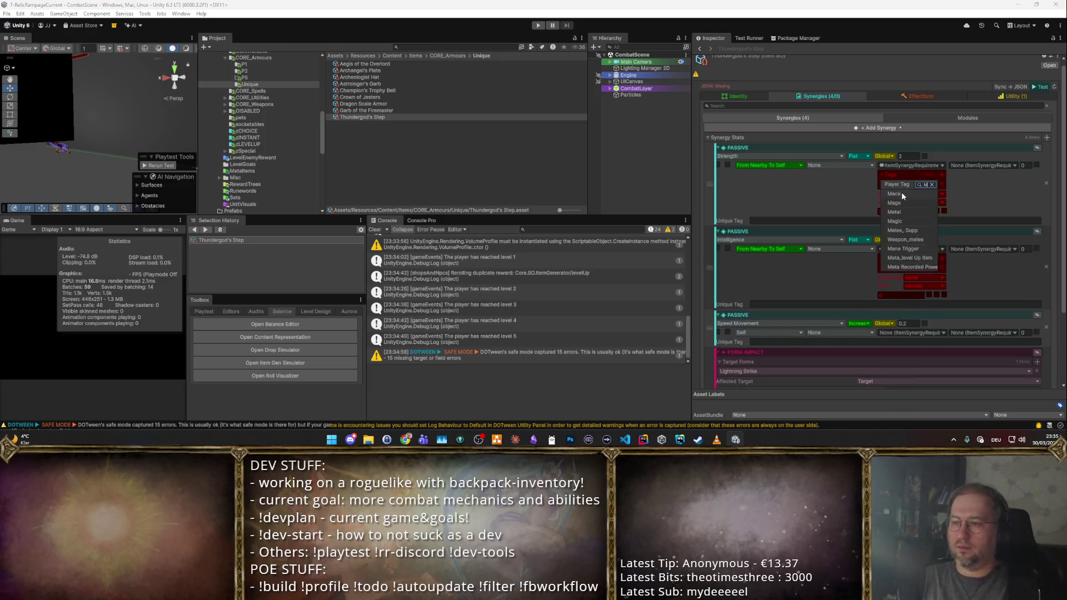
click(901, 192)
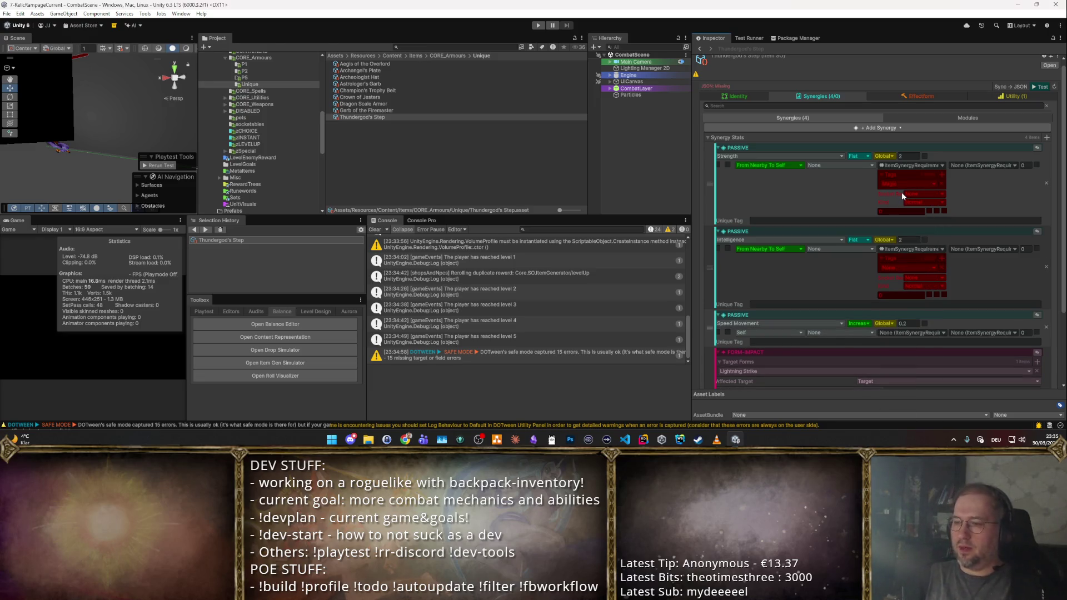
click(911, 269)
text(mag)
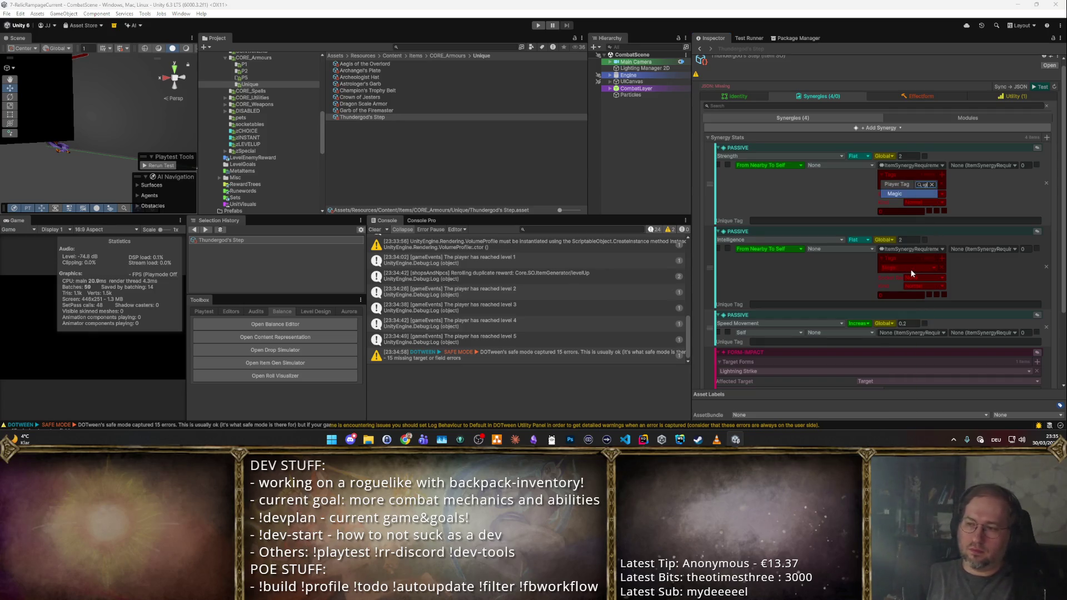
- Confirm Magic as the required tag and start a playtest showing per-adjacent-magic bonuses
key(Return)
key(ctrl+p)
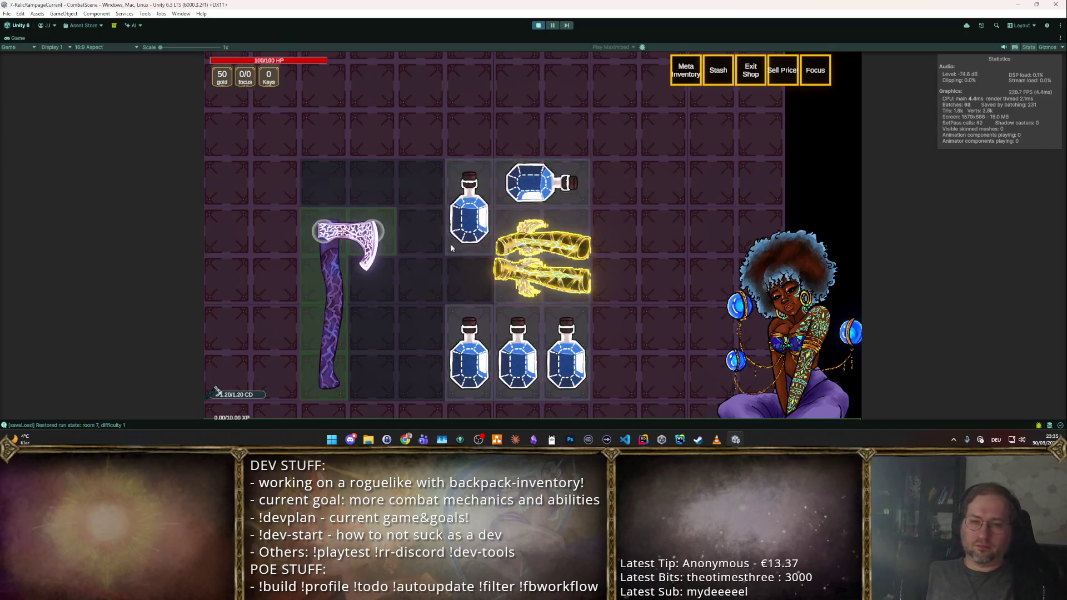
mouse_move(552, 251)
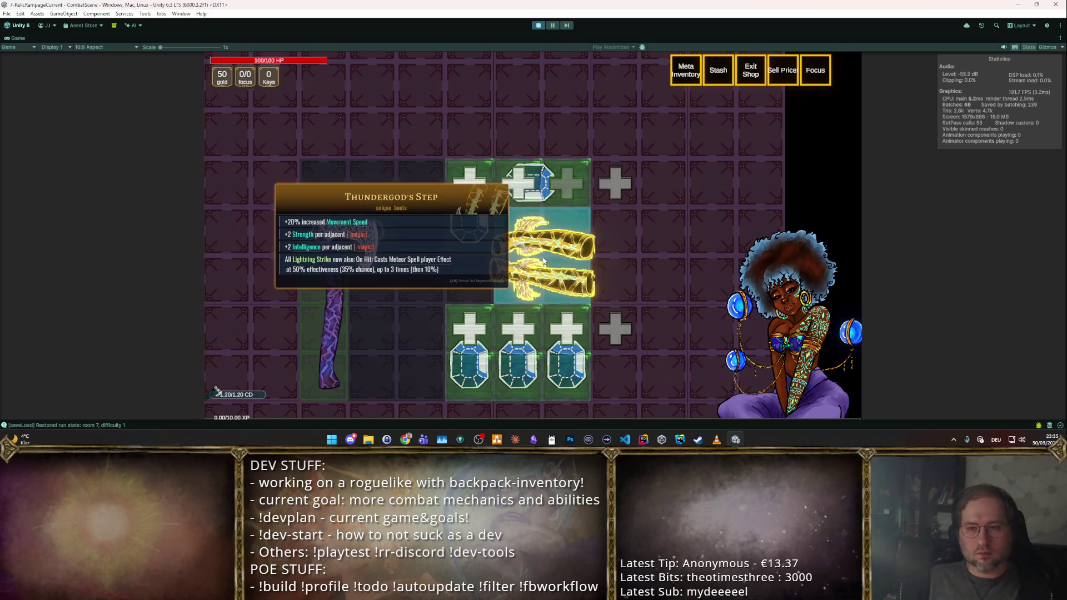
- Enter the next combat room, take Dexterity, and place a second axe left of the potions in the inventory
click(838, 216)
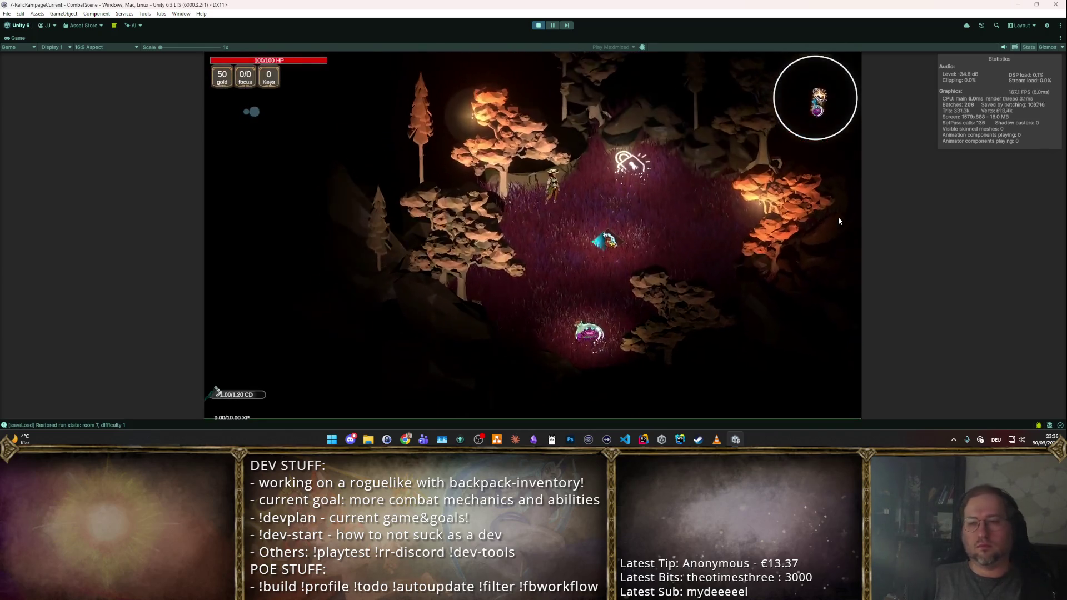
key(Return)
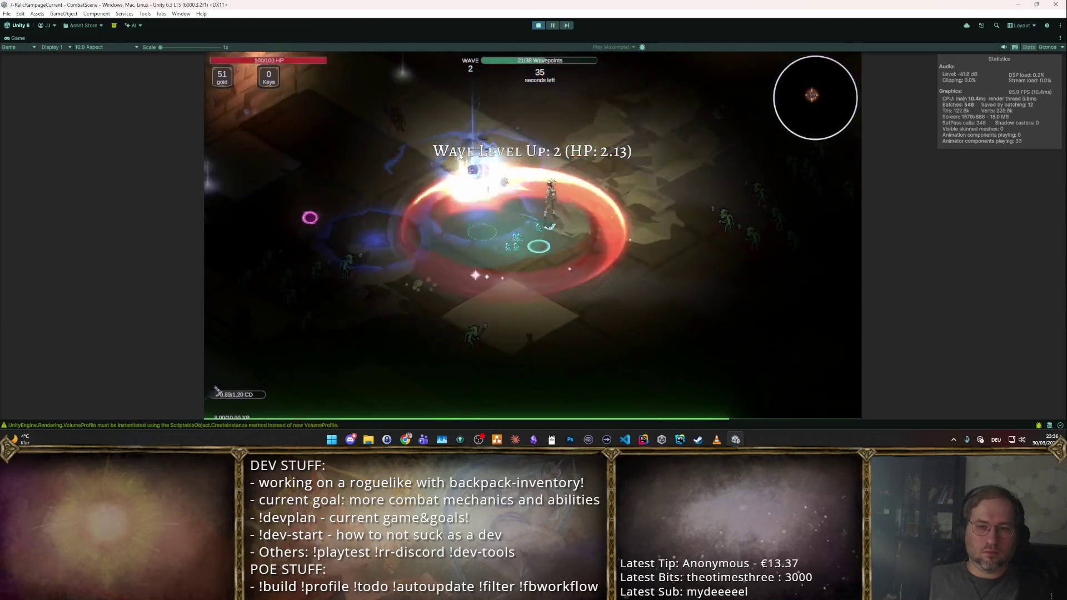
click(636, 263)
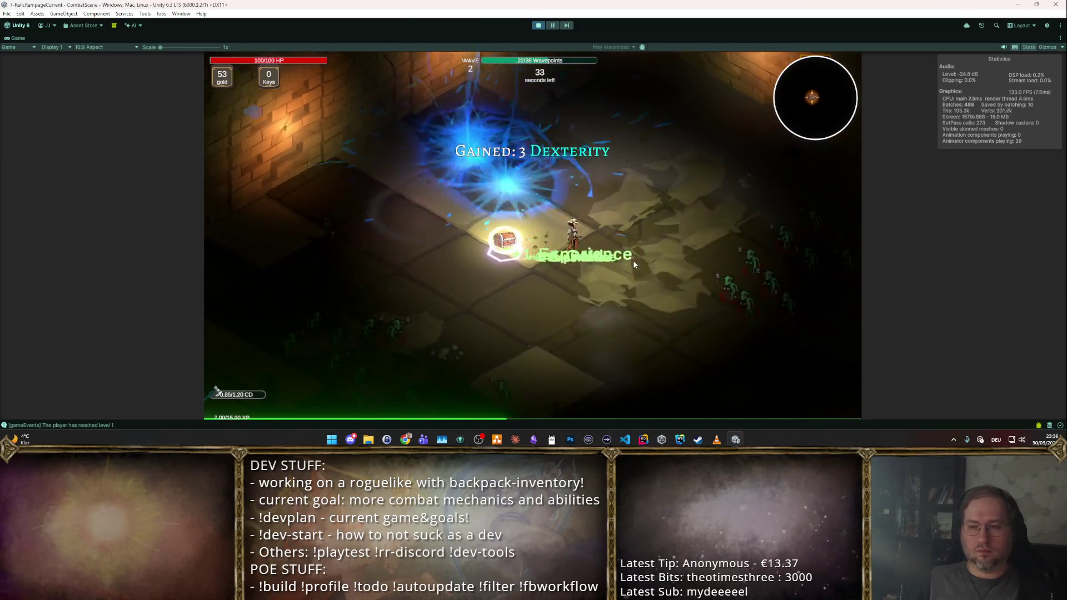
key(F3)
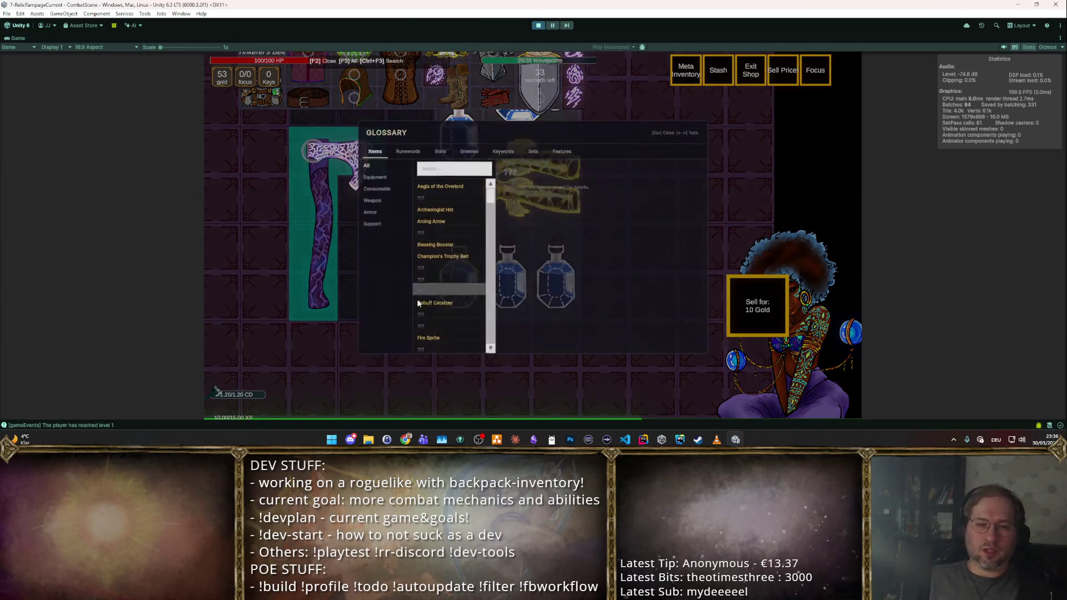
click(245, 173)
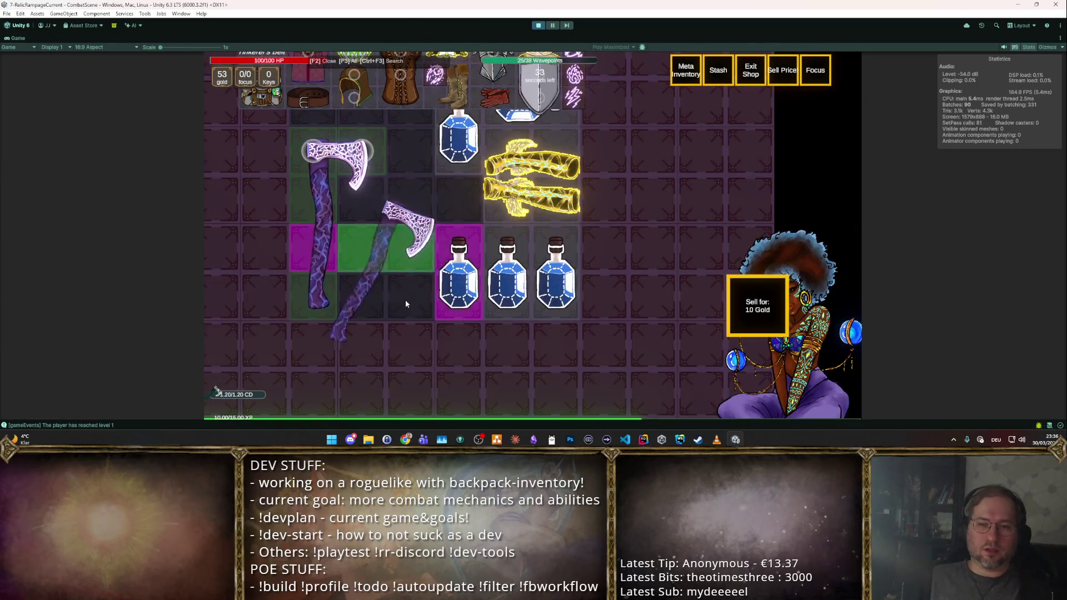
click(369, 215)
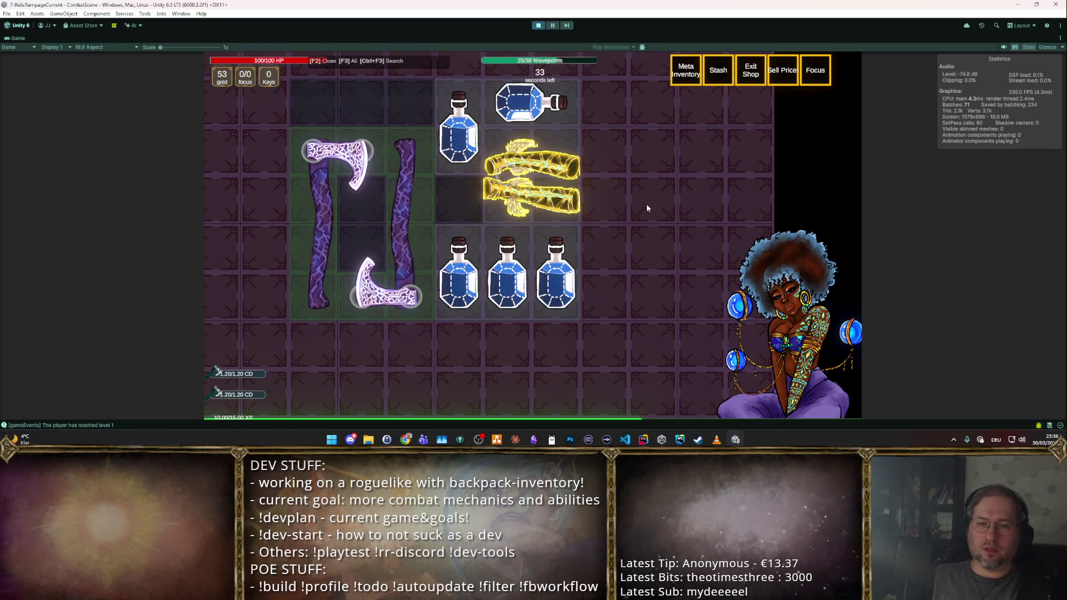
key(F2)
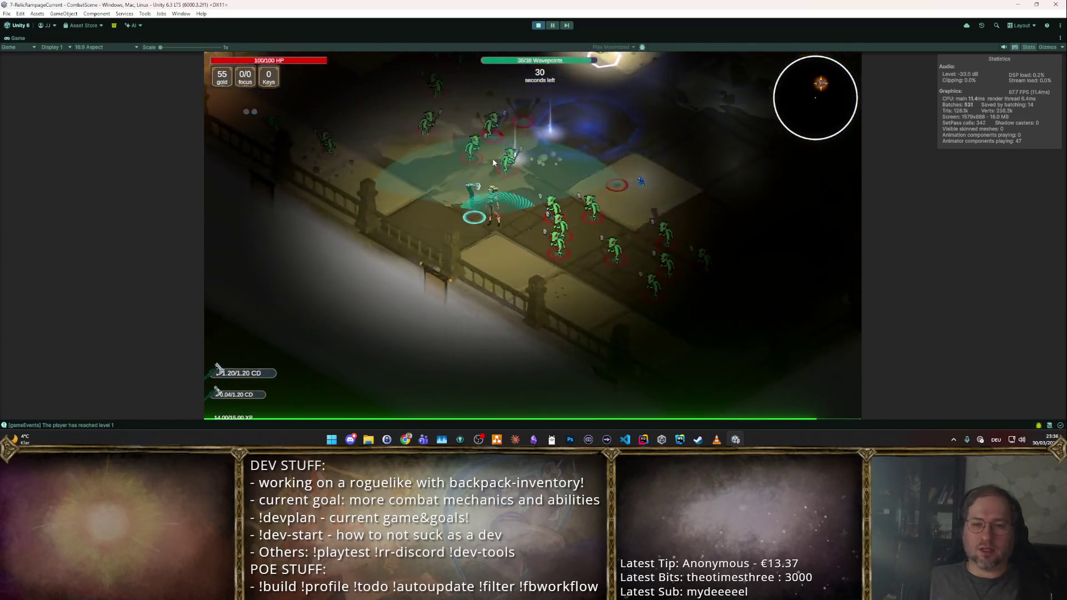
- Take Boost Damage and further rewards, apply the shop Upgrade Level to Thundergod's Step, then stop play
click(480, 192)
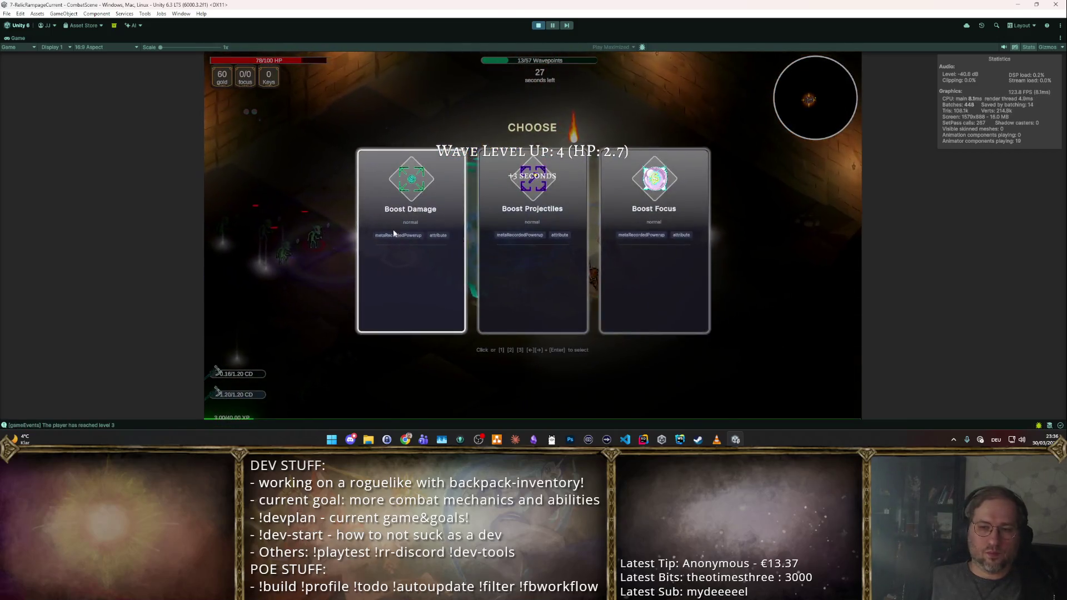
click(393, 229)
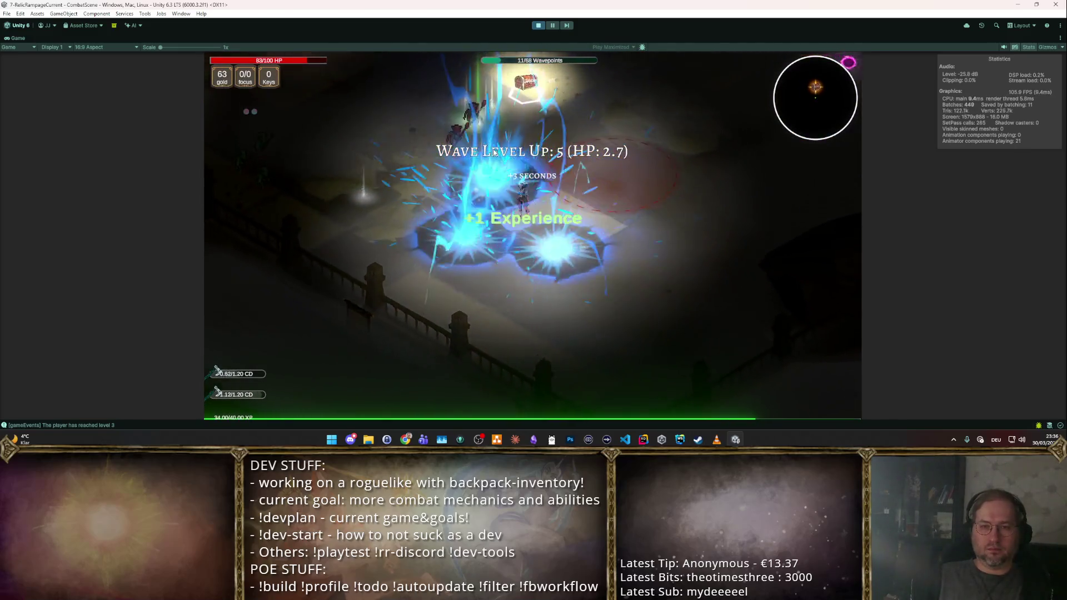
click(406, 284)
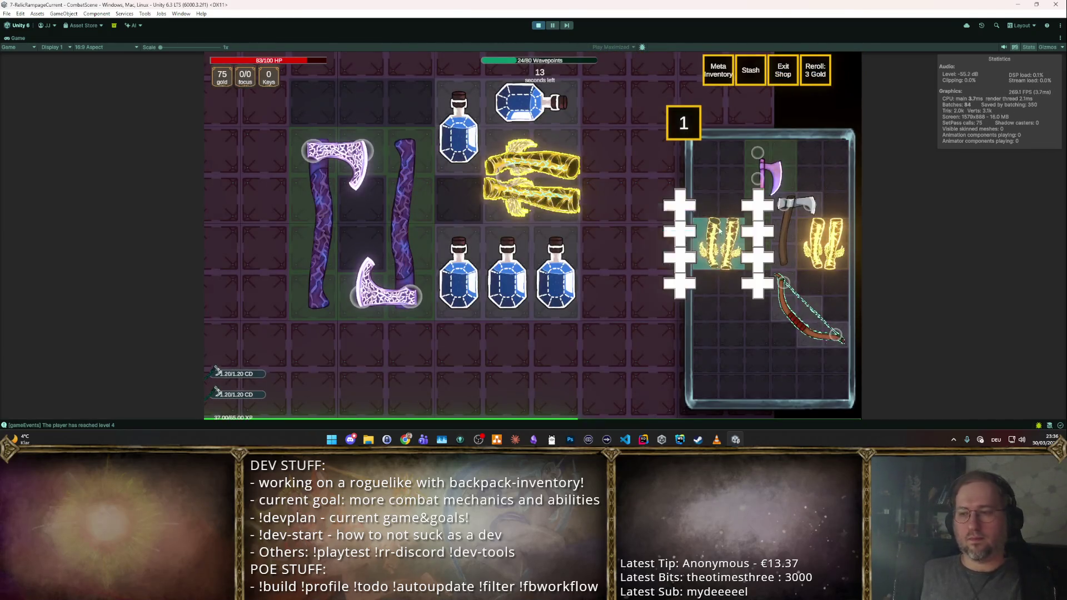
click(785, 204)
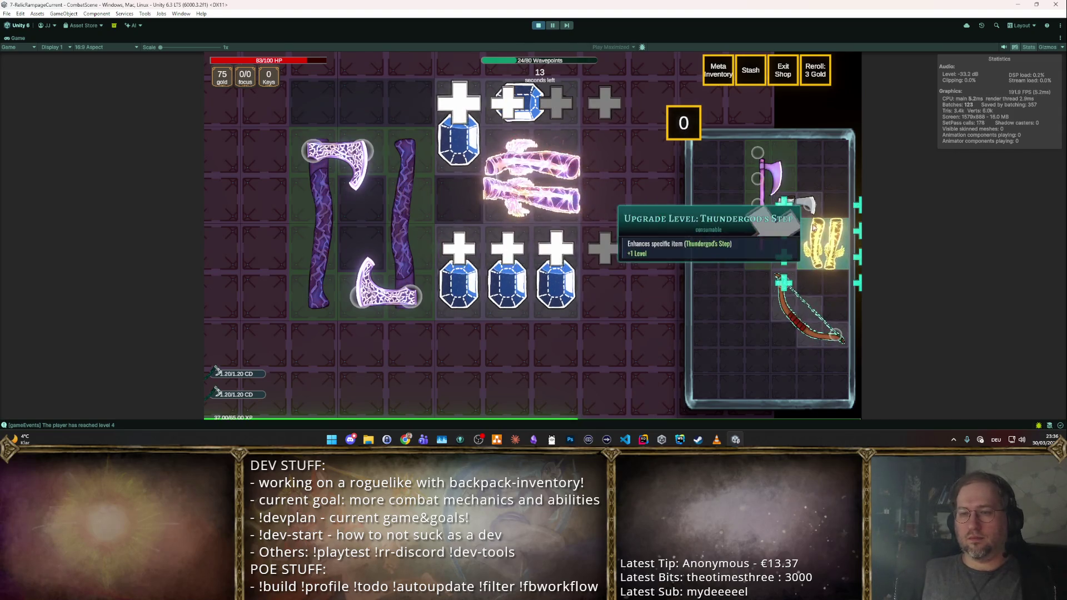
click(785, 205)
key(Escape)
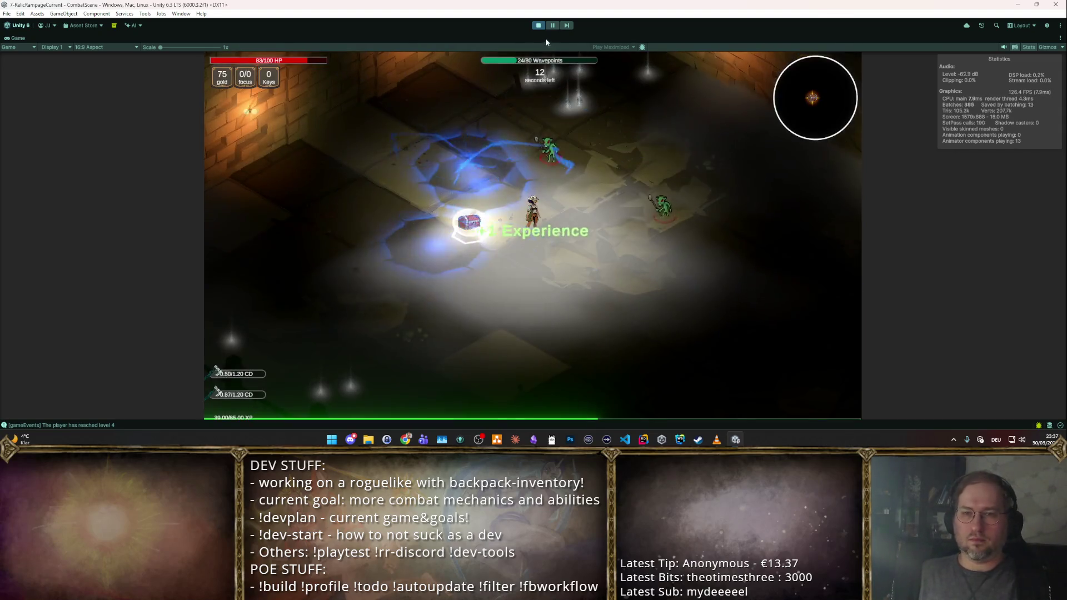
click(536, 26)
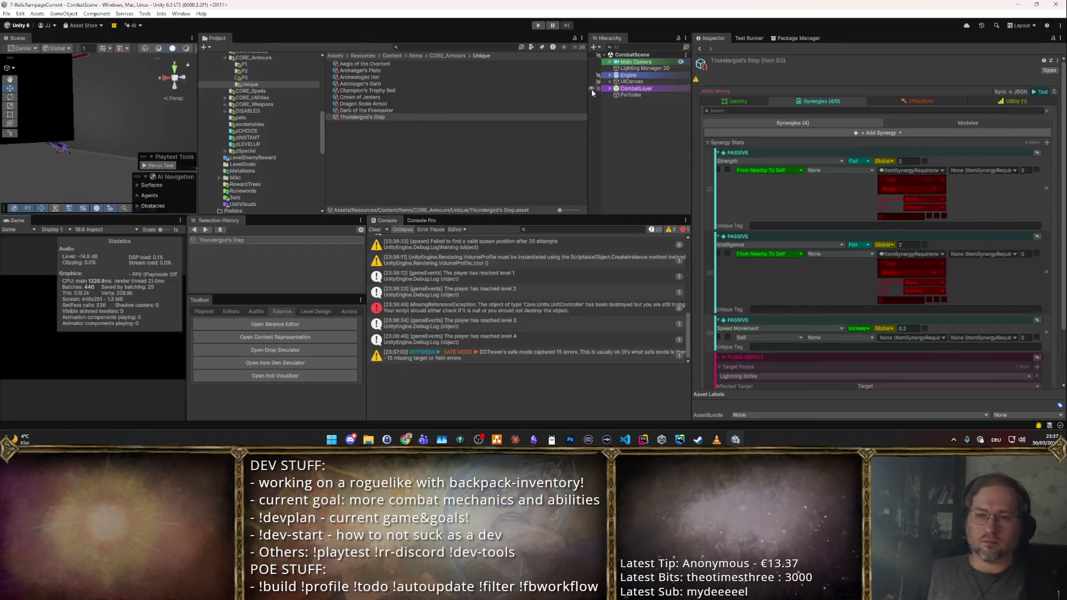
- Inspect the MissingReferenceException details in the Console, then clear the asset selection
click(581, 312)
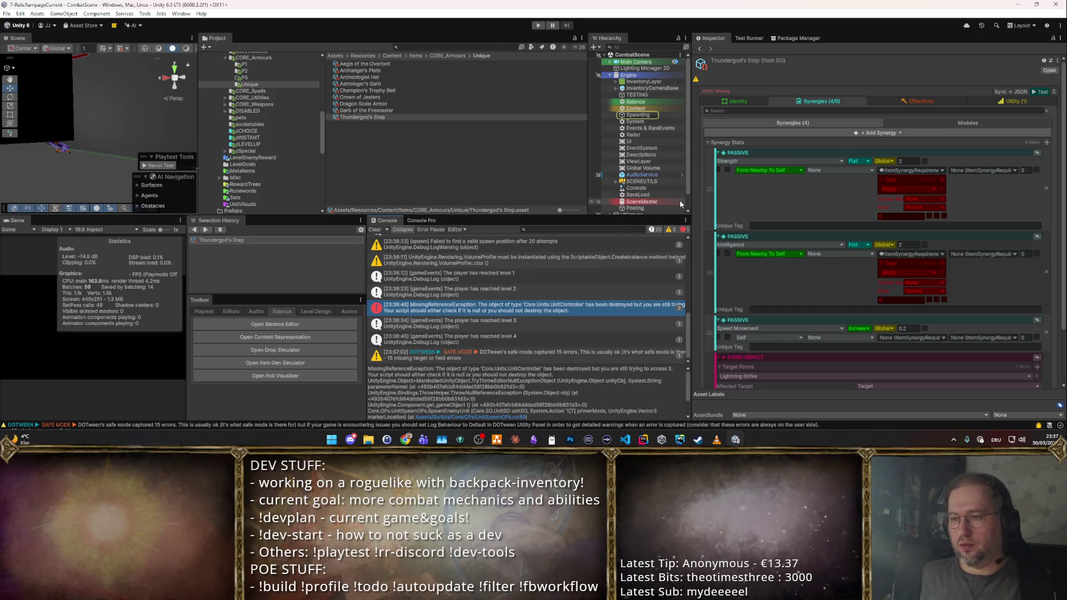
scroll(839, 241, down, 3)
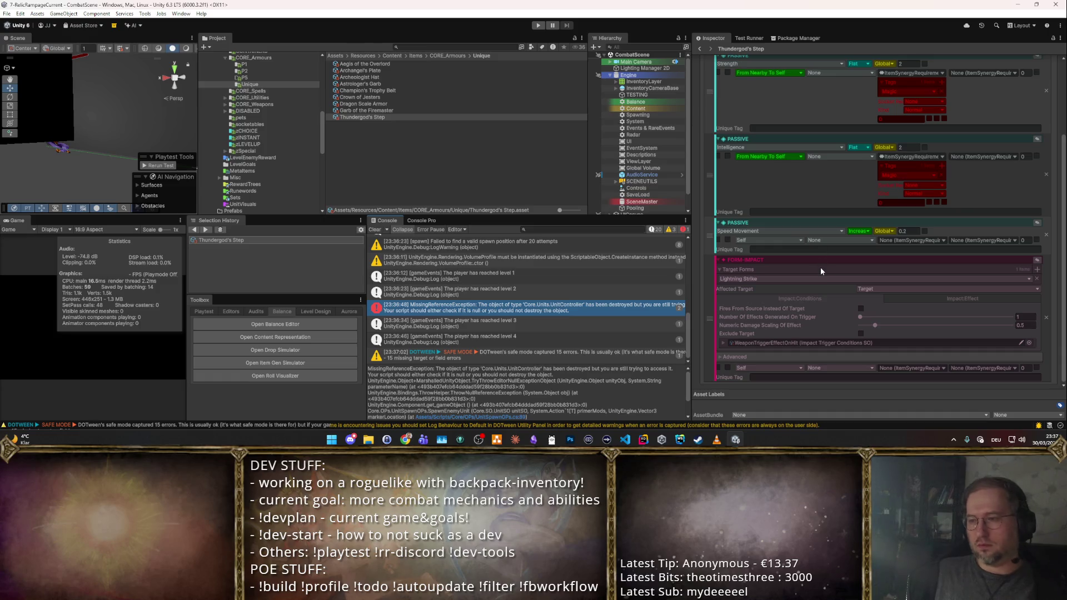
scroll(820, 267, up, 3)
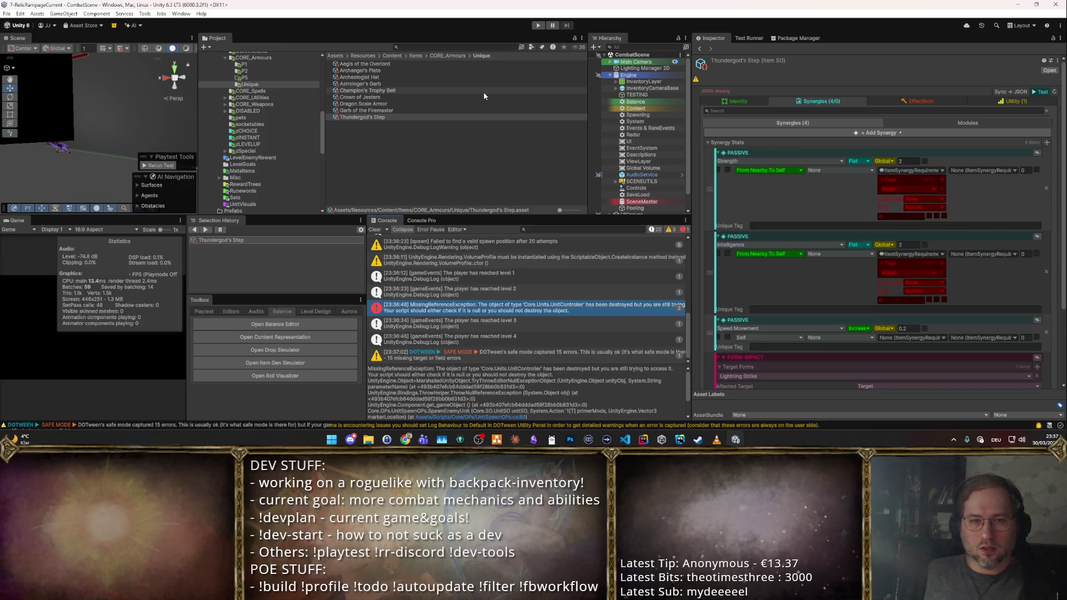
click(504, 140)
- Duplicate Thundergod's Step and rename the copy 'Runeforged Gloves'
click(440, 110)
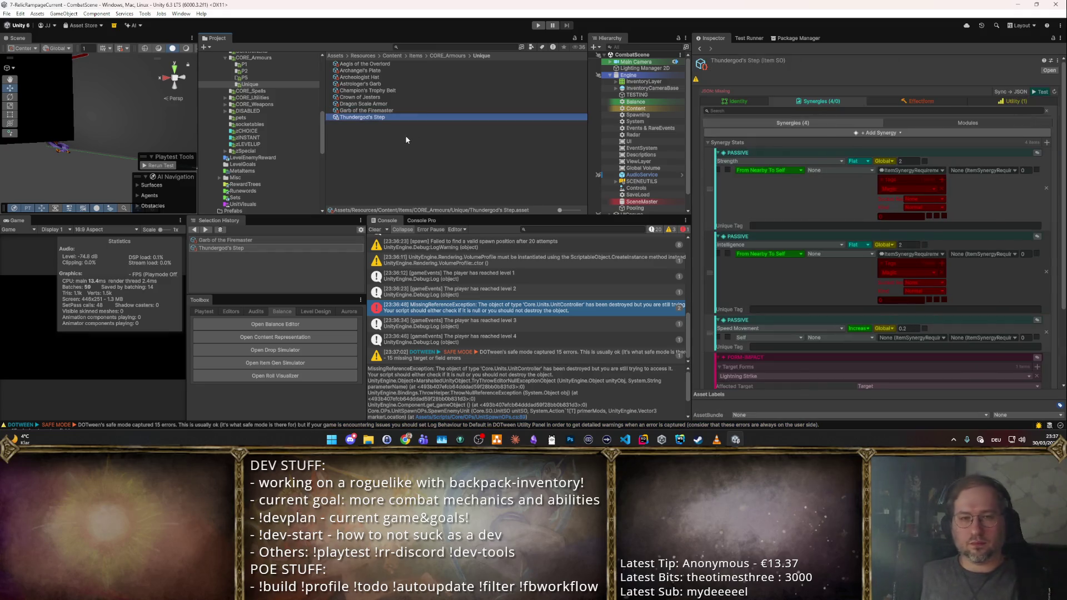
key(ctrl+d)
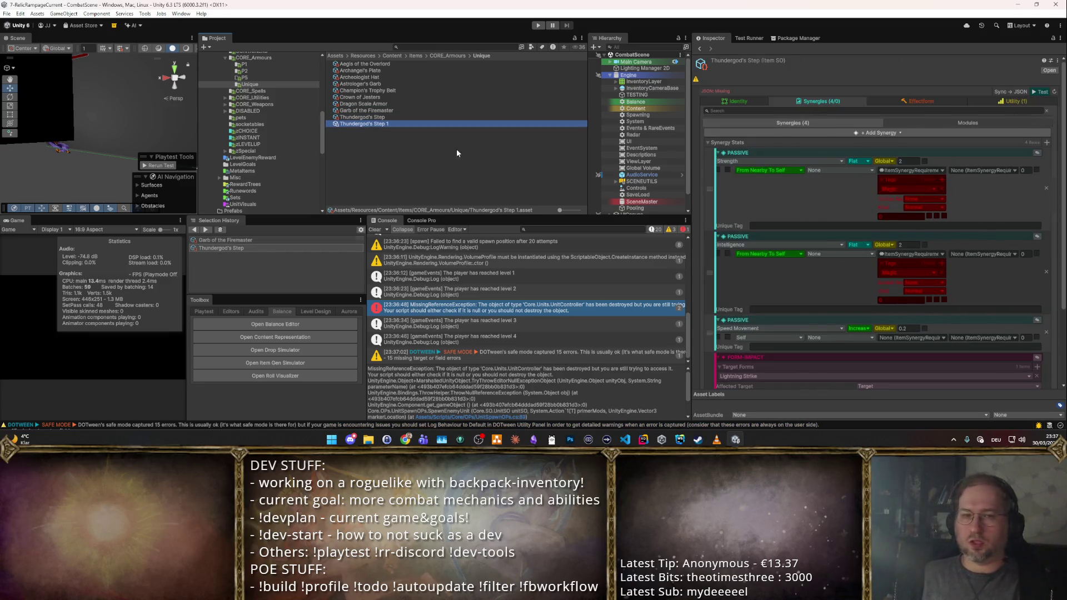
key(F2)
text(Runeforged Gloves)
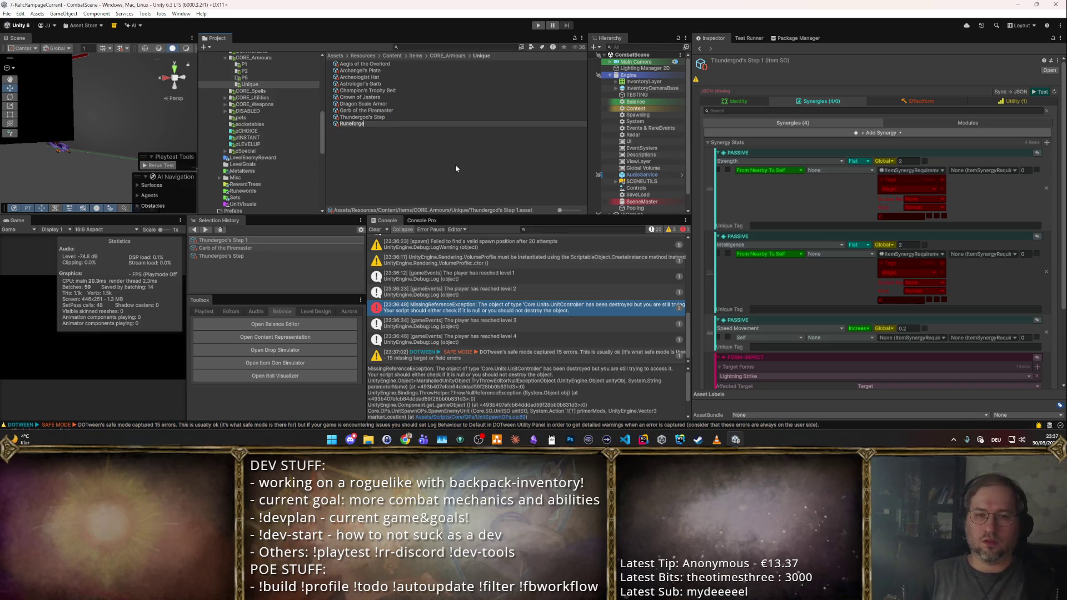
key(Return)
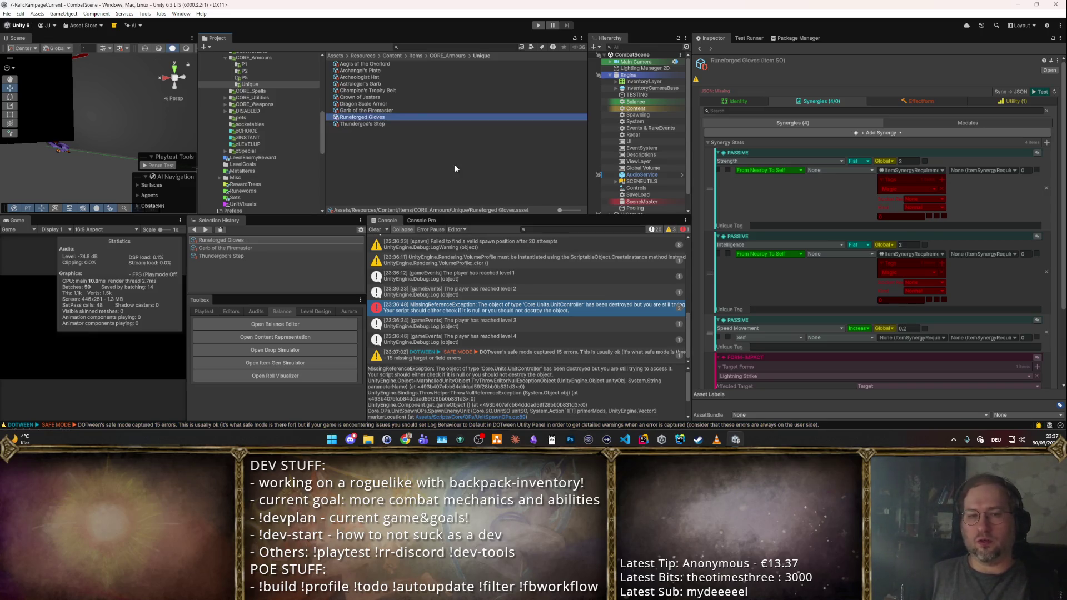
- Assign the RuneforgedGauntlets sprite to Runeforged Gloves in its identity settings
click(758, 103)
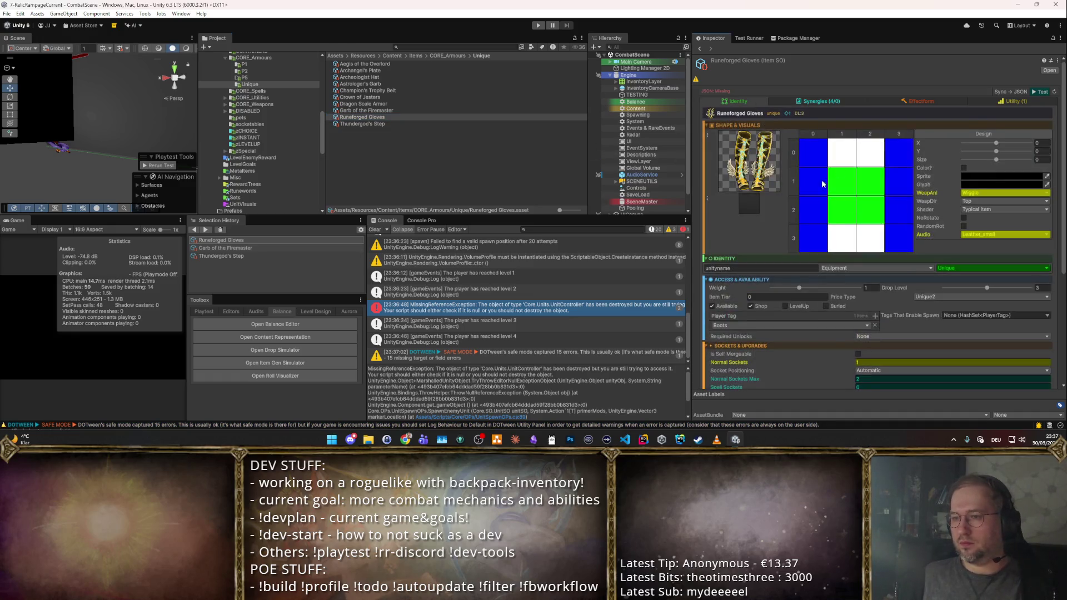
click(754, 192)
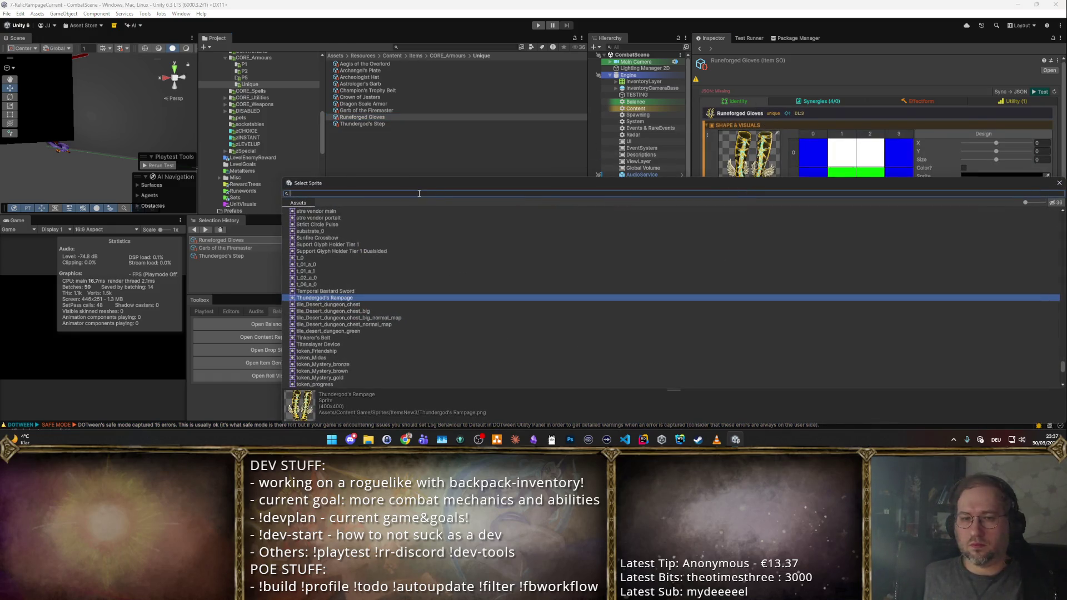
text(Runeforge)
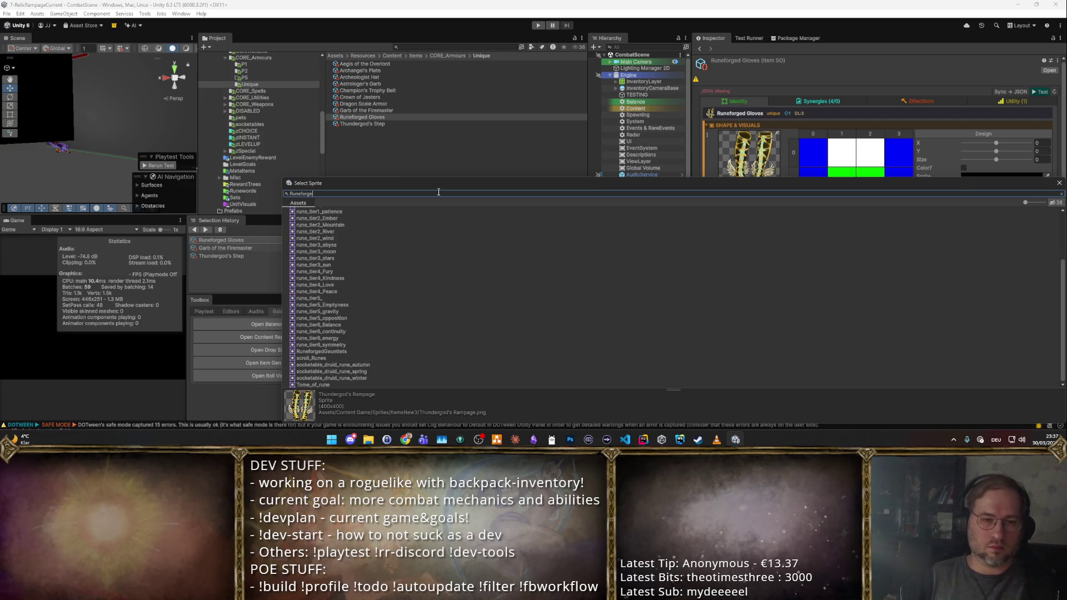
double_click(351, 217)
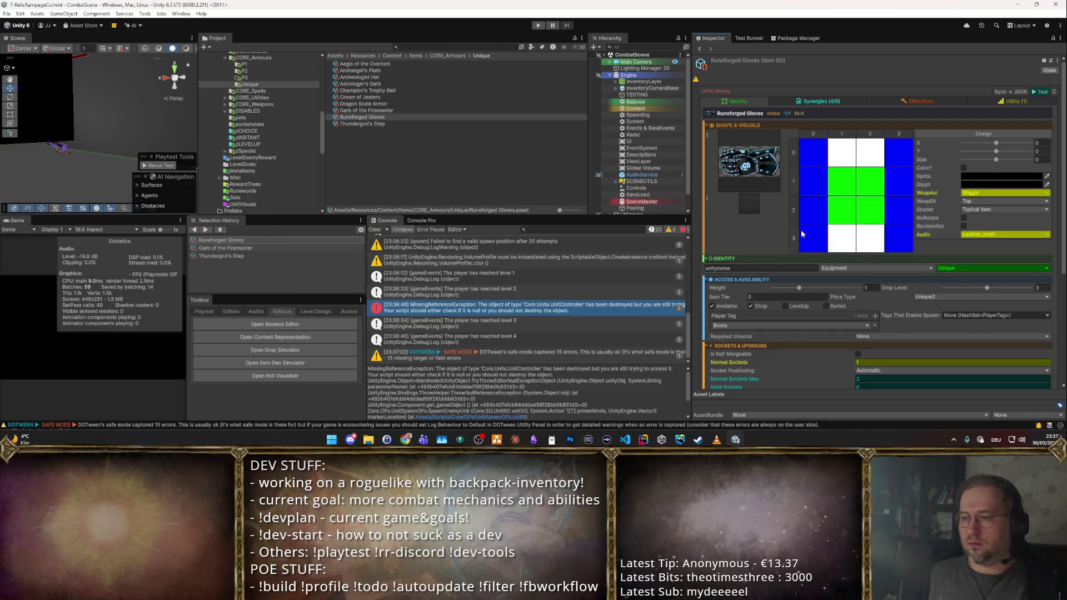
- Recolour the shape grid: green row-2 cells, a yellow row-1 cell, blue cells in rows 0 and 4, plus a bottom row
click(898, 211)
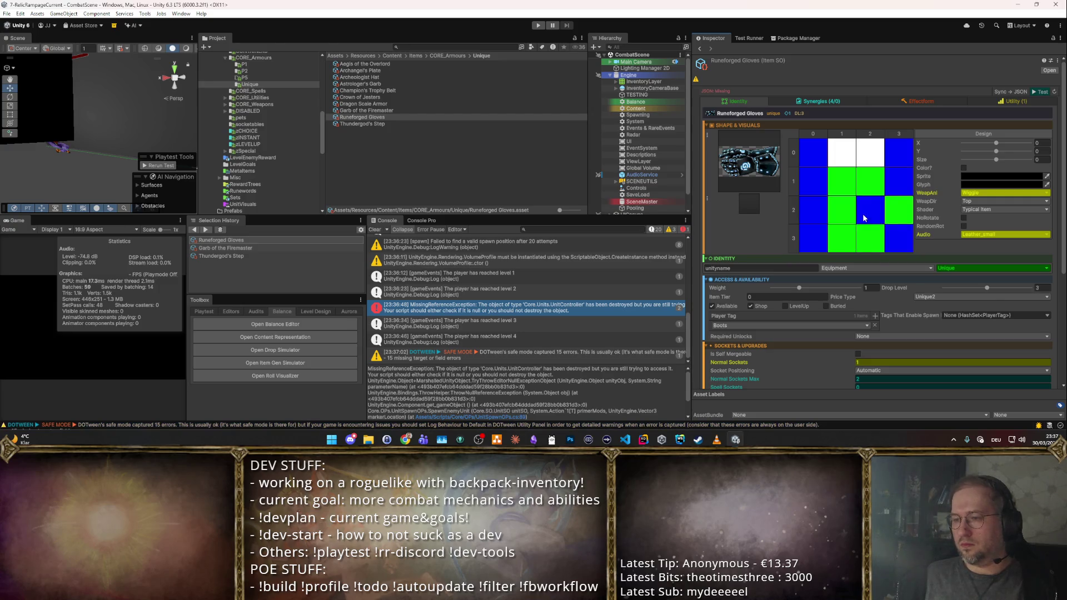
click(844, 215)
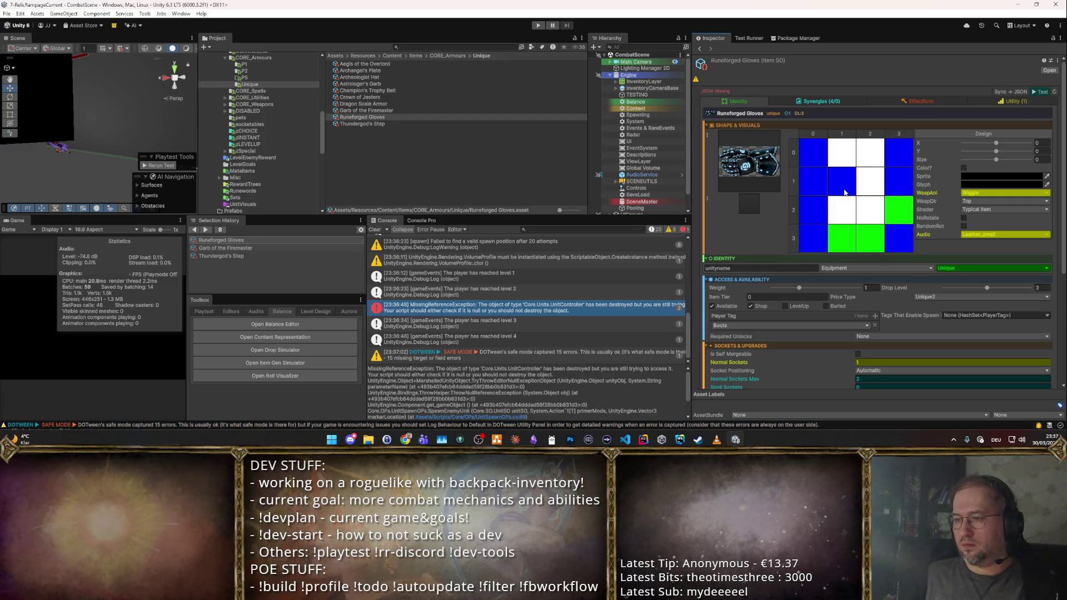
click(834, 219)
click(899, 189)
click(897, 160)
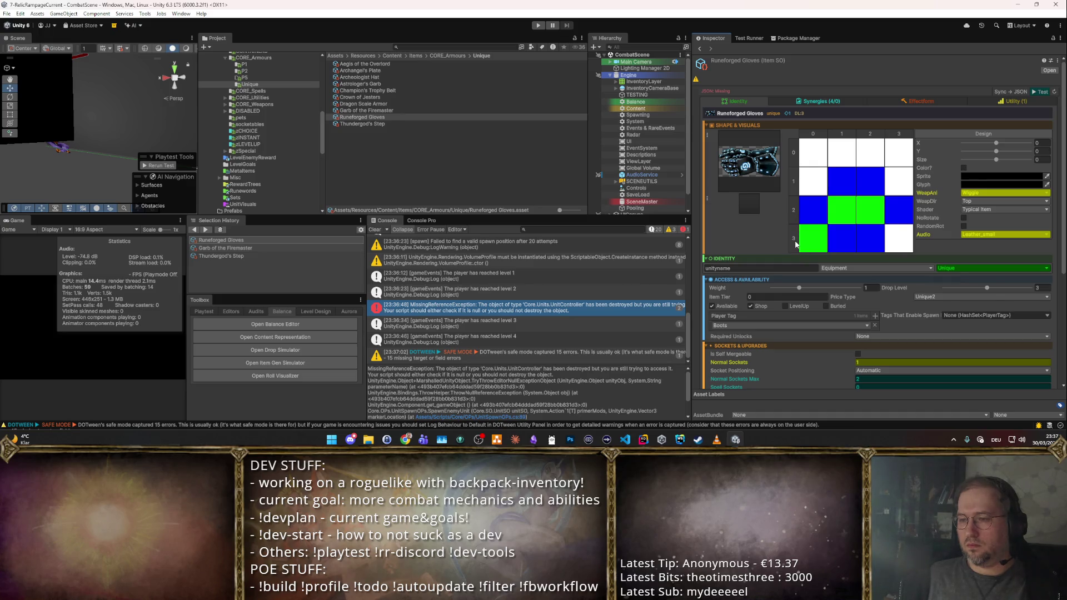
click(825, 266)
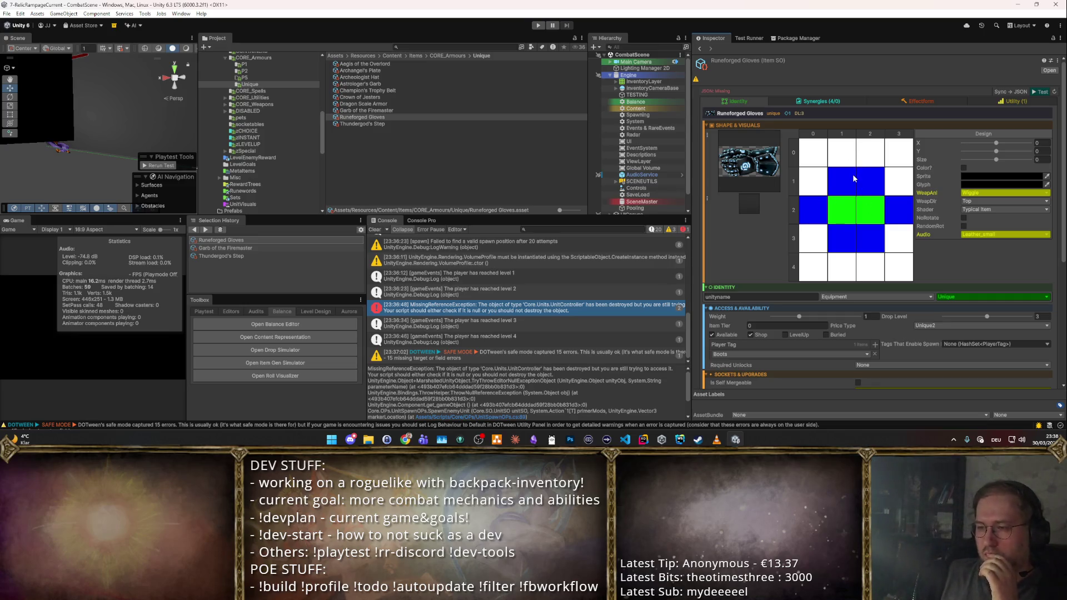
click(861, 155)
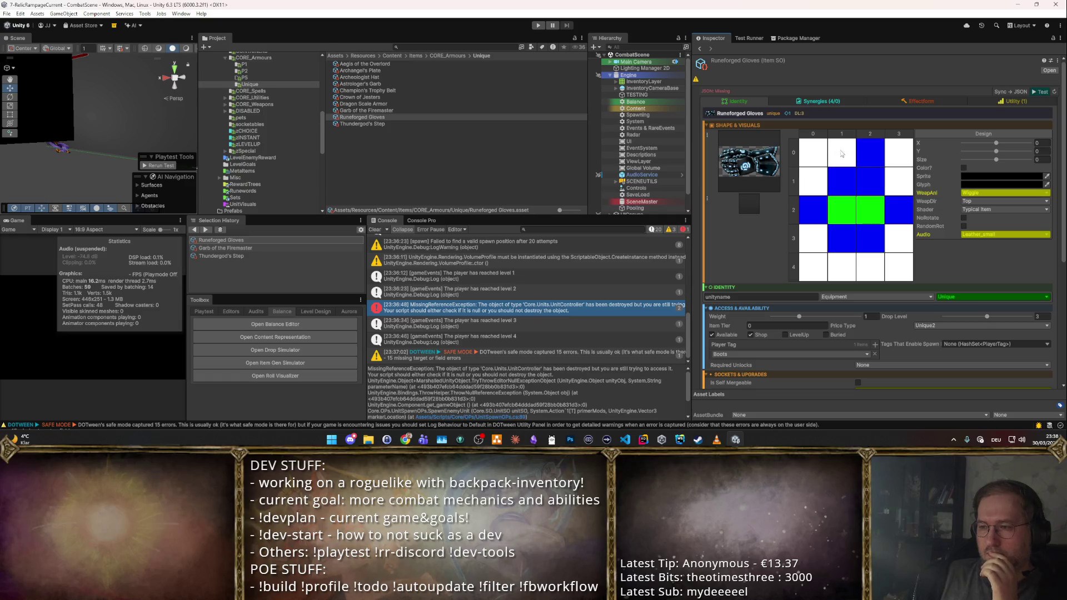
click(853, 260)
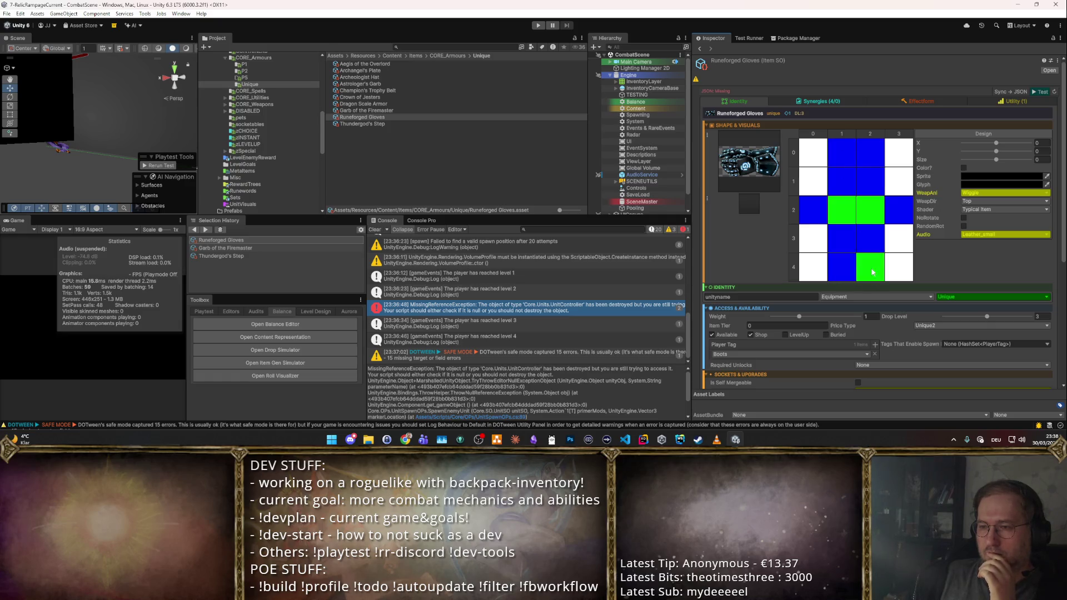
- Insert two extra columns and two empty rows at the top of the grid
right_click(799, 211)
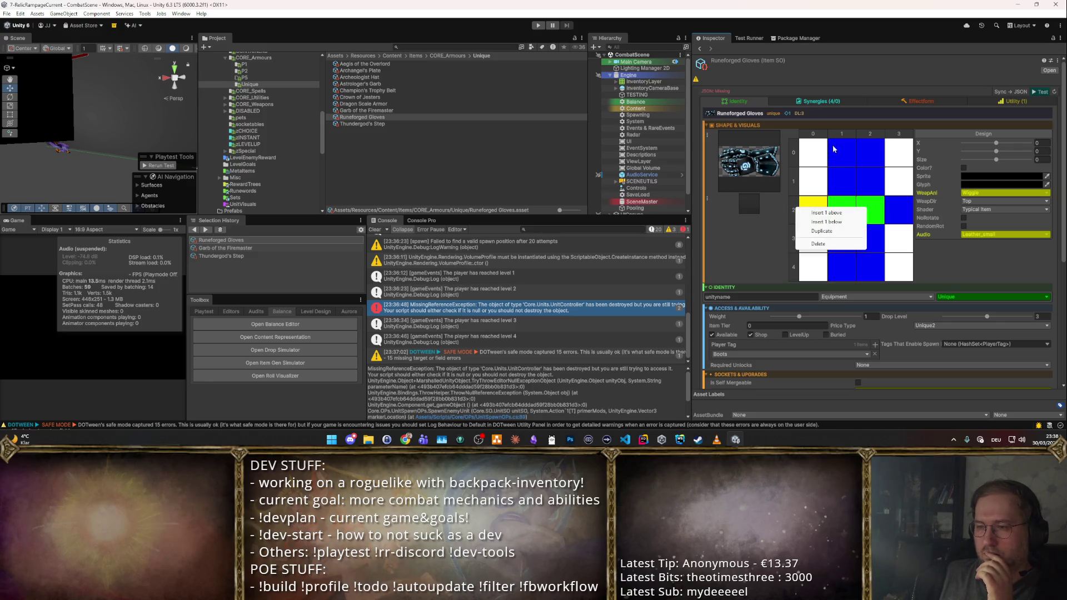
right_click(824, 136)
click(862, 150)
right_click(901, 134)
click(941, 139)
right_click(795, 144)
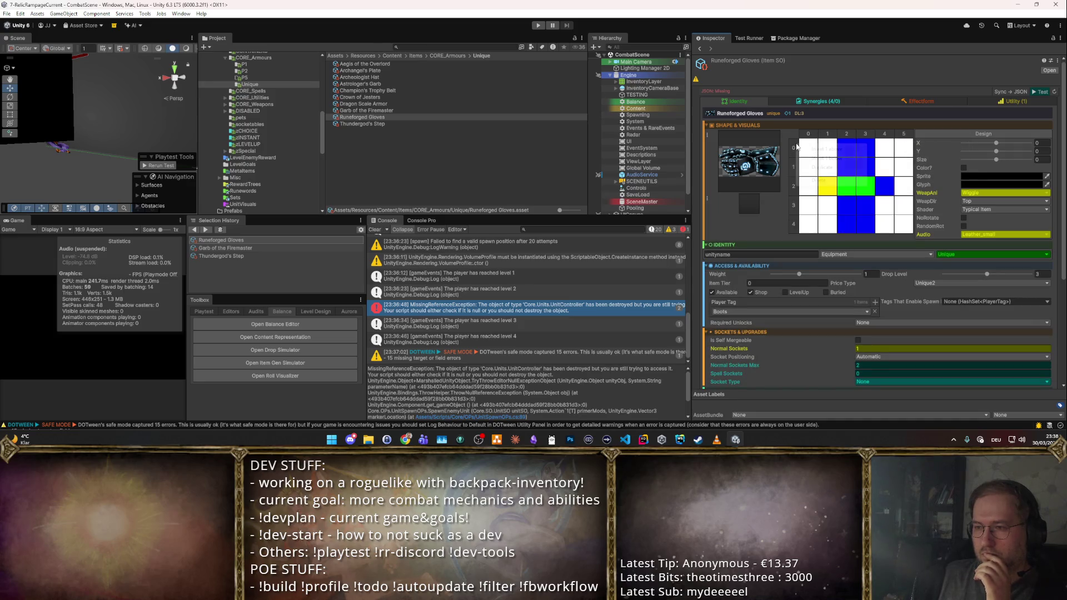
click(812, 151)
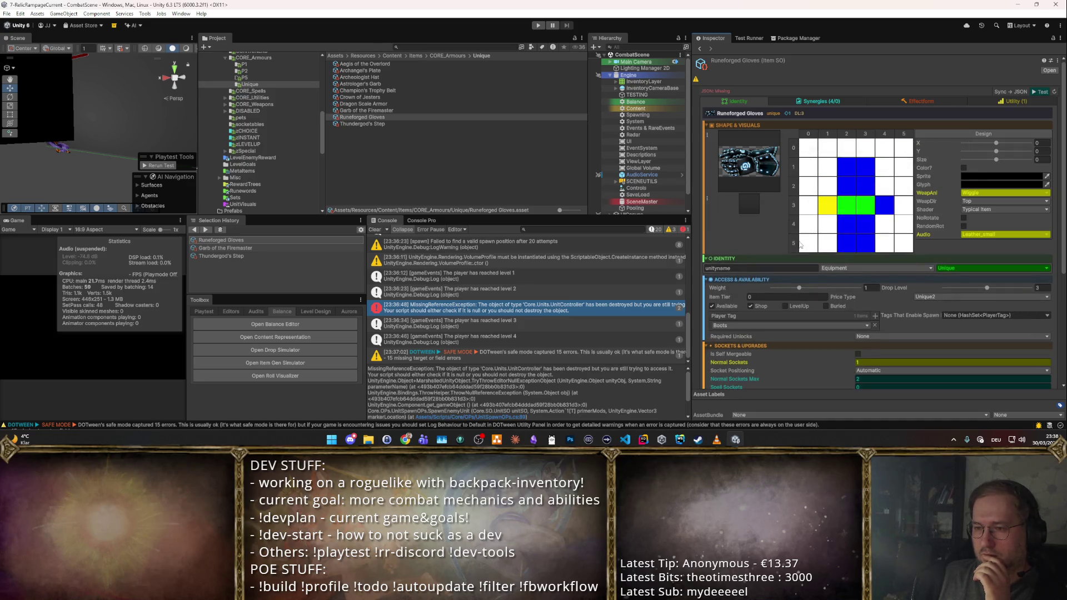
right_click(795, 148)
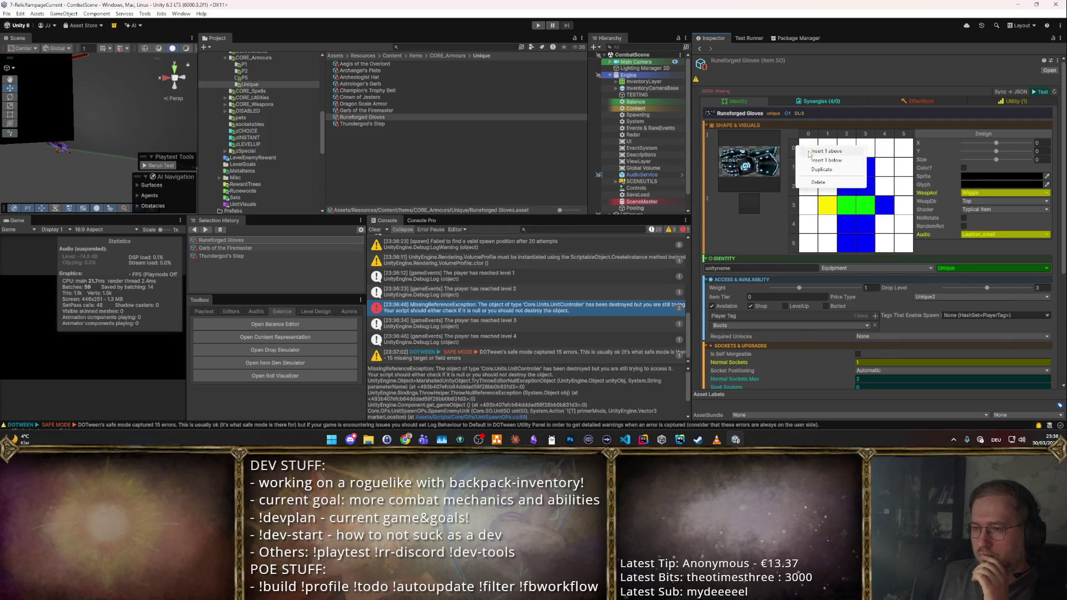
click(813, 150)
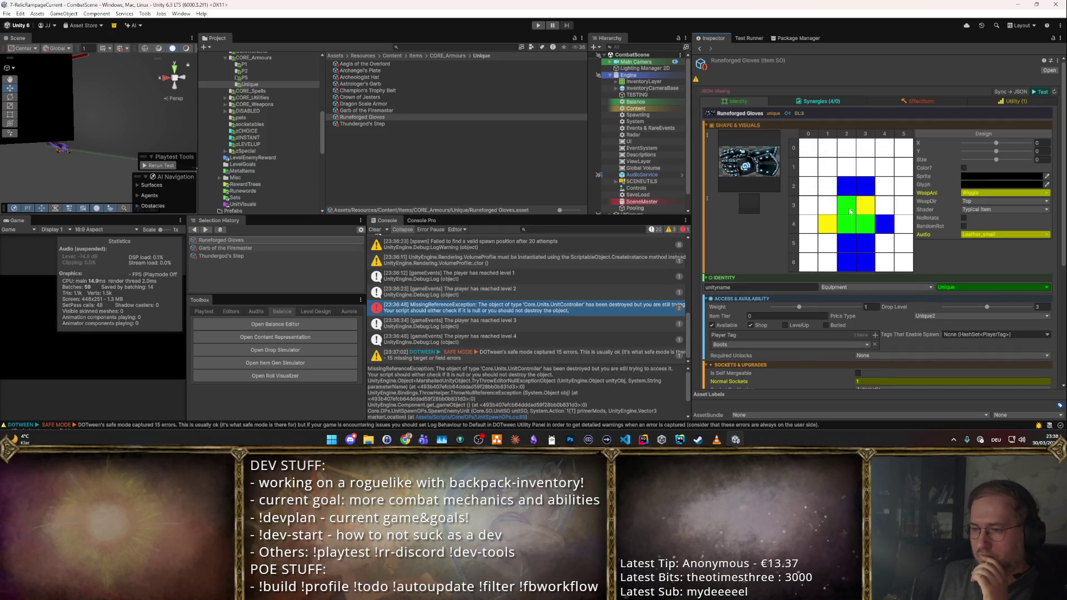
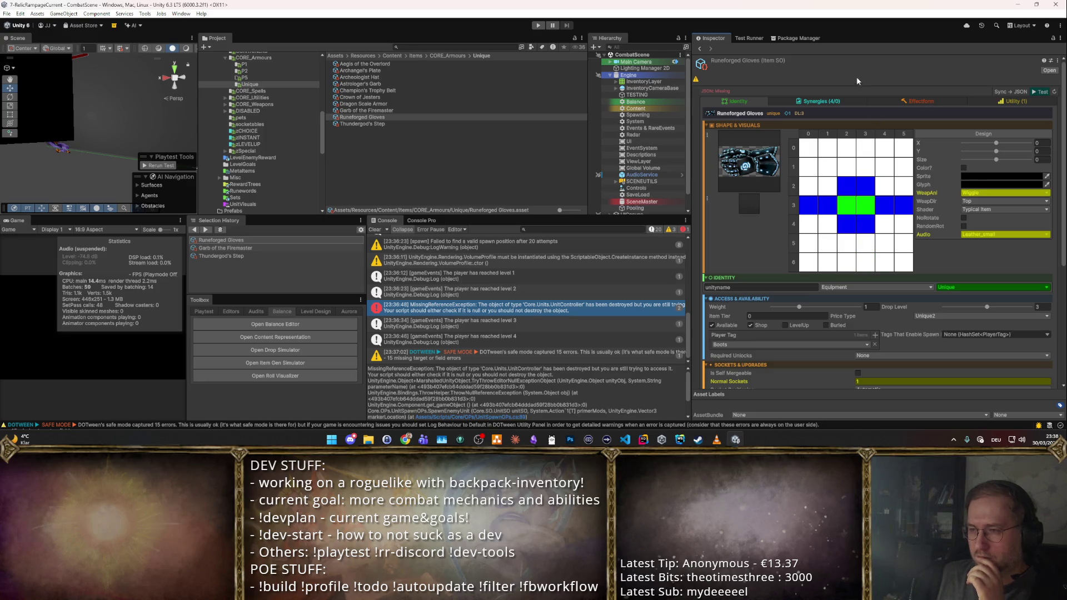
- Switch the Strength synergy's stacking from Flat to More and edit its value to 1.3
click(851, 104)
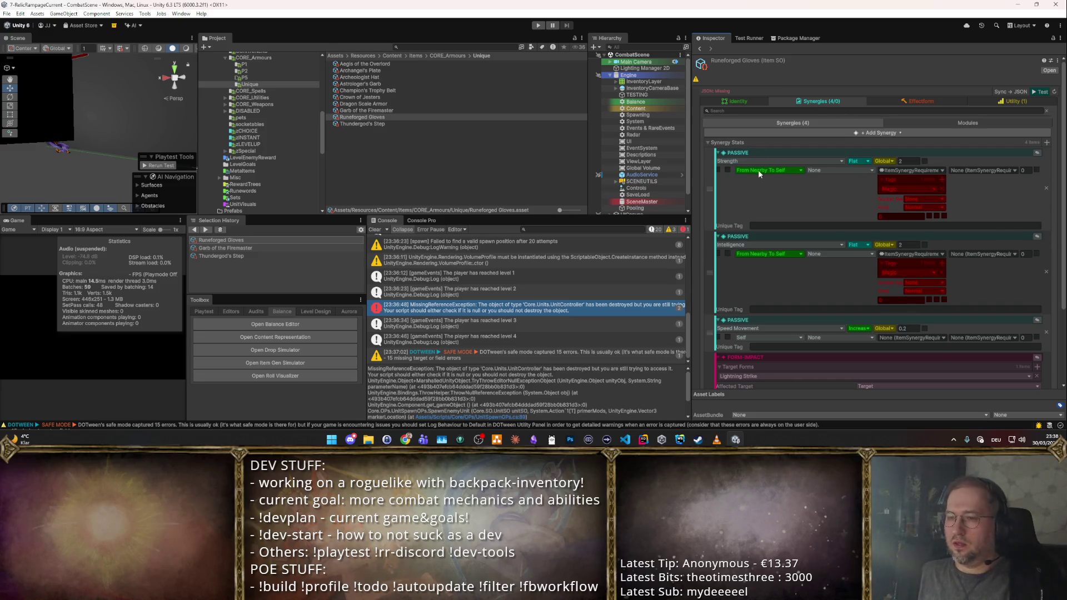
click(863, 161)
click(861, 198)
click(906, 161)
text(0)
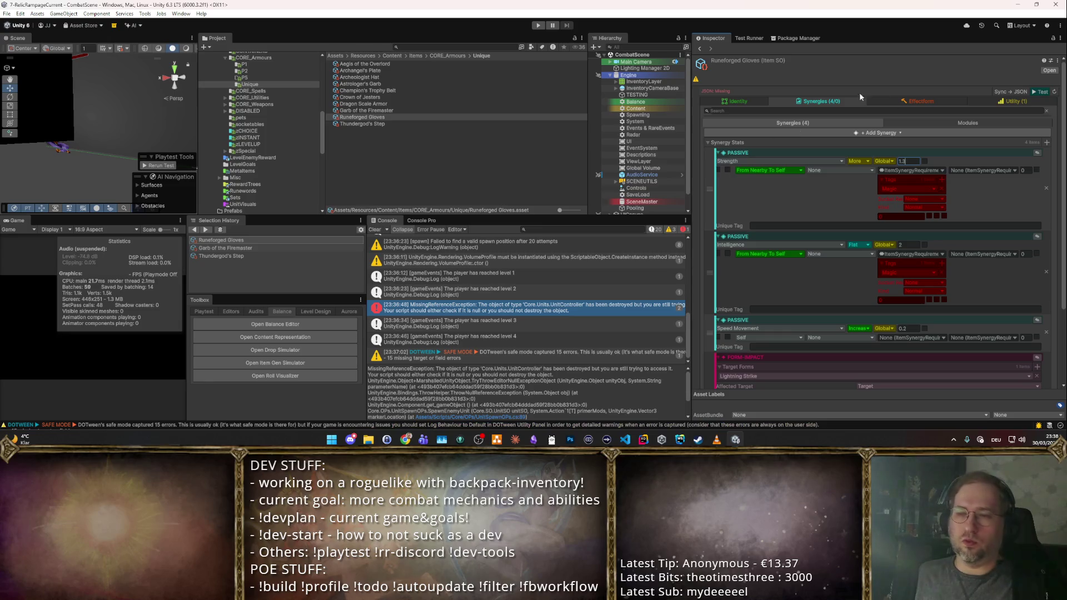
- Set the Strength synergy to target Self and clear its requirement to null
click(768, 170)
click(766, 220)
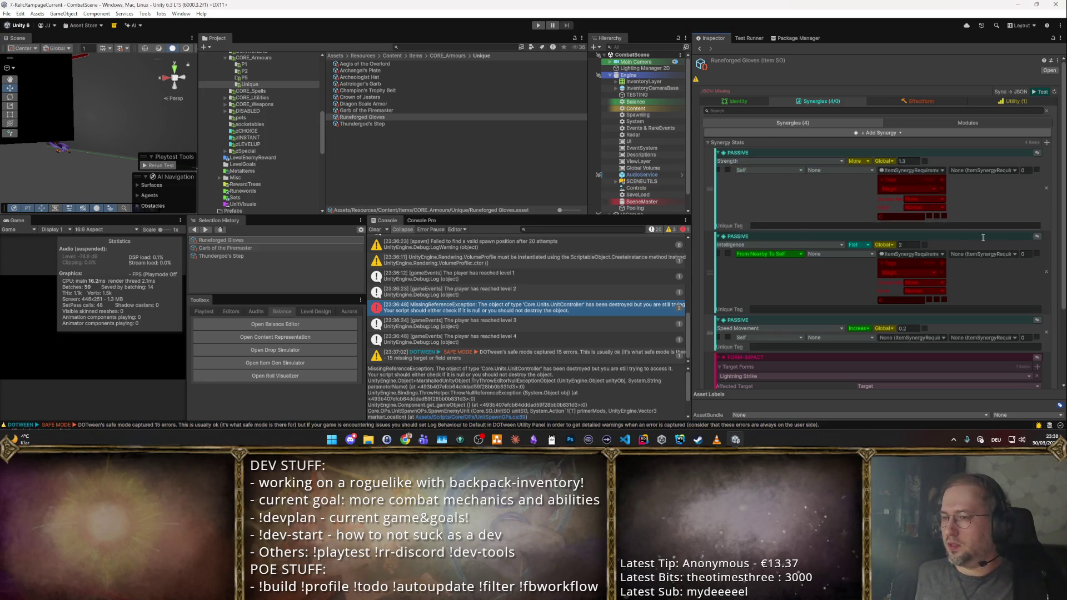
click(941, 191)
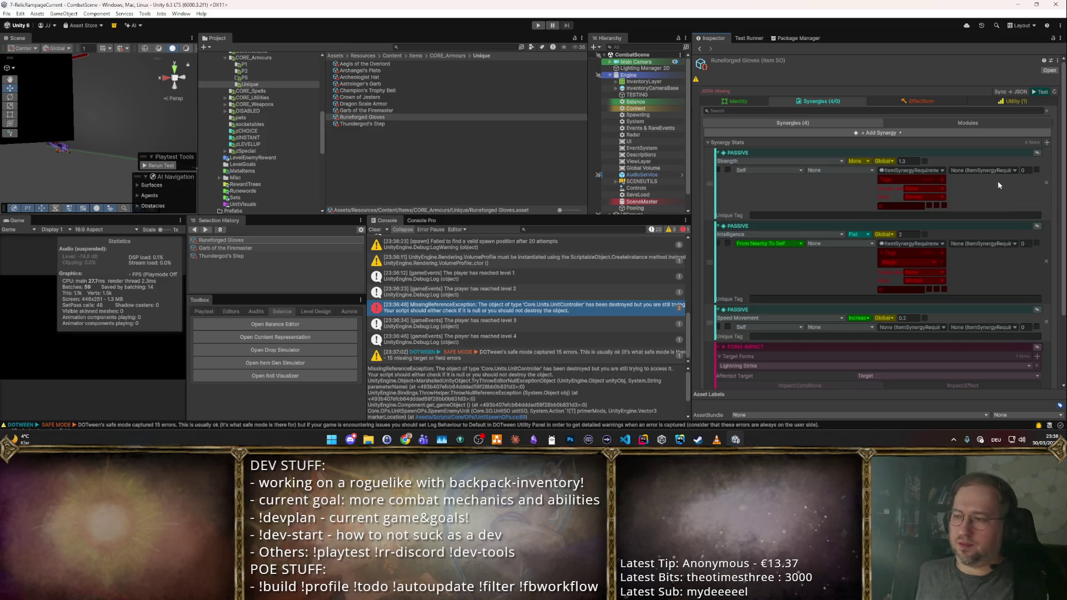
right_click(909, 179)
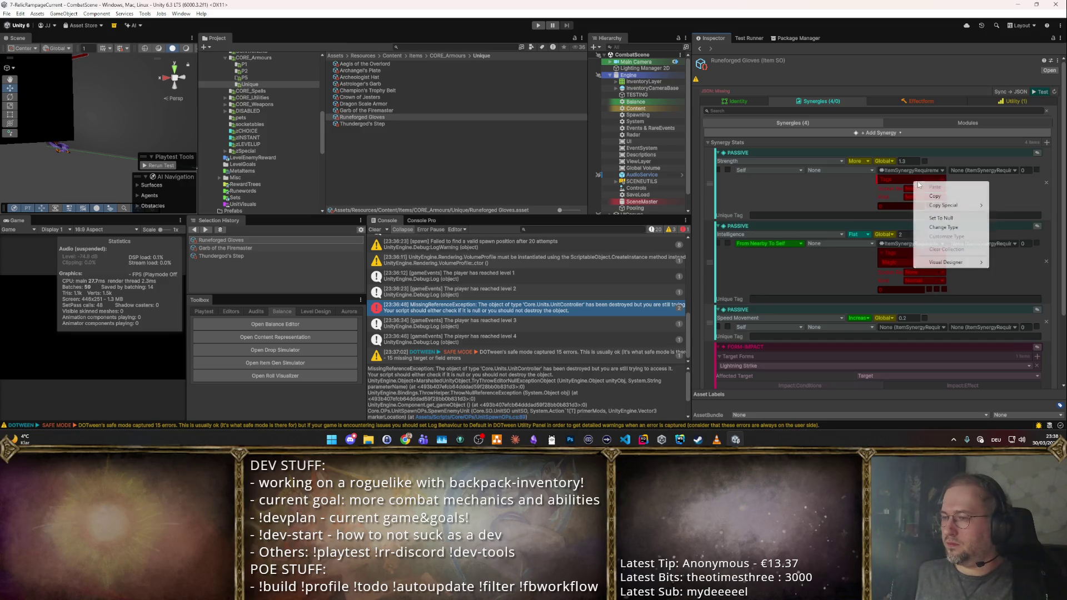
click(942, 218)
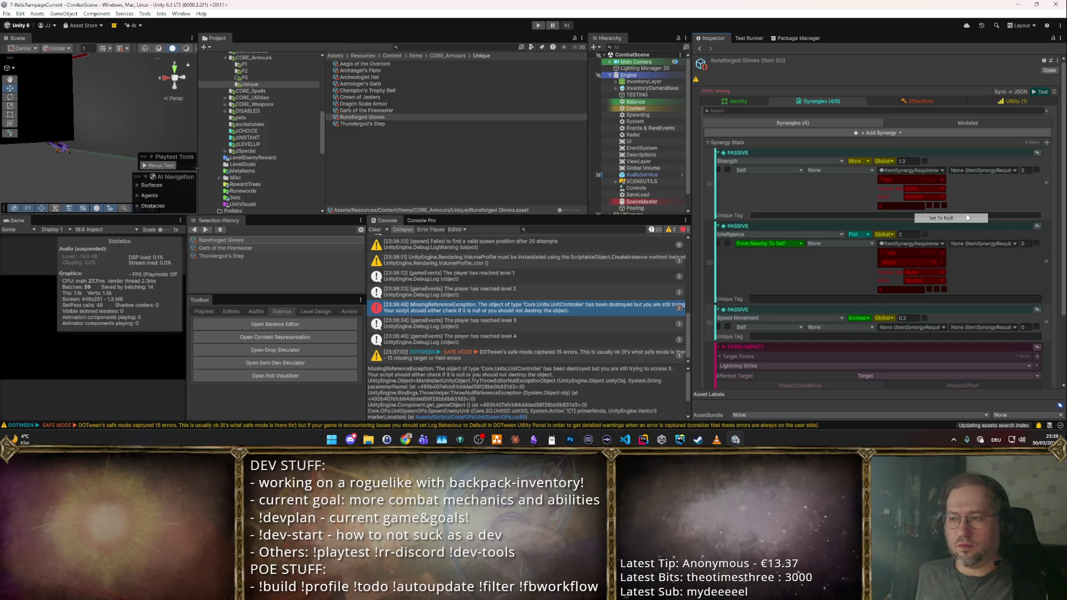
click(945, 170)
click(934, 188)
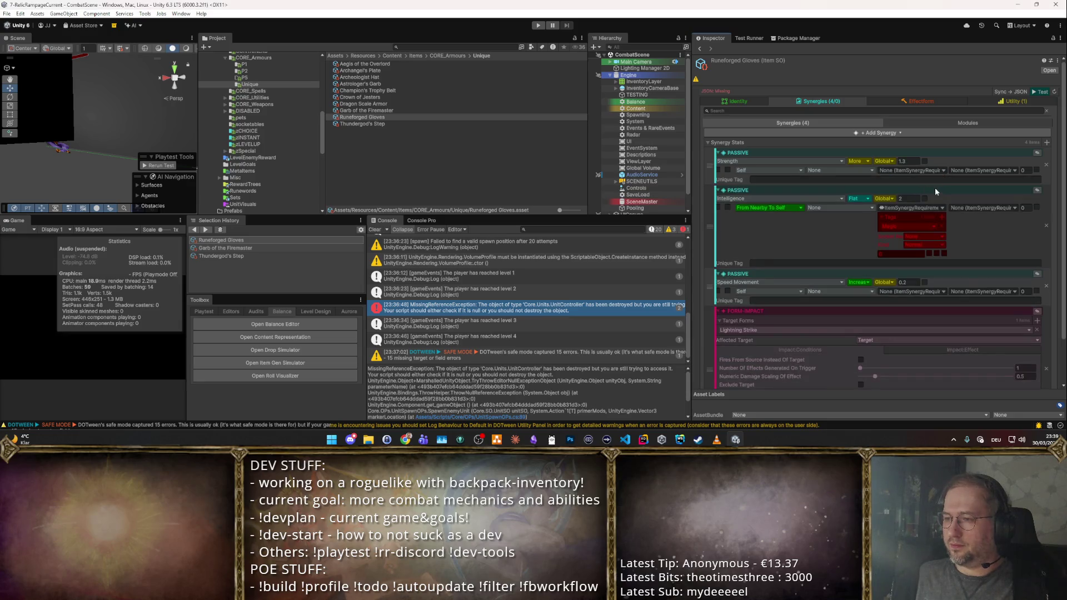
- Delete the Speed Movement, item-impact and Intelligence synergies, leaving only Strength
click(1044, 289)
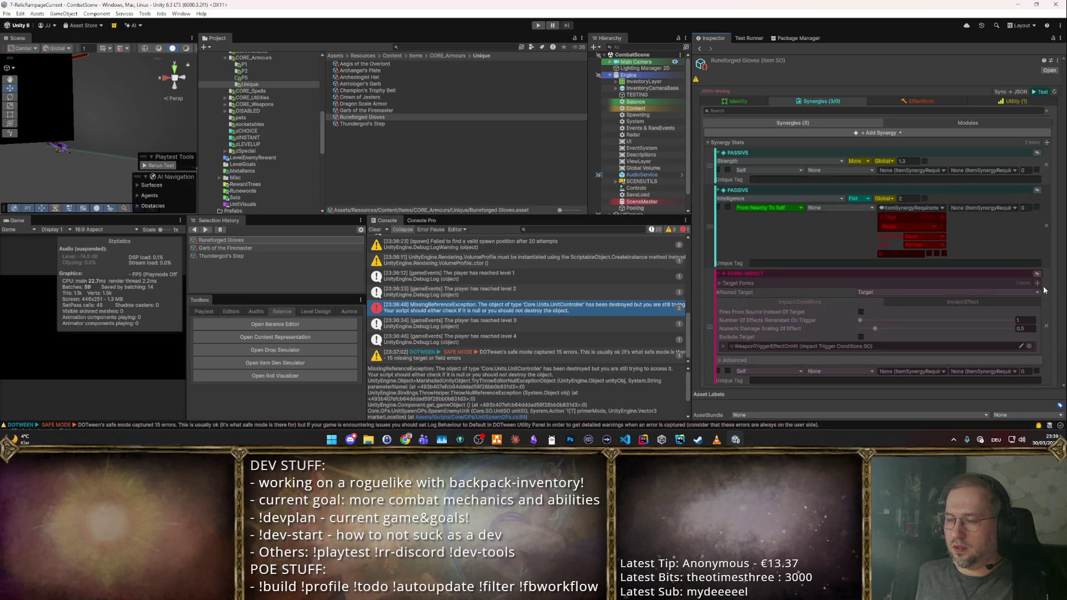
click(1036, 272)
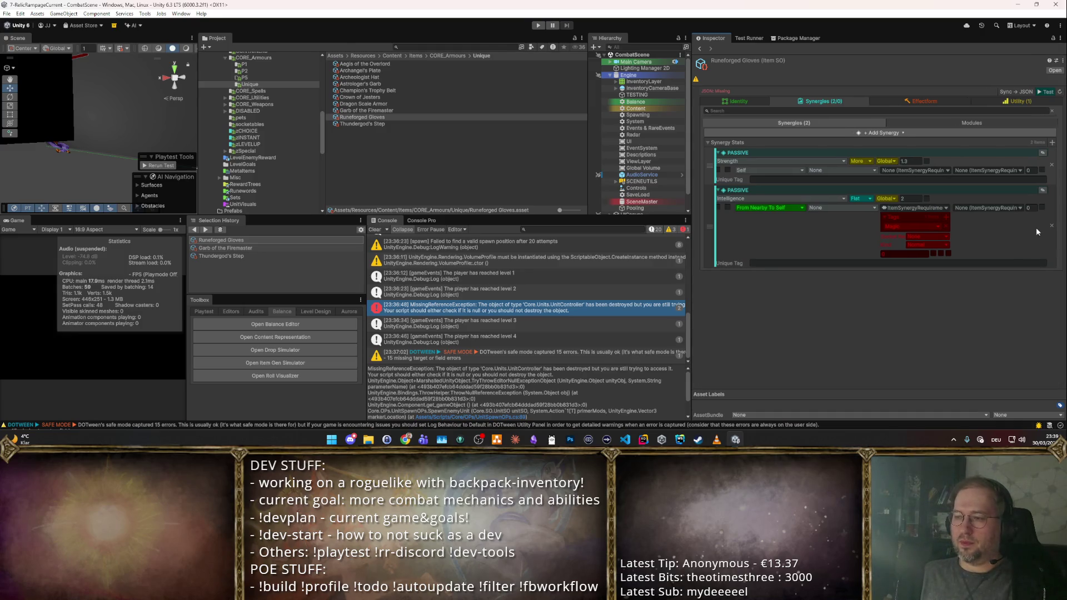
click(1051, 227)
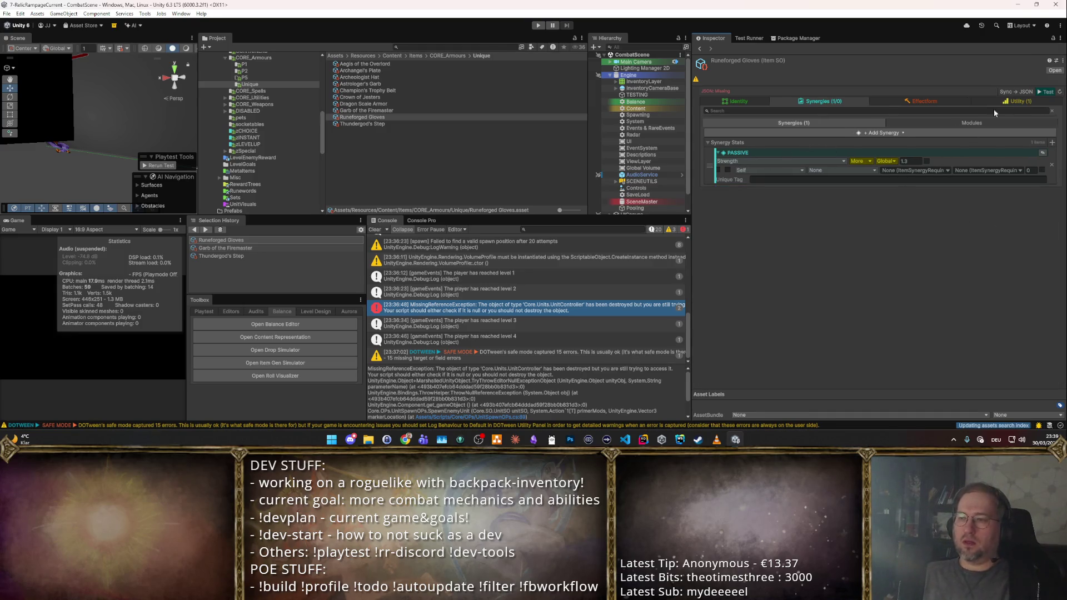
click(883, 133)
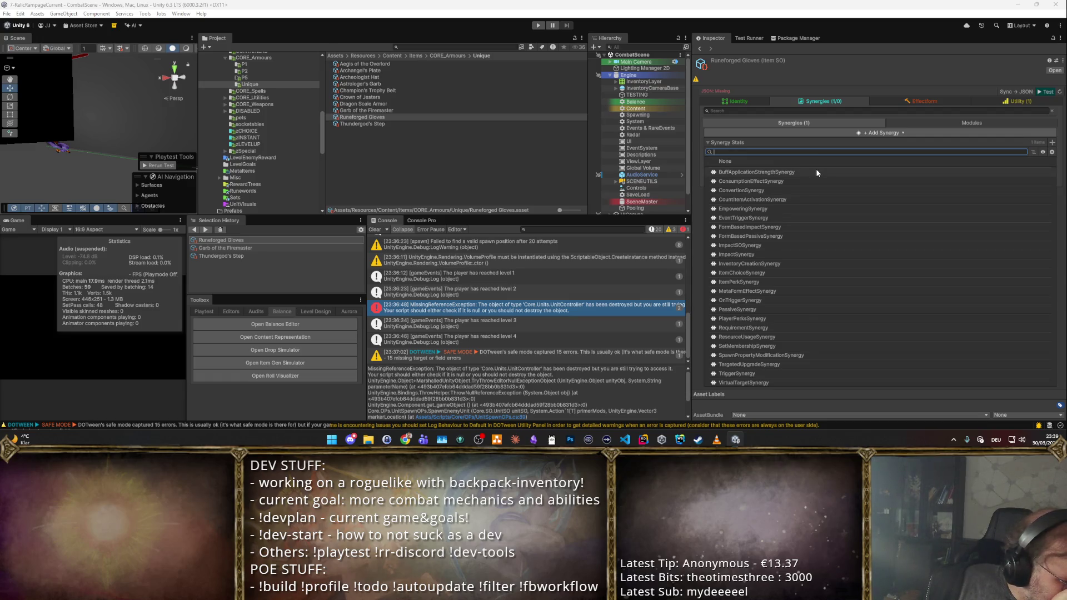
text(ItemPe)
- Add an ItemPerkSynergy with an ItemPerkFlag set to Rune Propagator
key(Down)
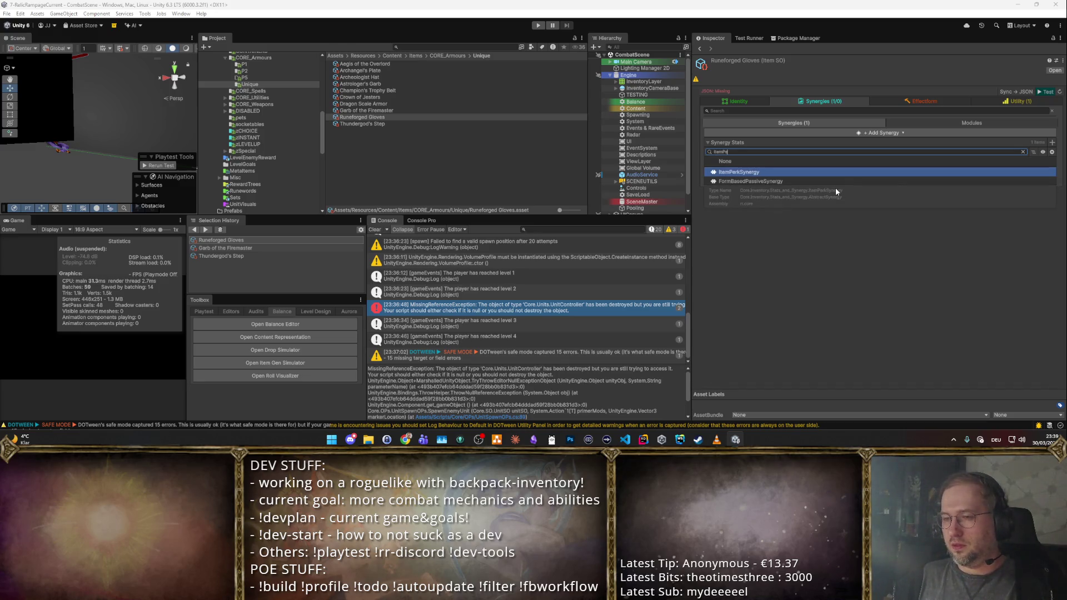
key(Return)
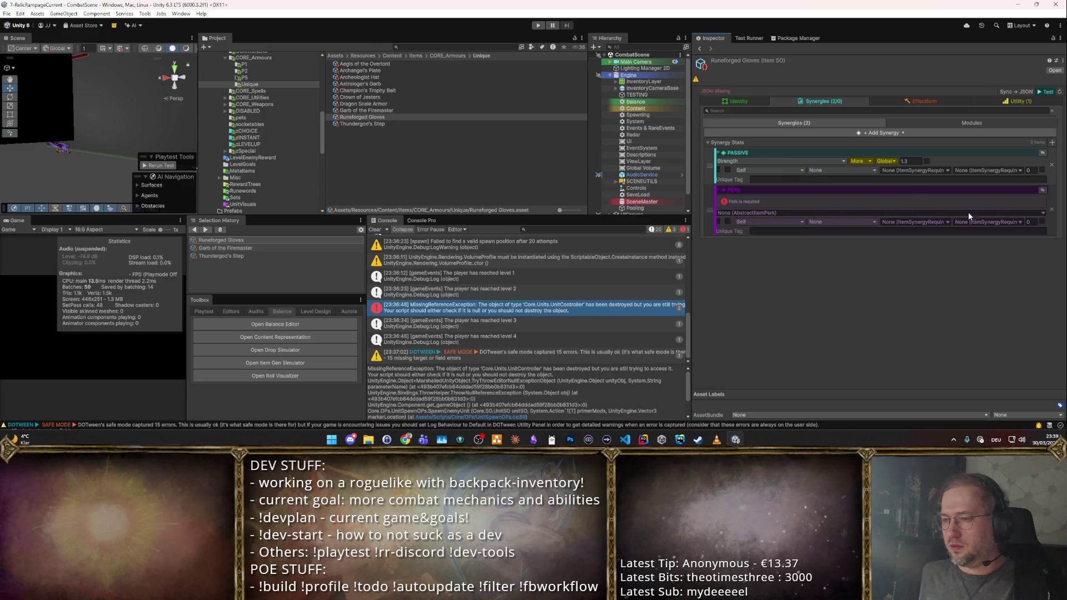
click(967, 213)
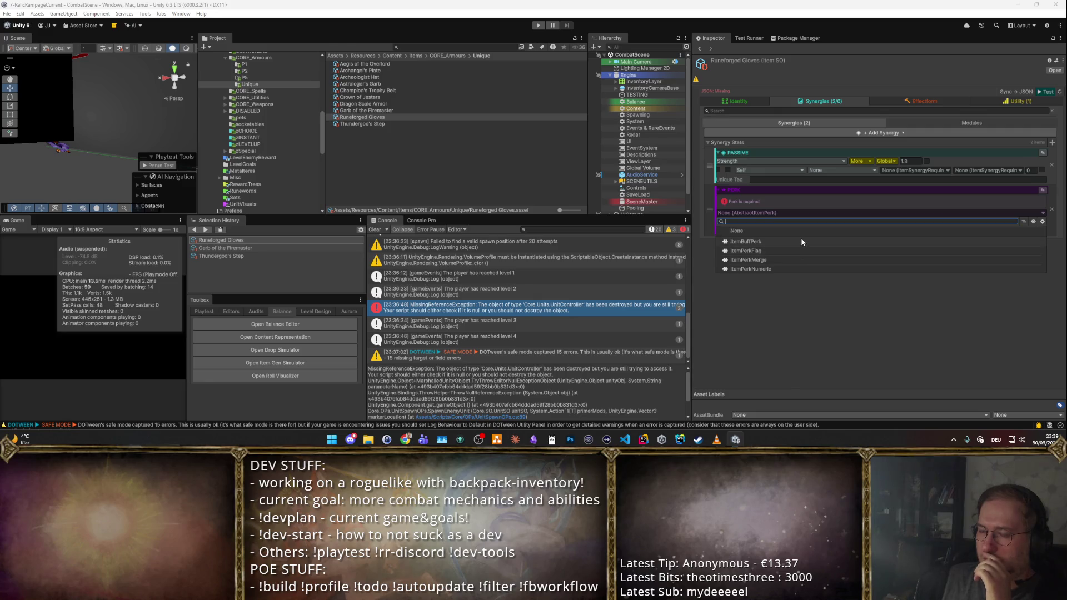
click(784, 251)
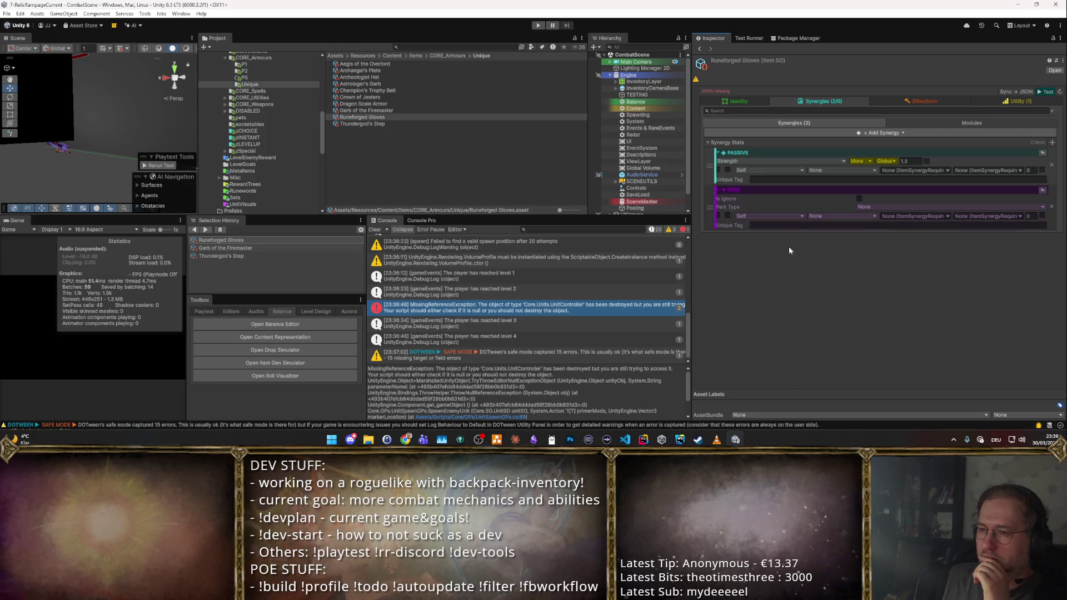
click(984, 207)
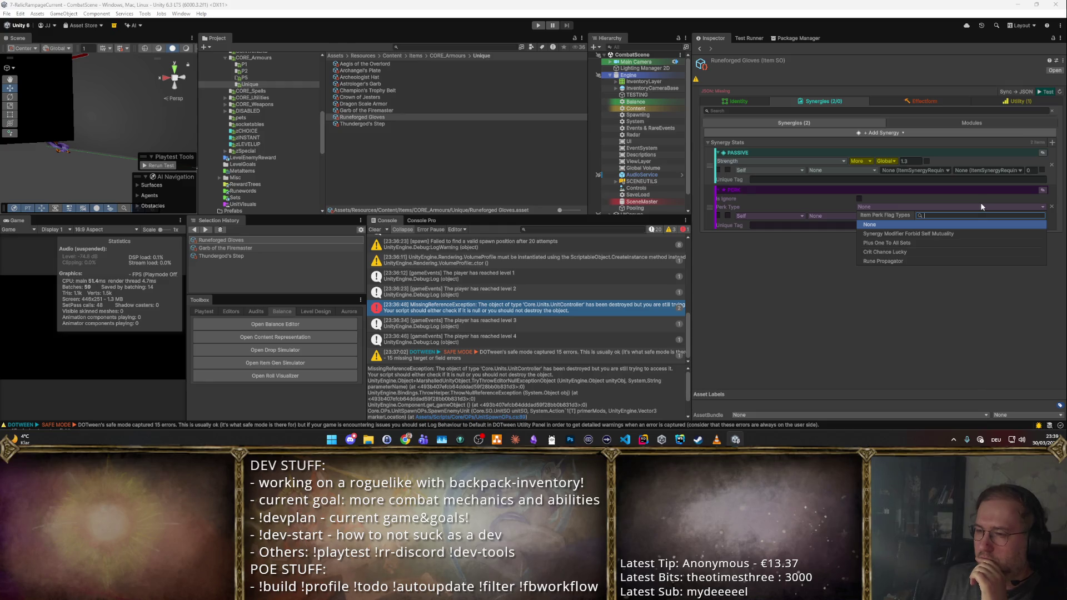
click(883, 261)
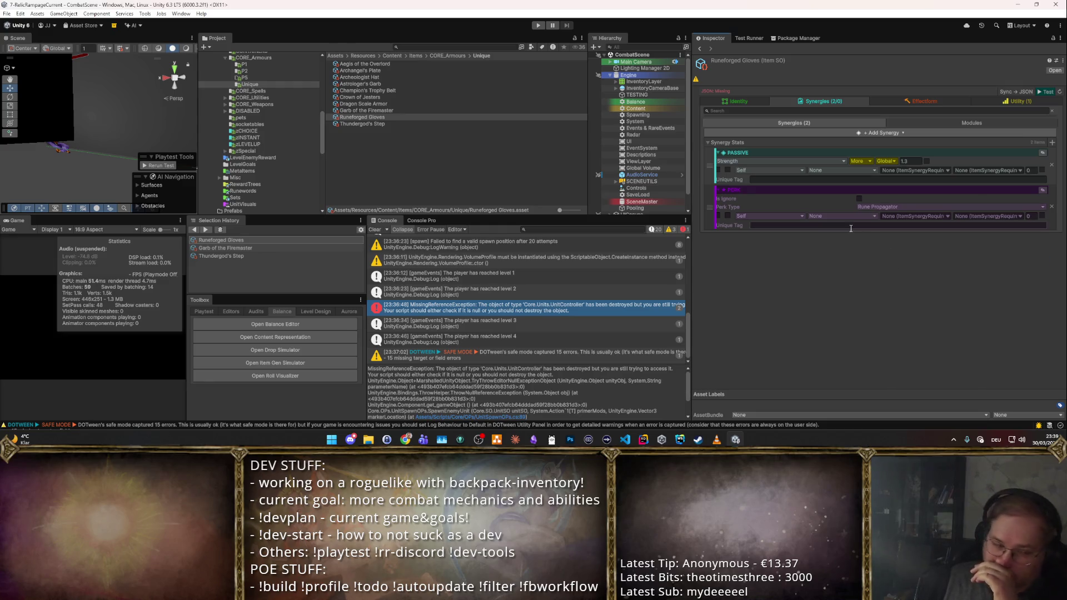
- Settle the perk synergy's target on Self after trying From Self To Nearby
click(777, 218)
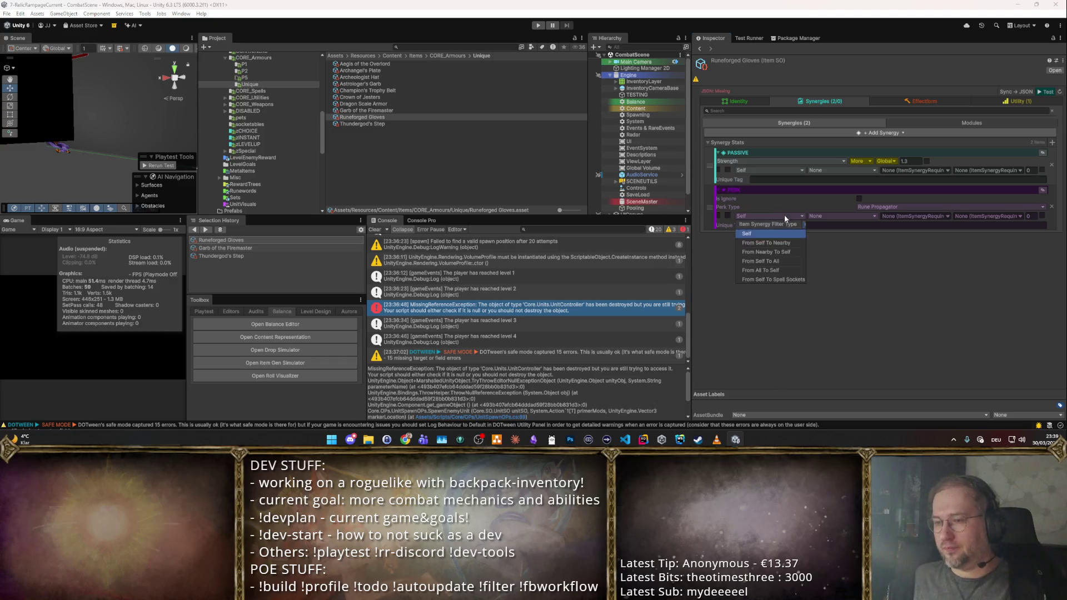
click(784, 244)
click(845, 215)
click(936, 215)
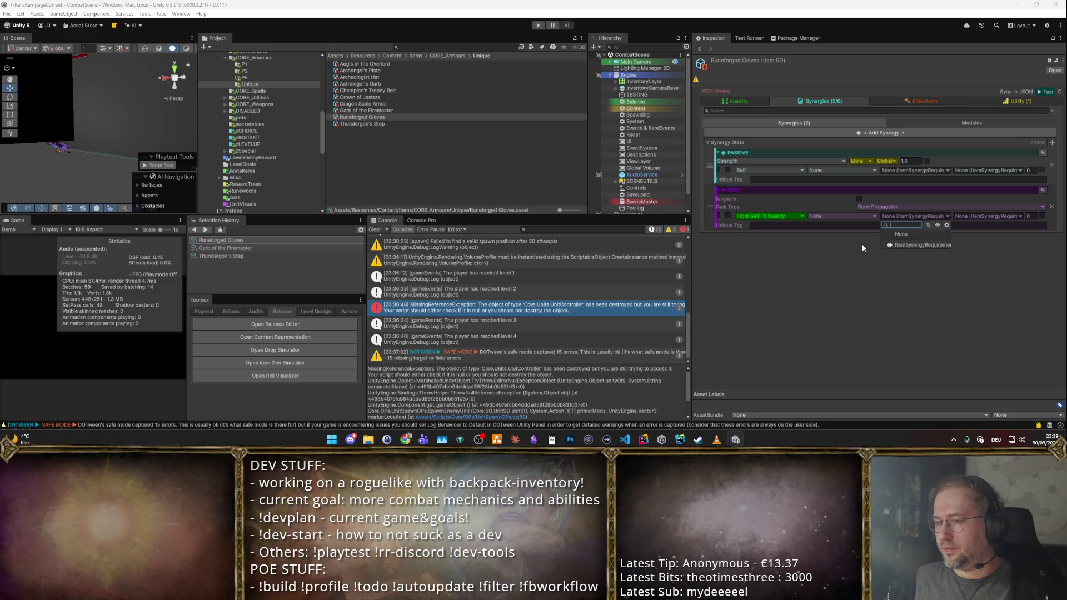
click(790, 217)
click(767, 227)
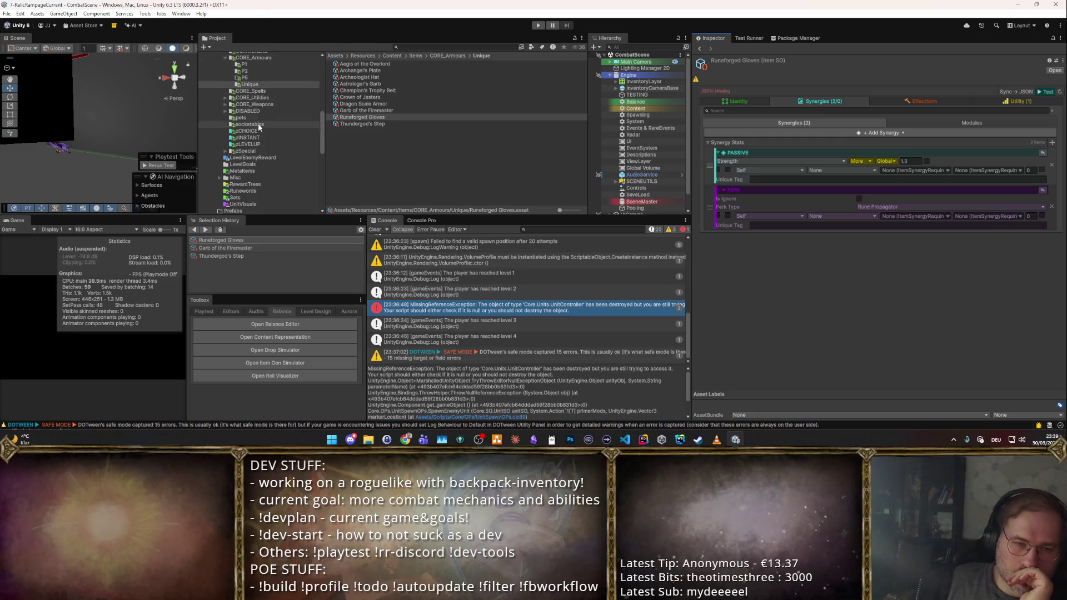
click(250, 111)
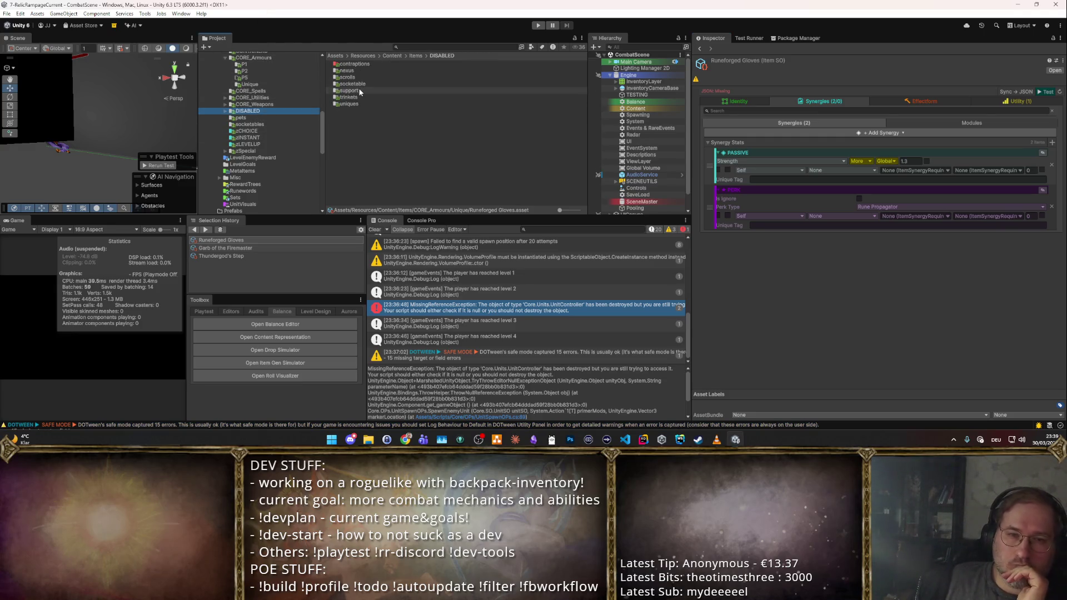
- Review the disabled Rune Nexus unique's identity settings, then return to the Runeforged Gloves
click(346, 104)
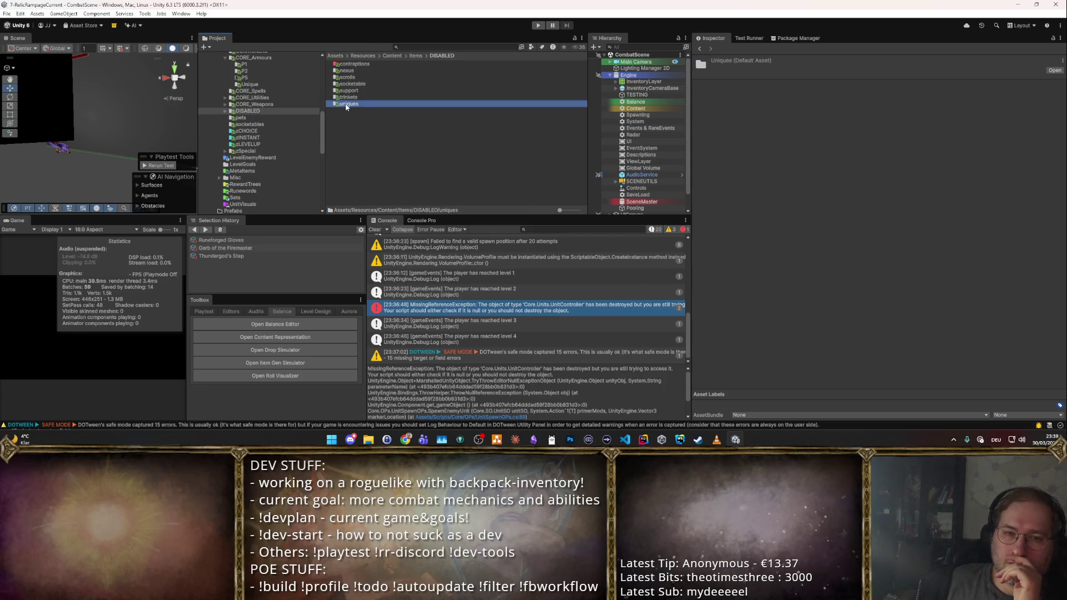
double_click(346, 104)
click(367, 83)
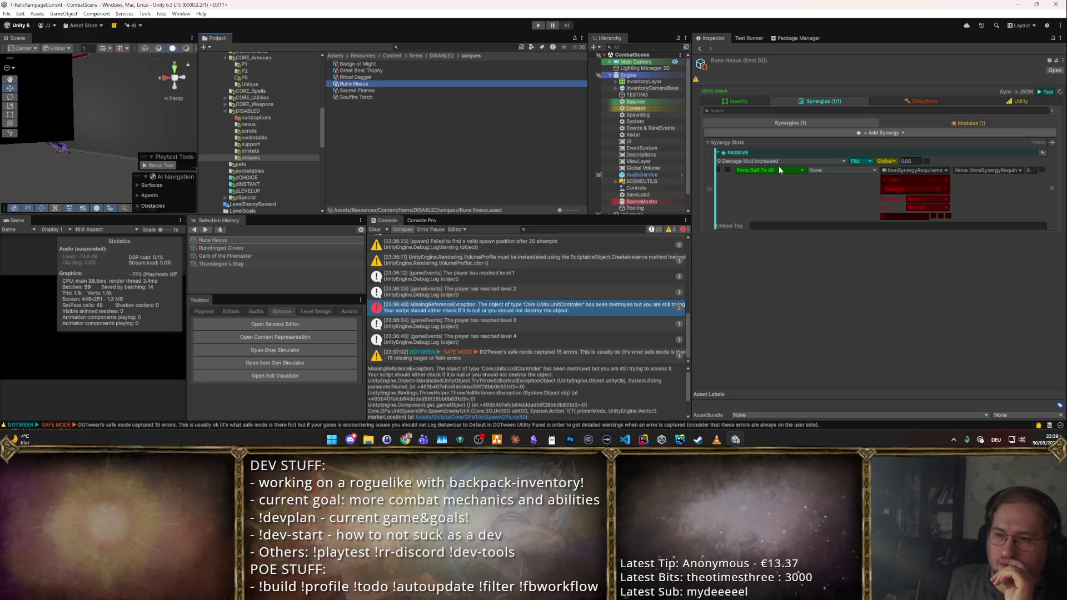
click(721, 99)
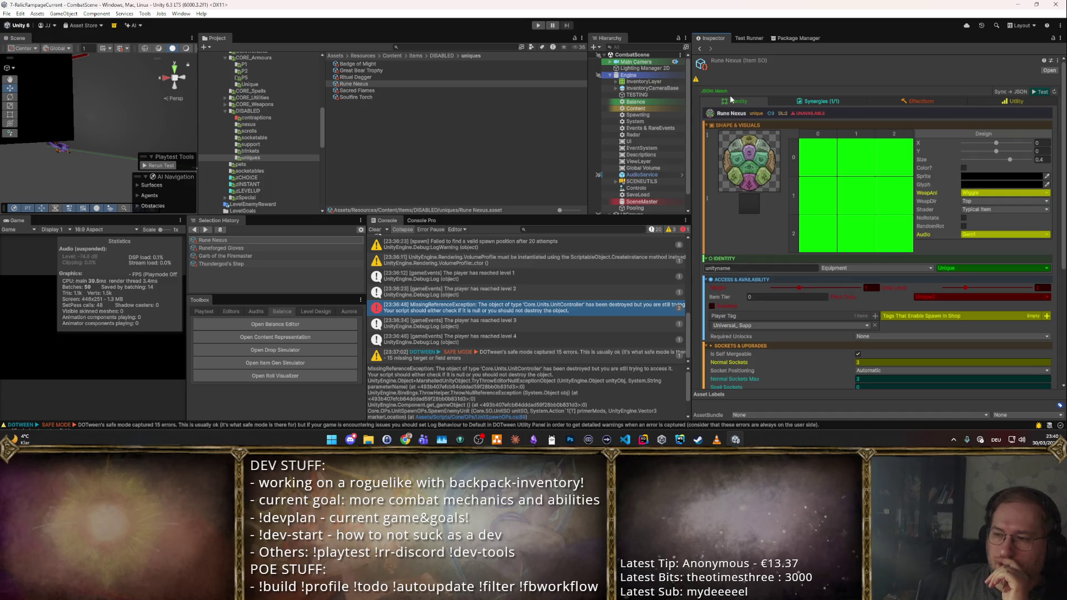
scroll(840, 305, down, 2)
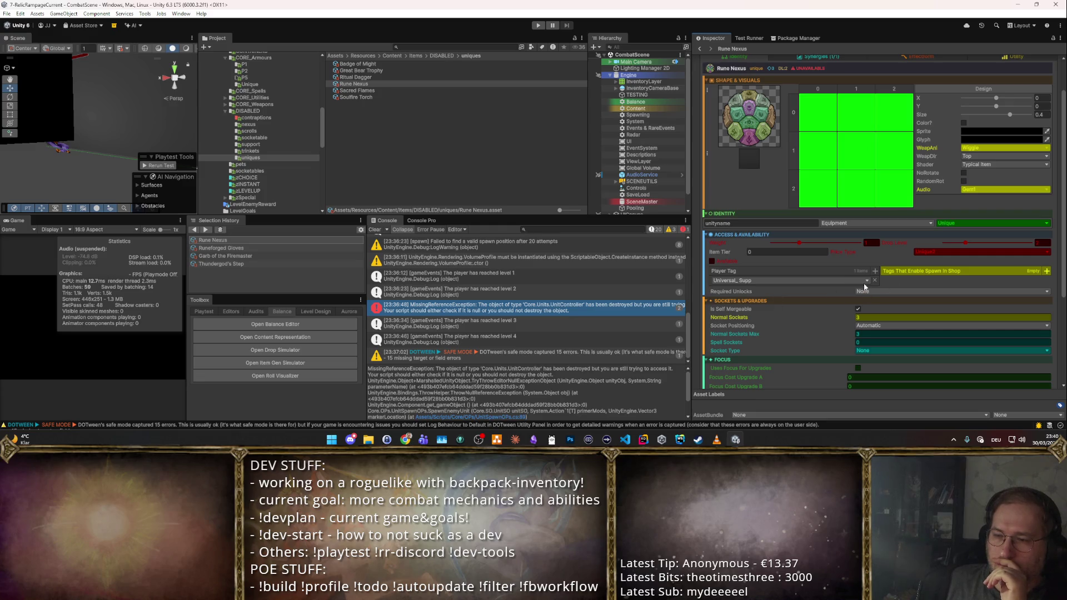
scroll(872, 265, up, 2)
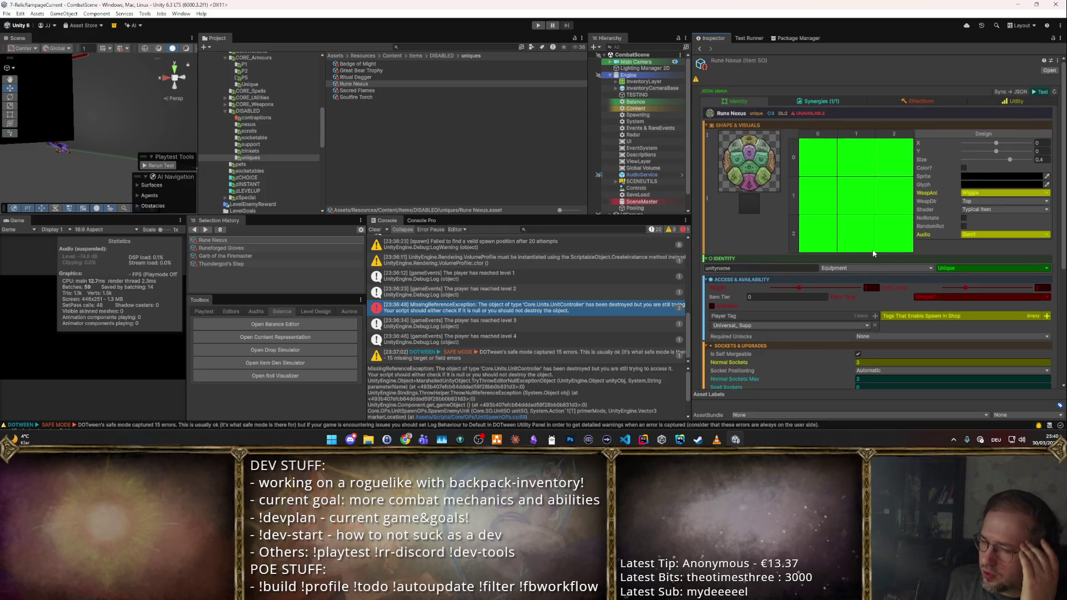
key(alt+Left)
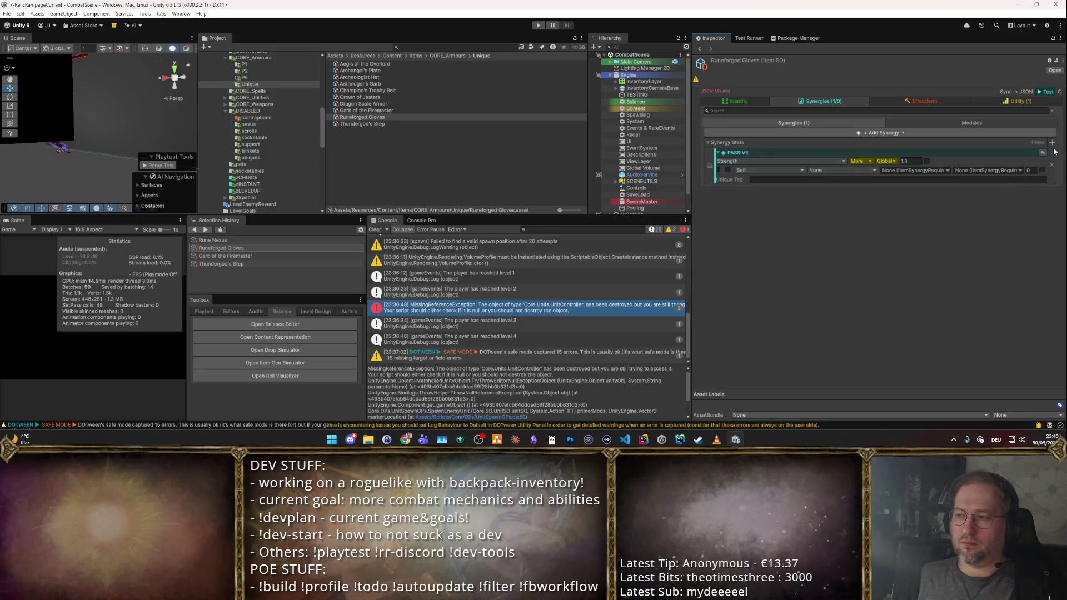
- Add a PassiveSynergy, remove it again, and add an Impact synergy instead
click(1036, 153)
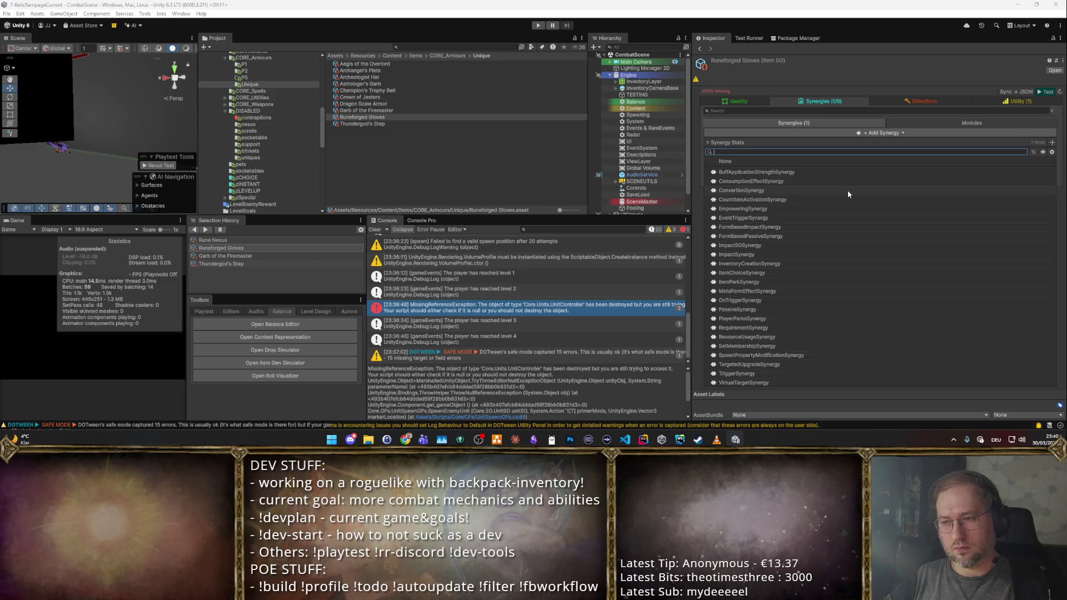
text(passive)
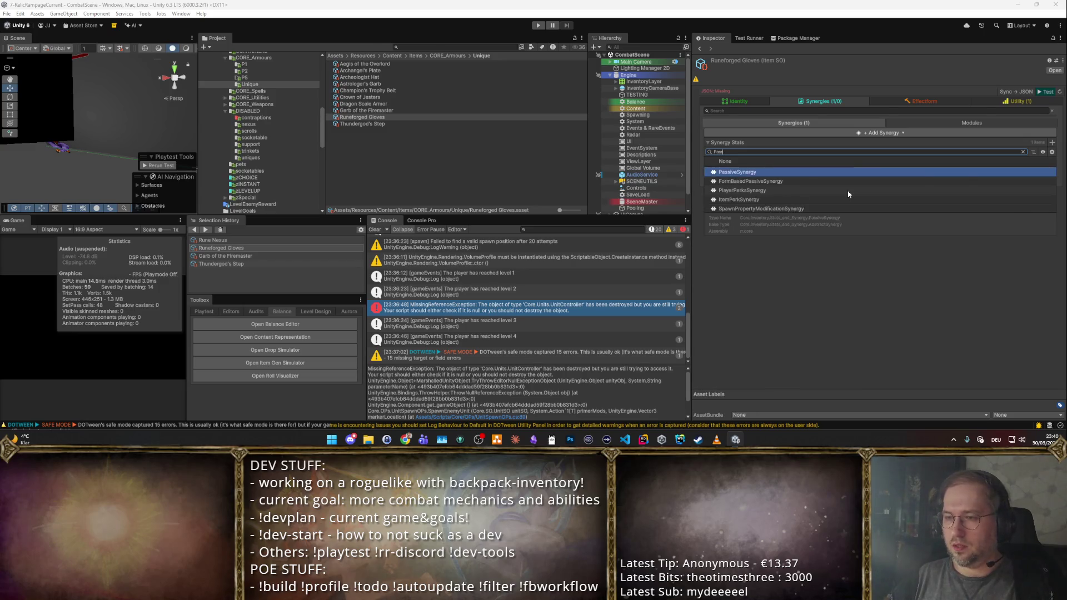
key(Return)
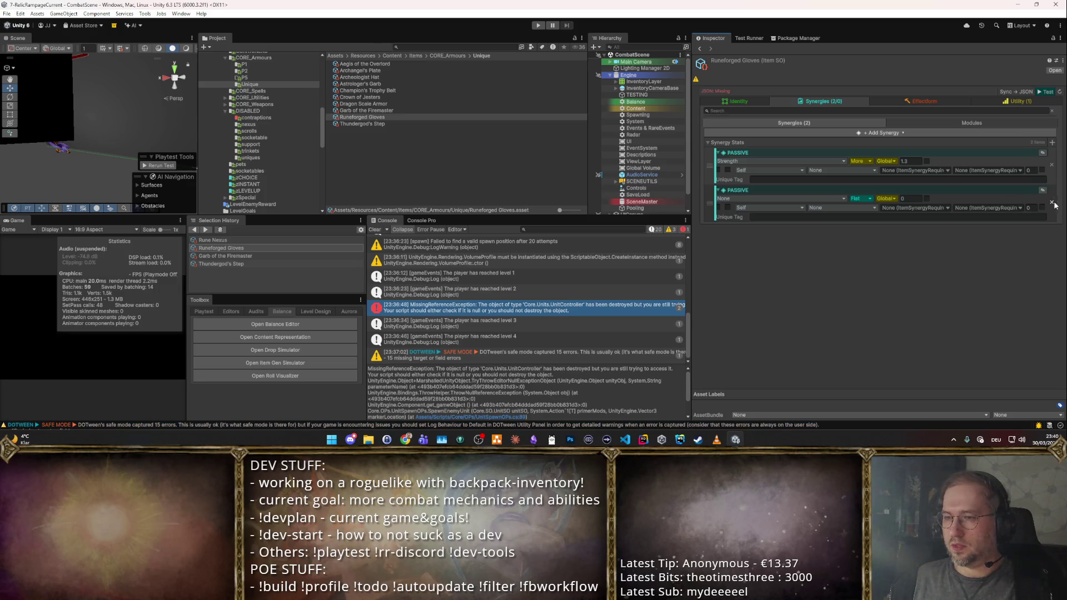
click(1053, 204)
click(1052, 144)
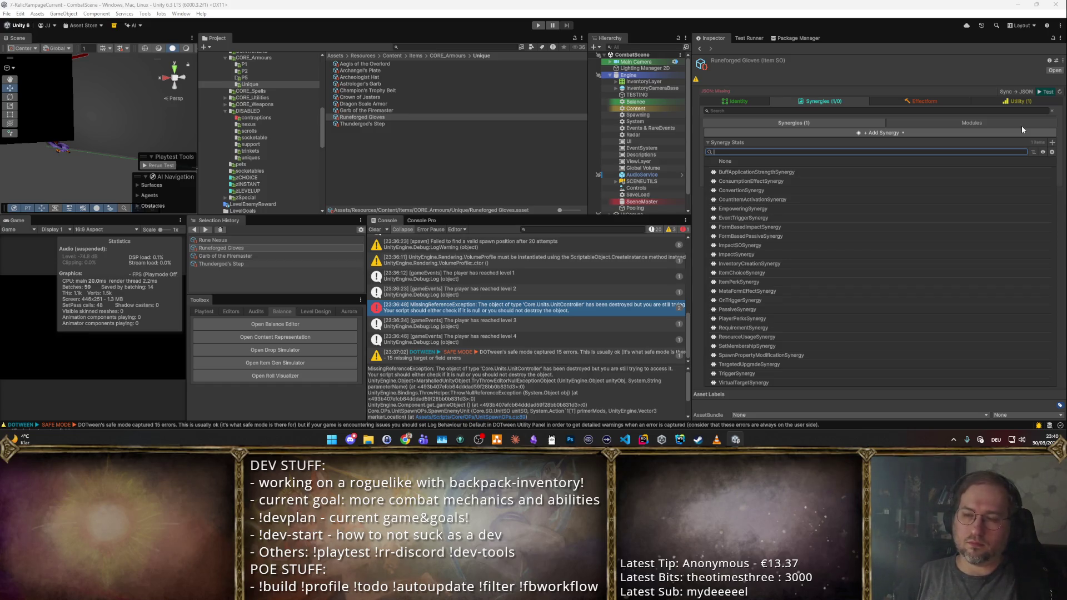
text(impact)
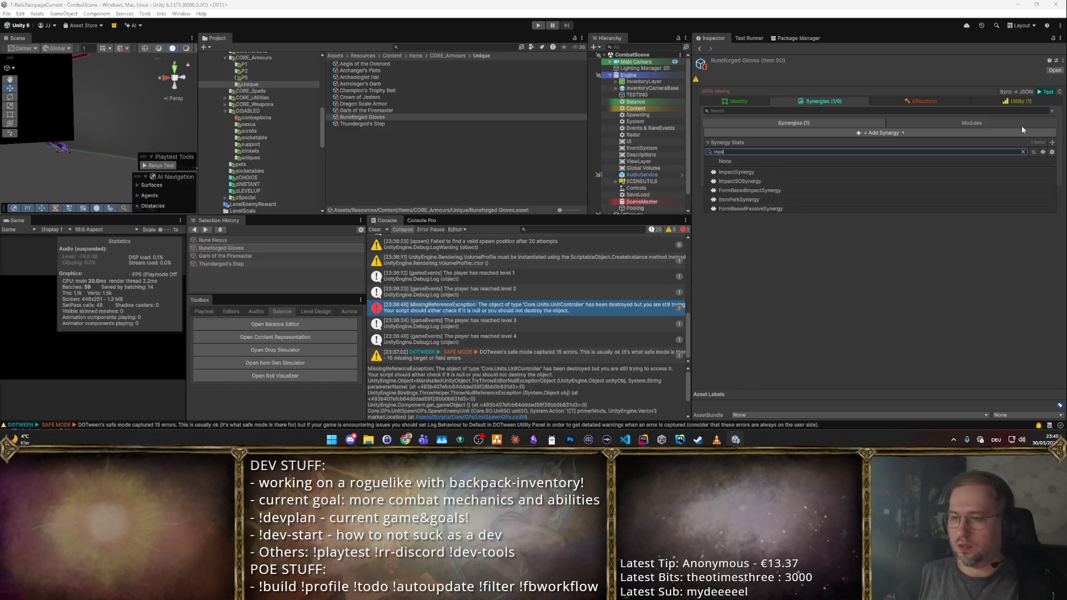
key(Return)
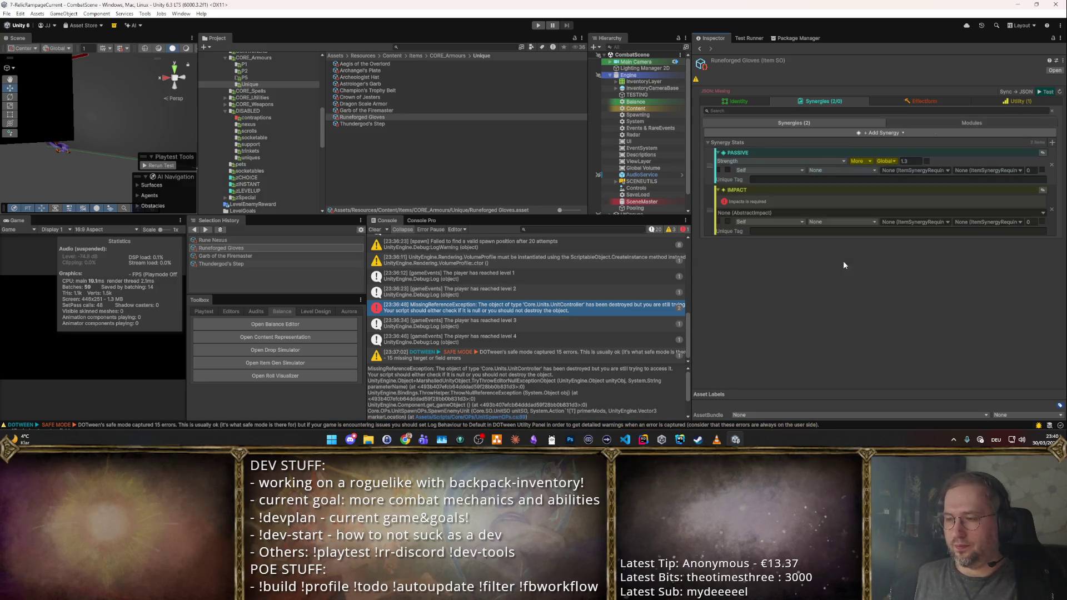
- Make the impact an EffectTriggerImpact with WeaponTriggerEffectOnHit as its trigger conditions
click(1038, 213)
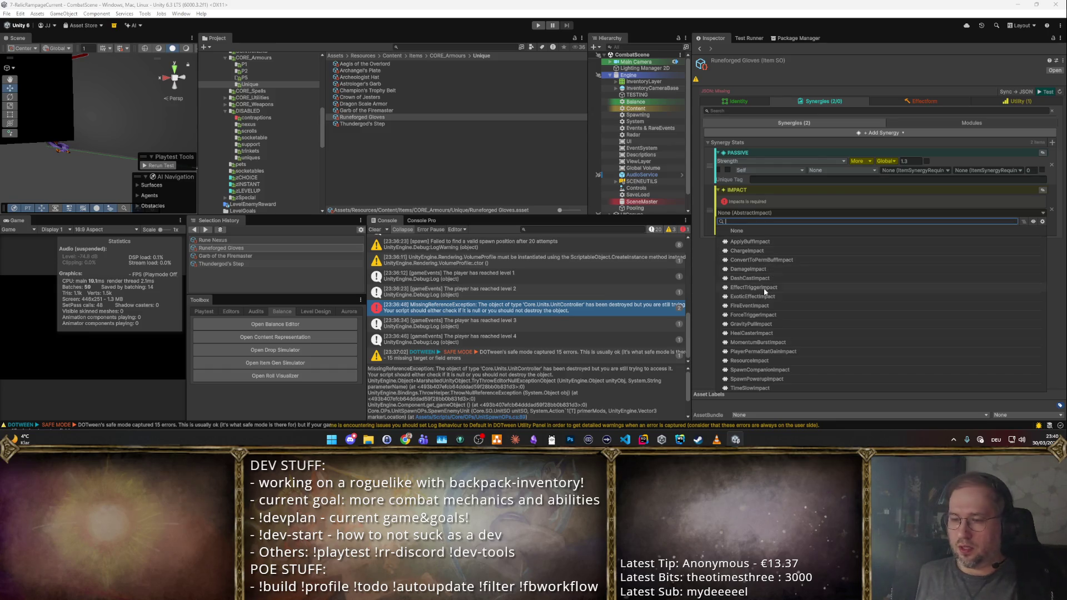
text(trig)
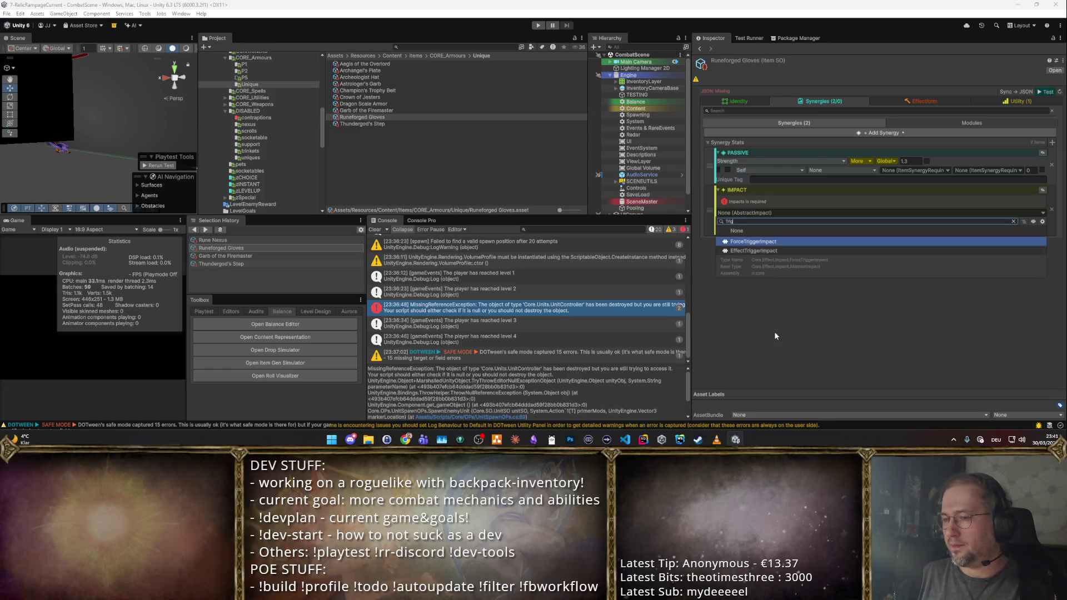
key(Down)
key(Return)
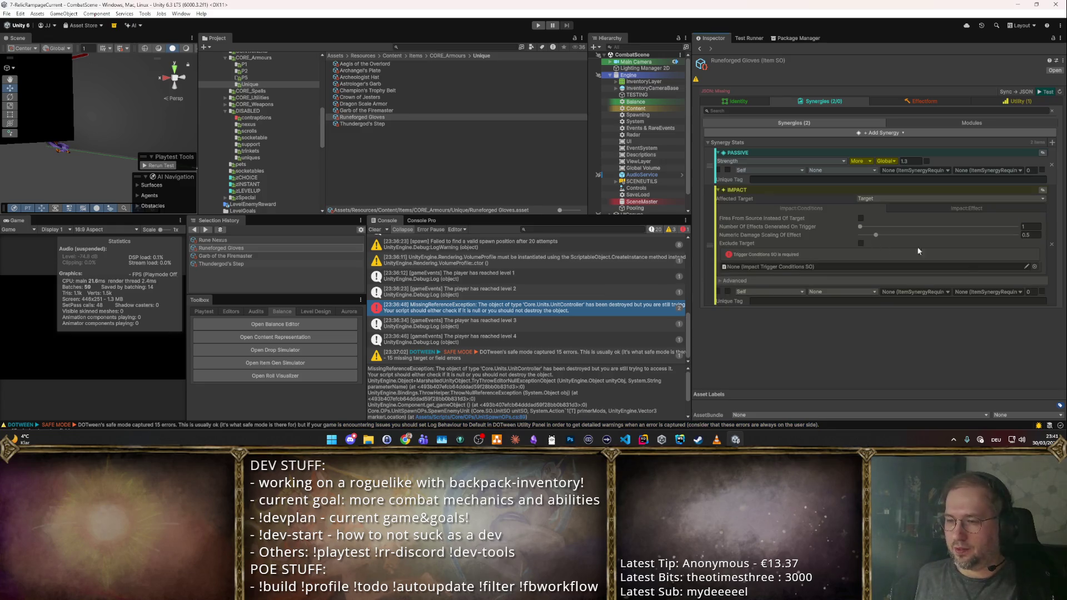
click(1034, 267)
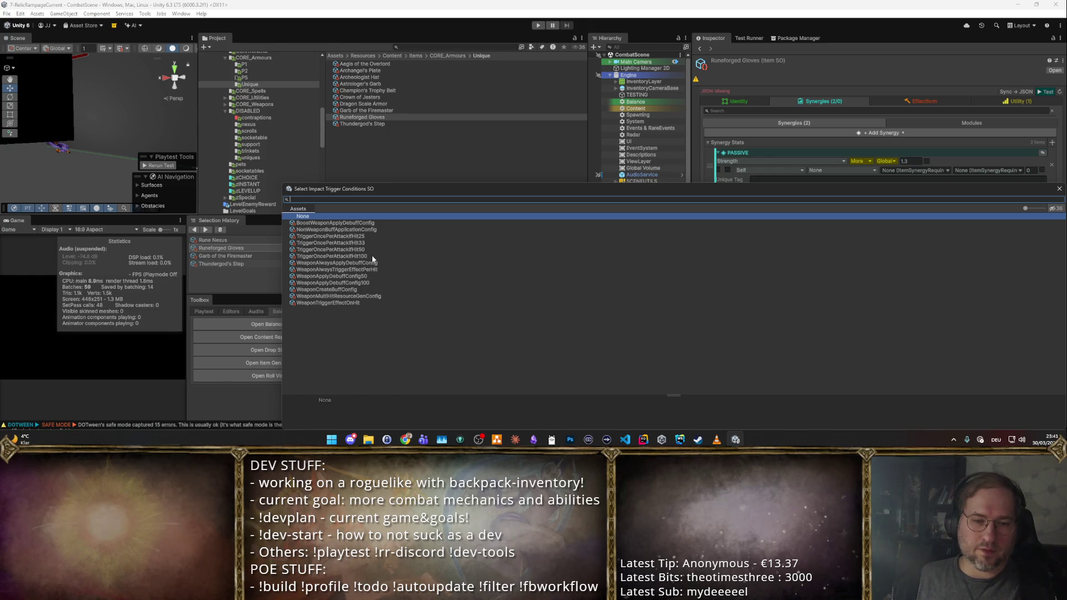
double_click(352, 303)
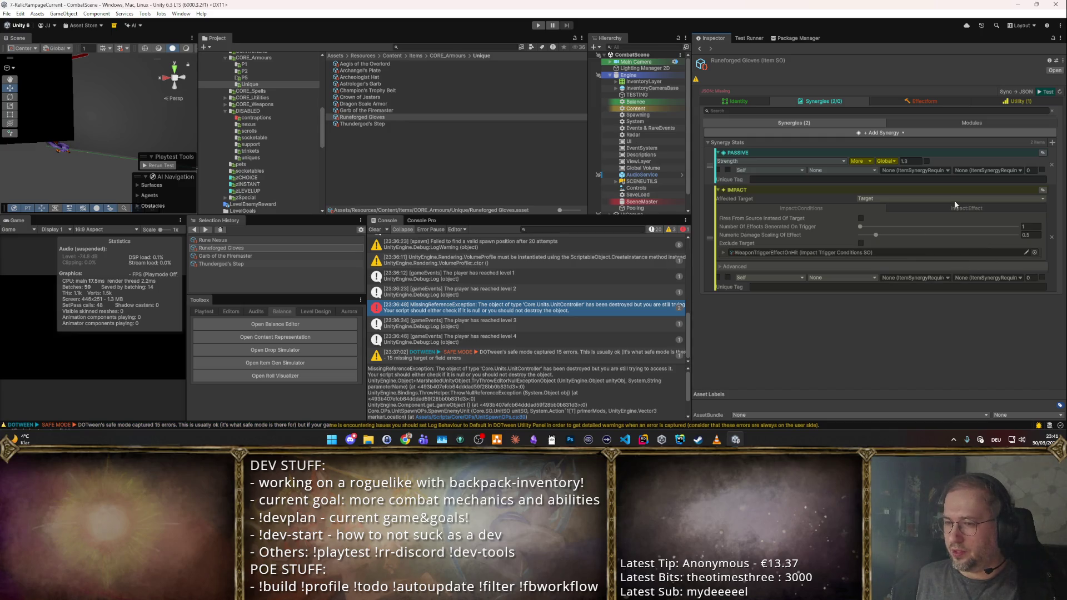
click(990, 206)
- Assign PTrigger_Thunderstorm as the triggered effect and expand its Initial Cast settings
click(982, 223)
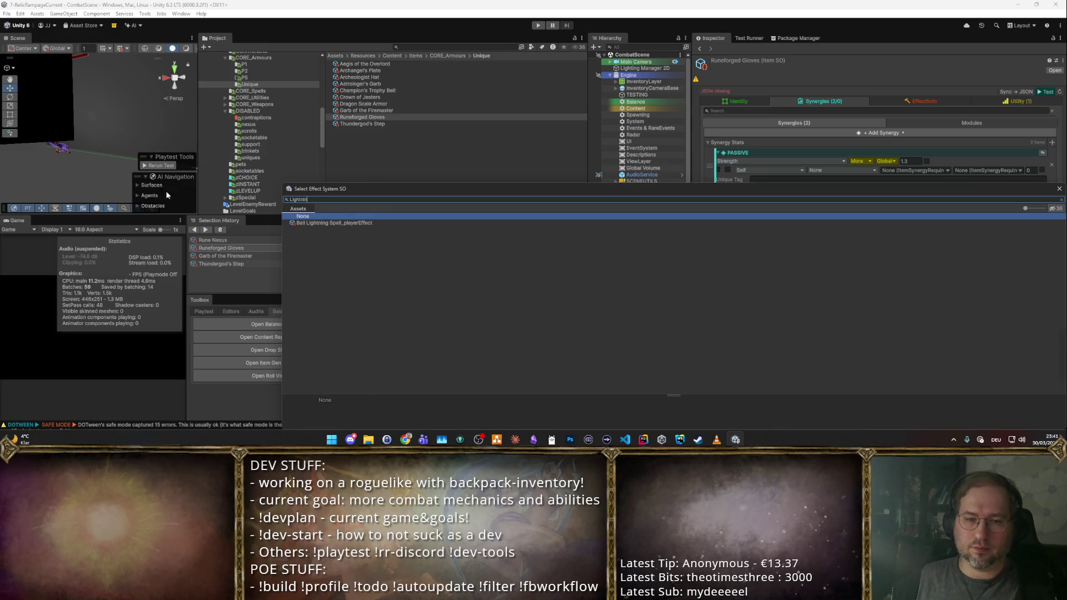
key(BackSpace)
key(BackSpace)
key(BackSpace)
text(Strike)
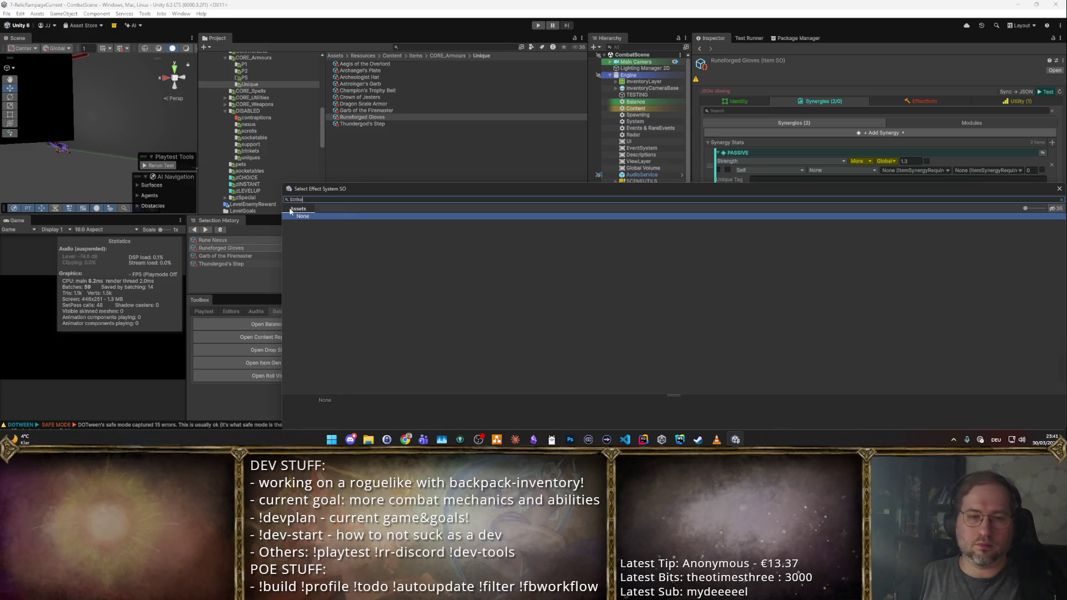
key(BackSpace)
key(BackSpace)
key(BackSpace)
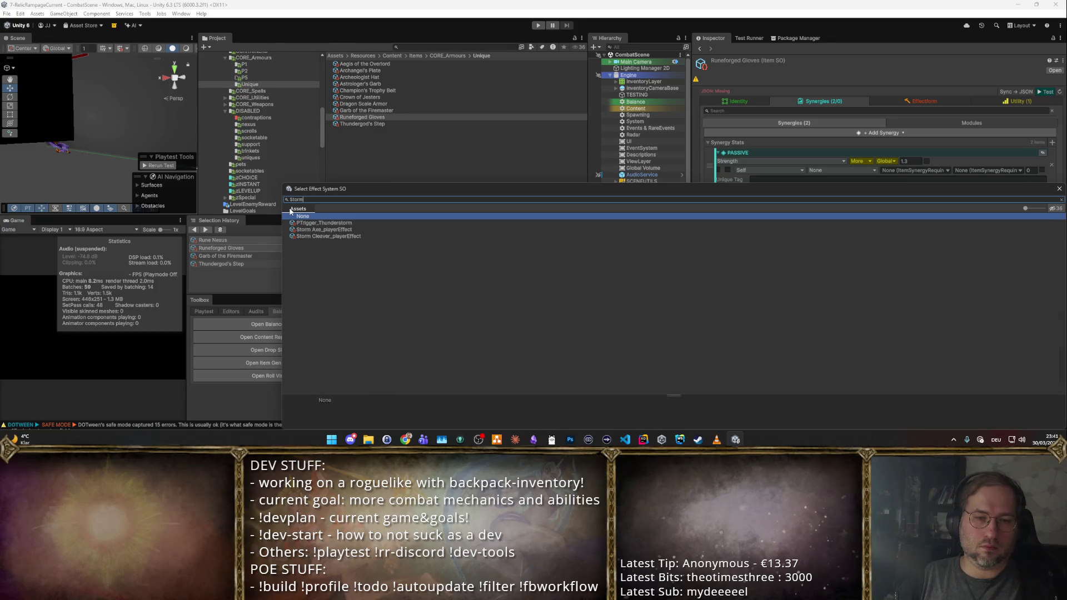
double_click(346, 221)
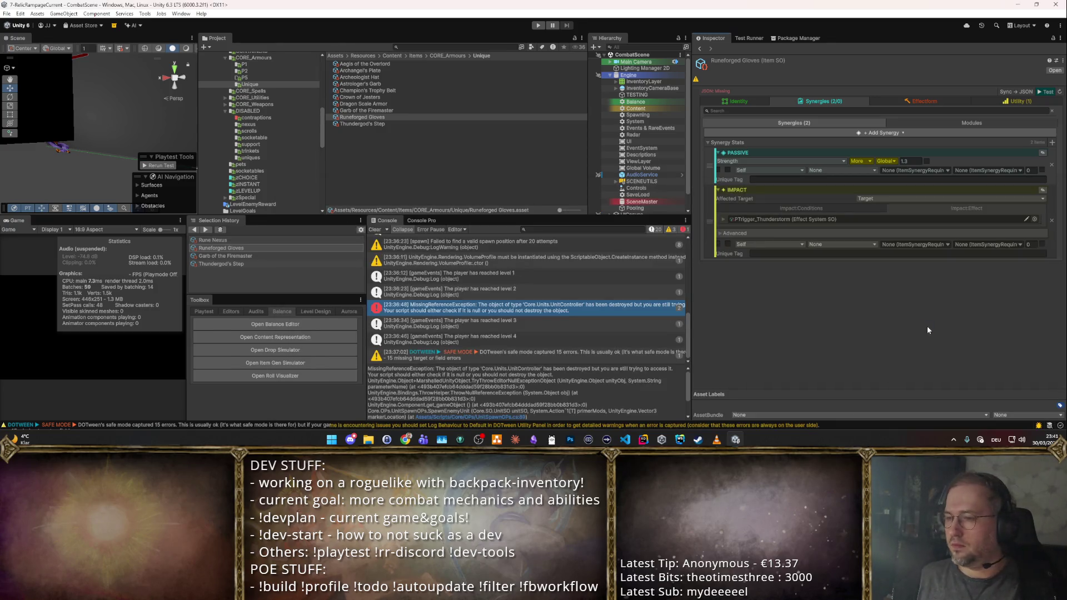
click(722, 219)
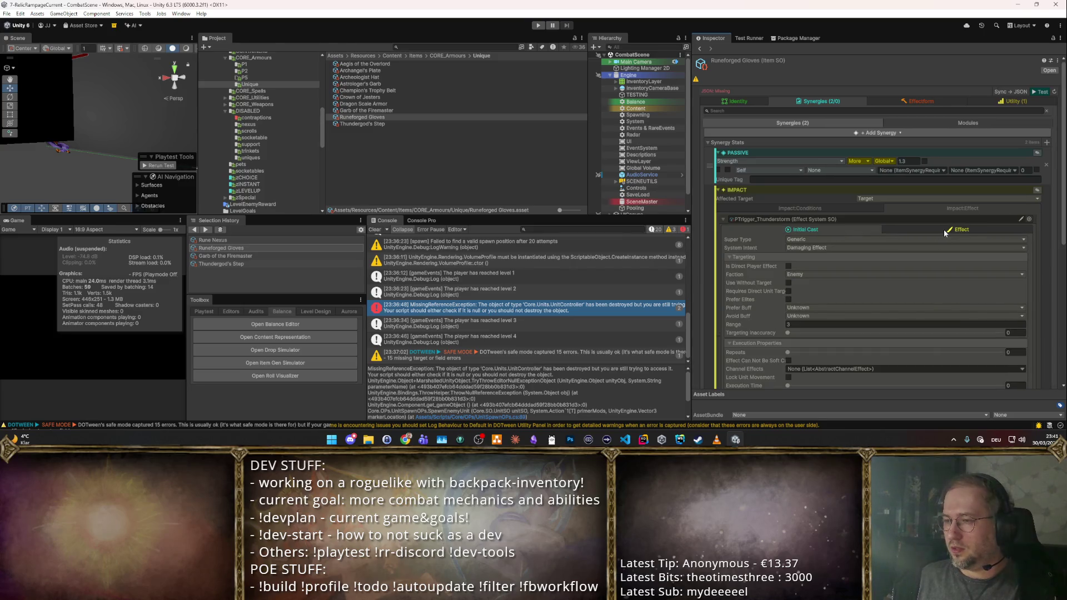
click(837, 227)
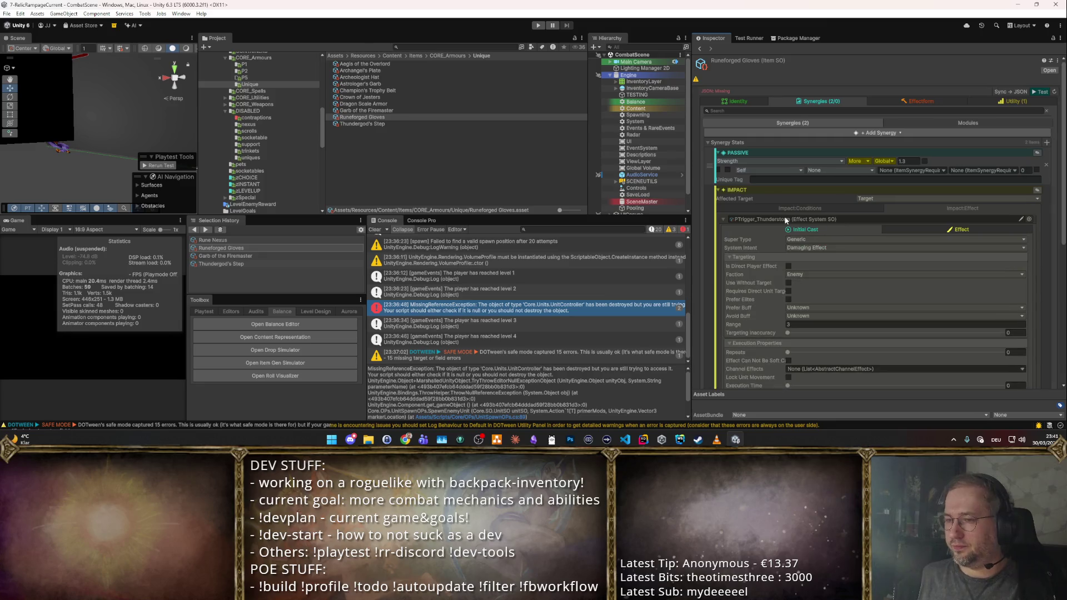
scroll(814, 215, down, 2)
scroll(804, 275, down, 2)
scroll(796, 325, down, 1)
scroll(781, 292, up, 5)
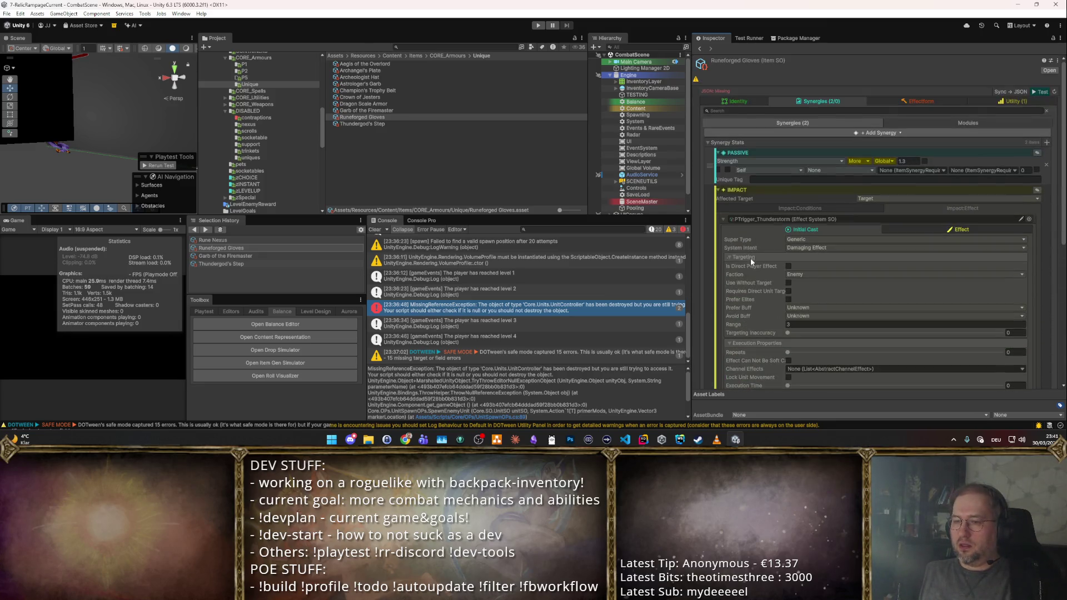
- Set the Impact synergy's filter to From Self To Nearby
click(715, 221)
click(829, 208)
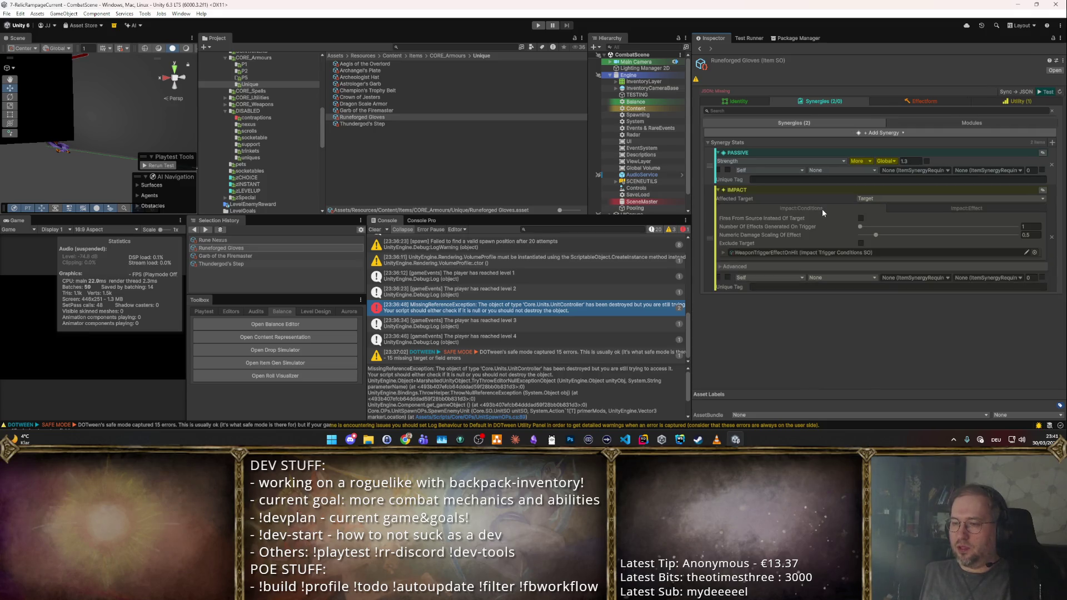
click(791, 277)
click(761, 307)
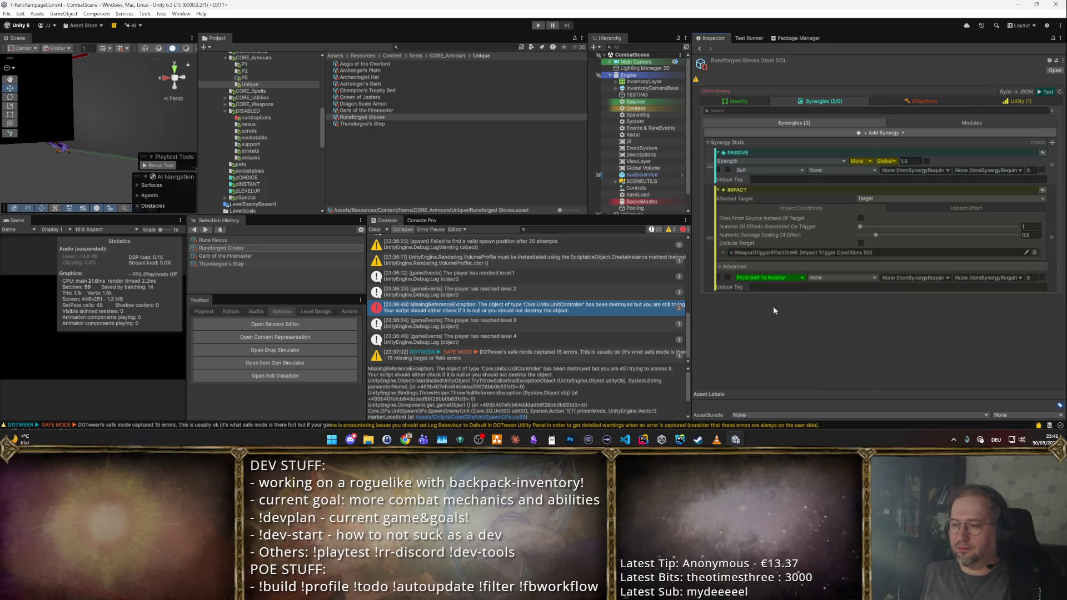
- Add an ItemSynergyRequirement with a Player Tag, then start a playtest
click(941, 278)
click(913, 302)
click(937, 286)
click(893, 296)
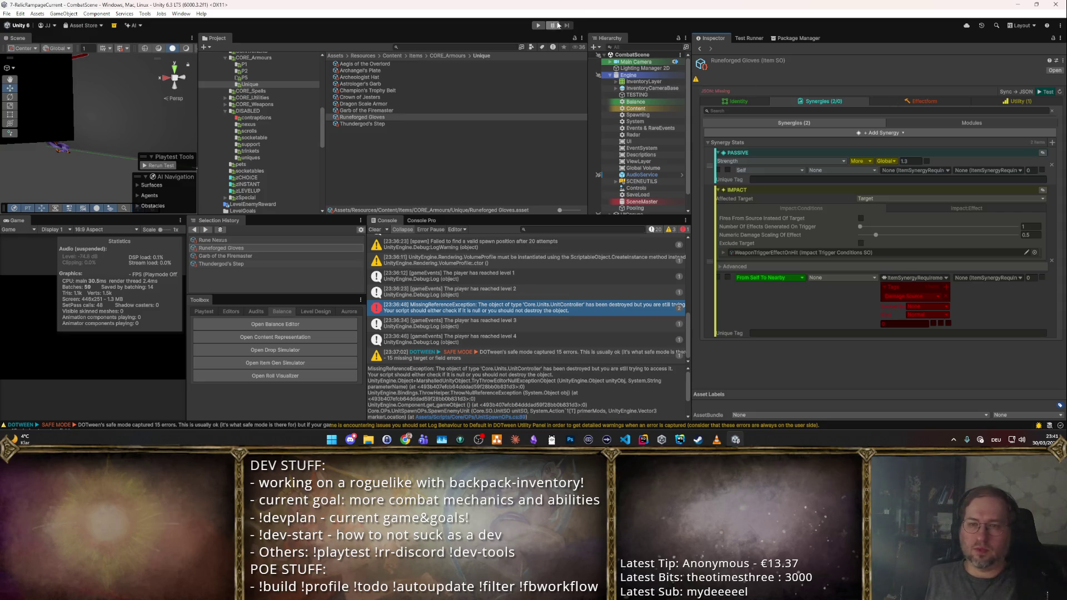
click(537, 25)
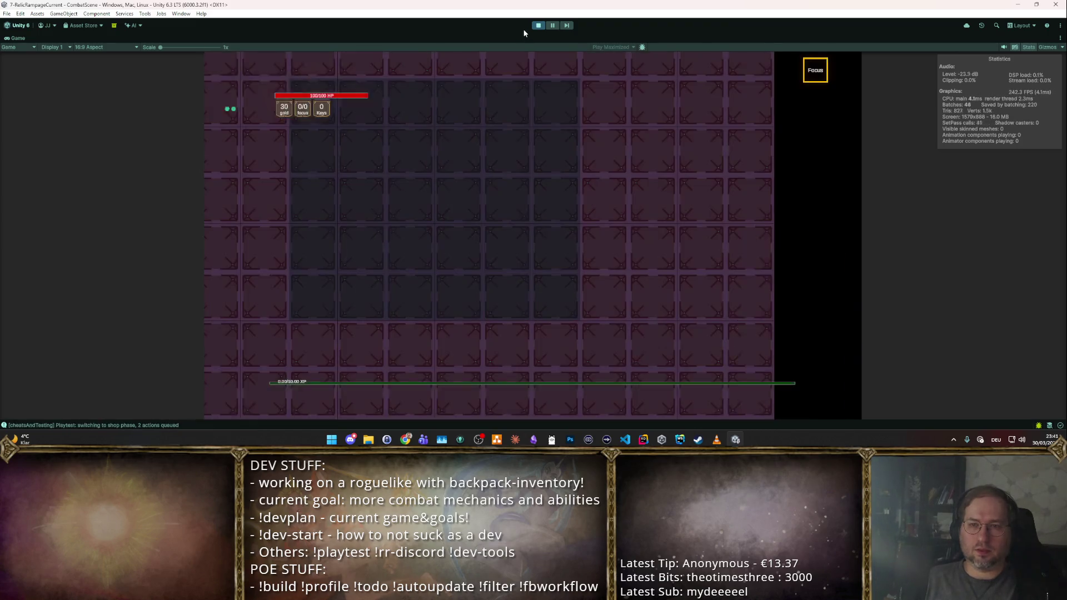
- Stop the running game and relaunch the Runeforged Gloves test from the inspector
click(537, 26)
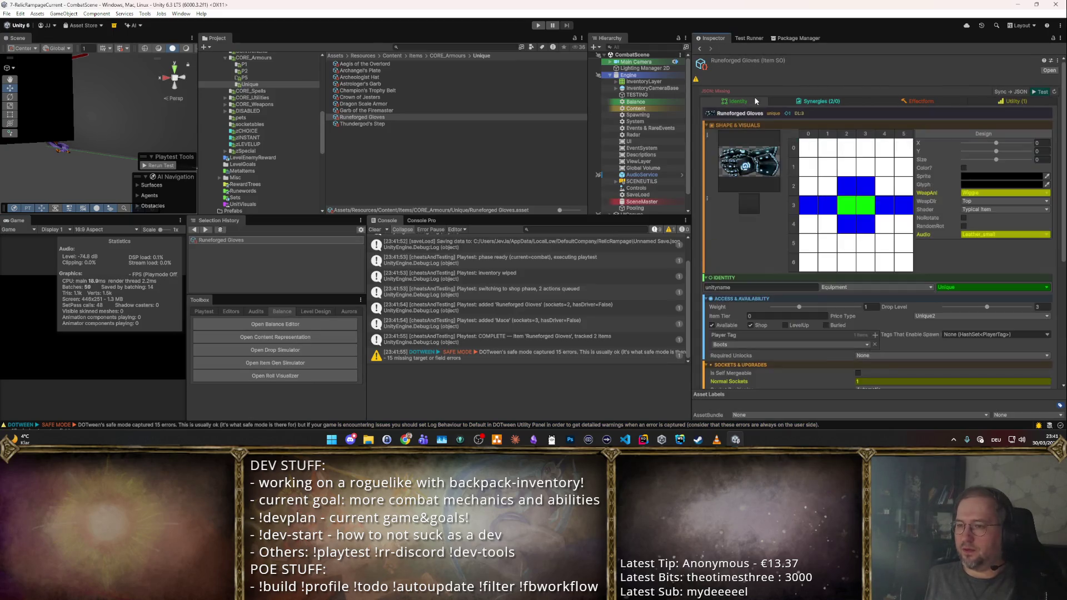
scroll(919, 223, down, 2)
scroll(920, 224, down, 1)
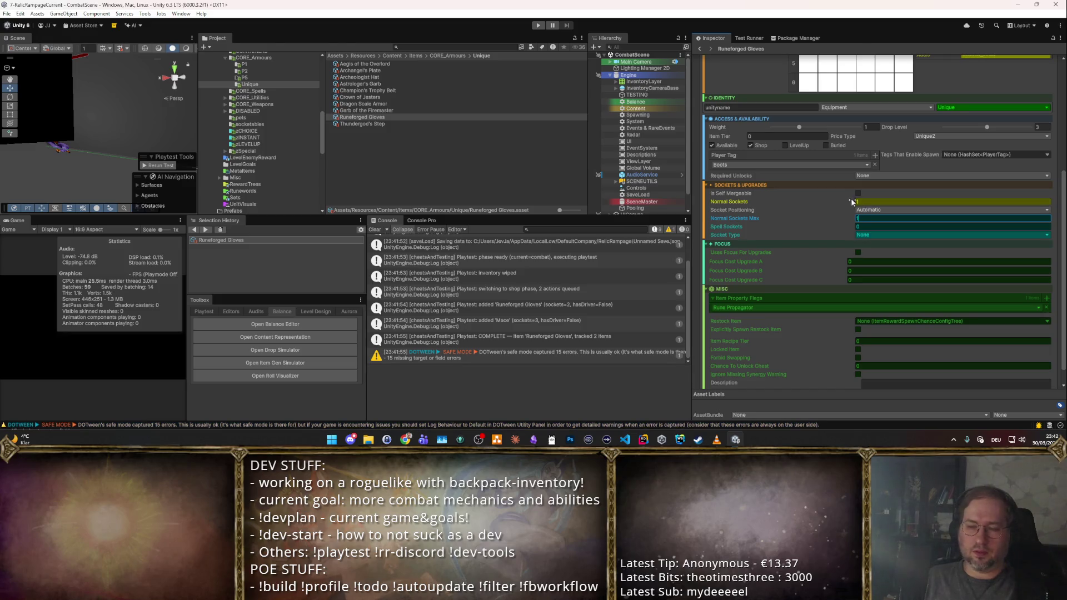
scroll(851, 198, up, 5)
click(1036, 93)
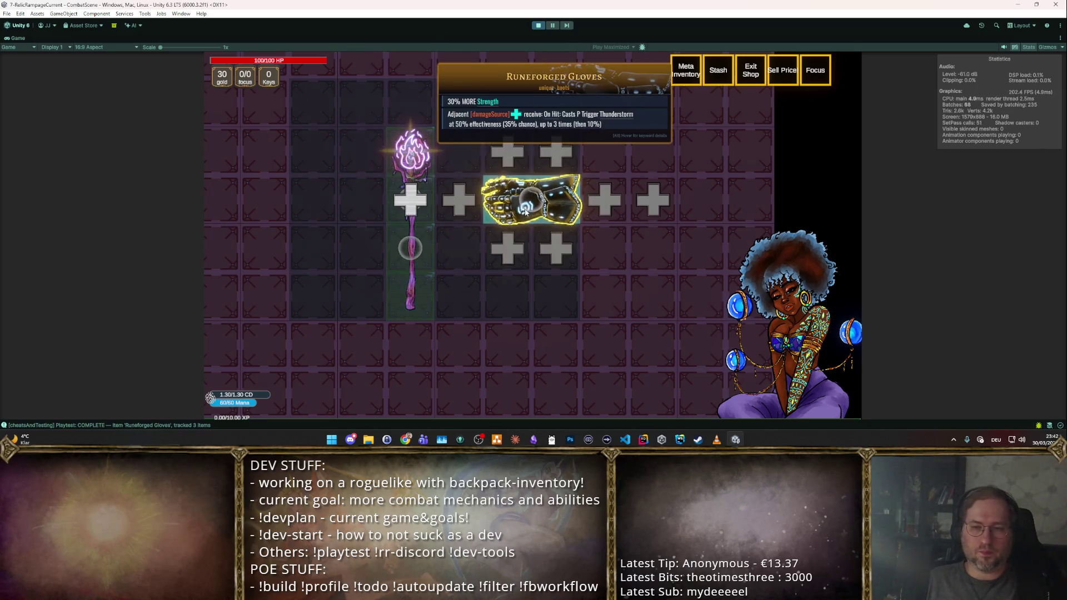
- Check the item spawner, enter the next room and fight the enemies with WASD movement
key(F2)
scroll(509, 130, down, 3)
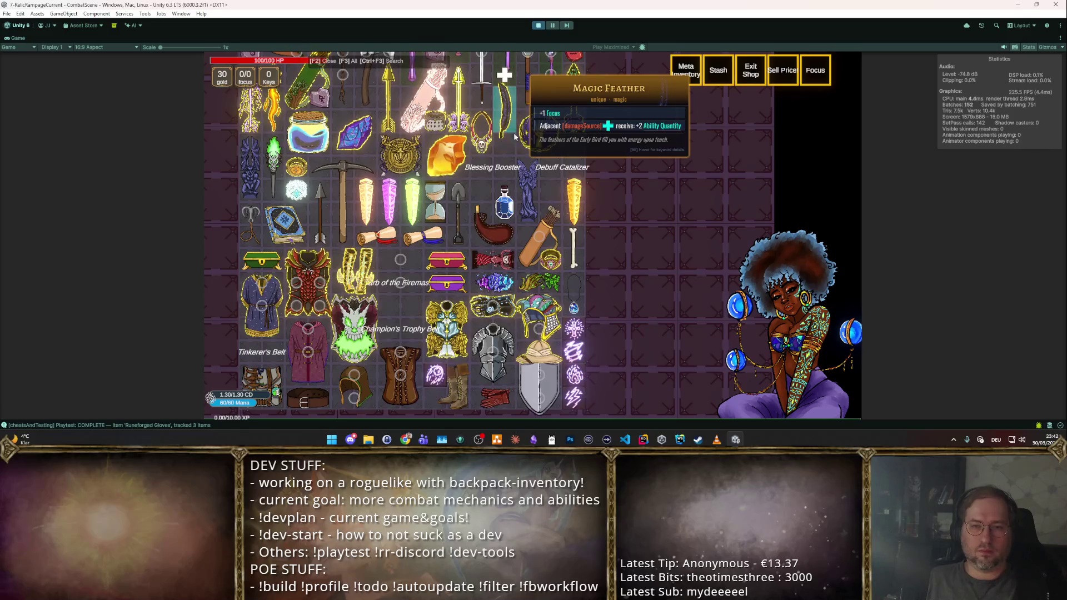
scroll(467, 192, down, 3)
scroll(417, 250, down, 3)
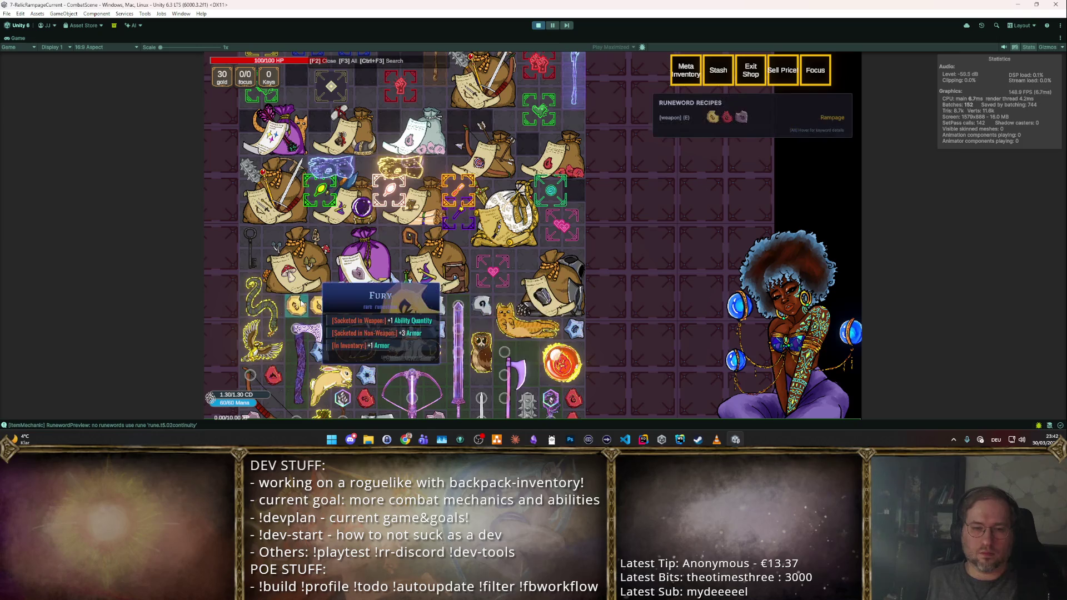
key(F2)
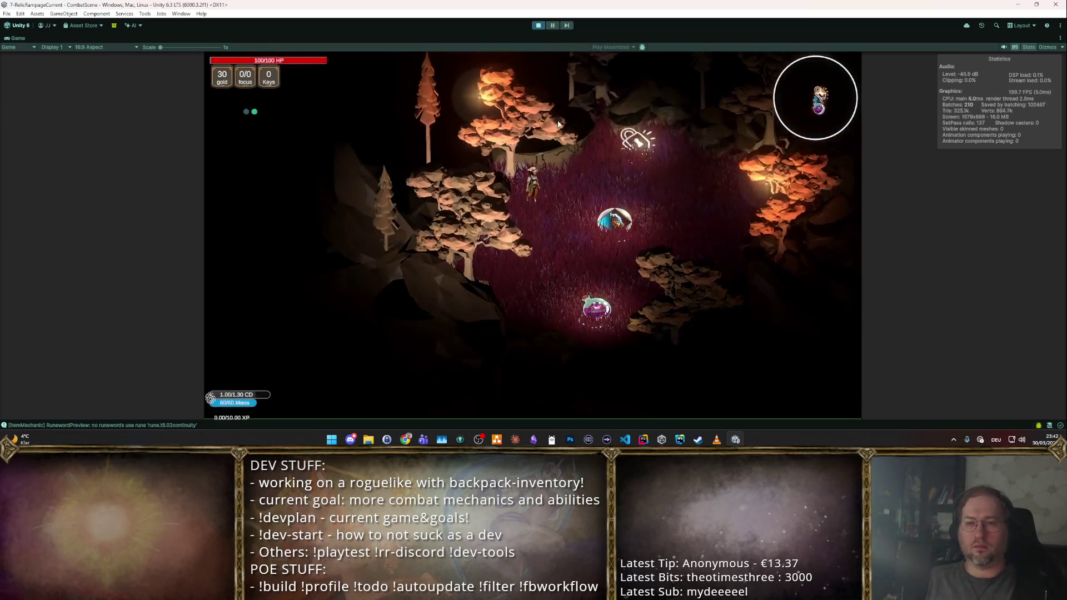
key(Return)
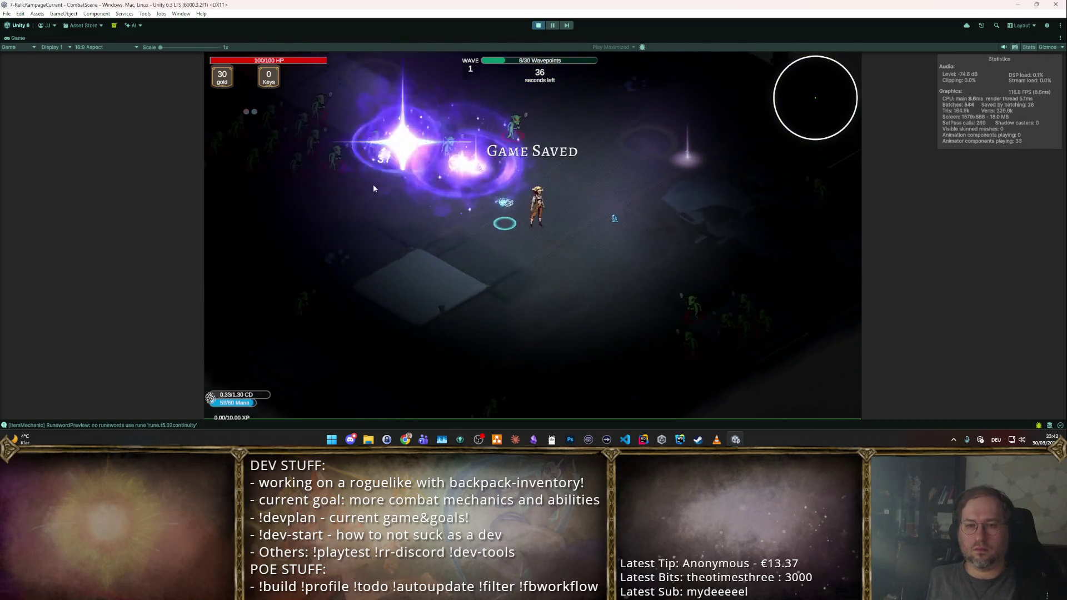
key(d)
click(409, 267)
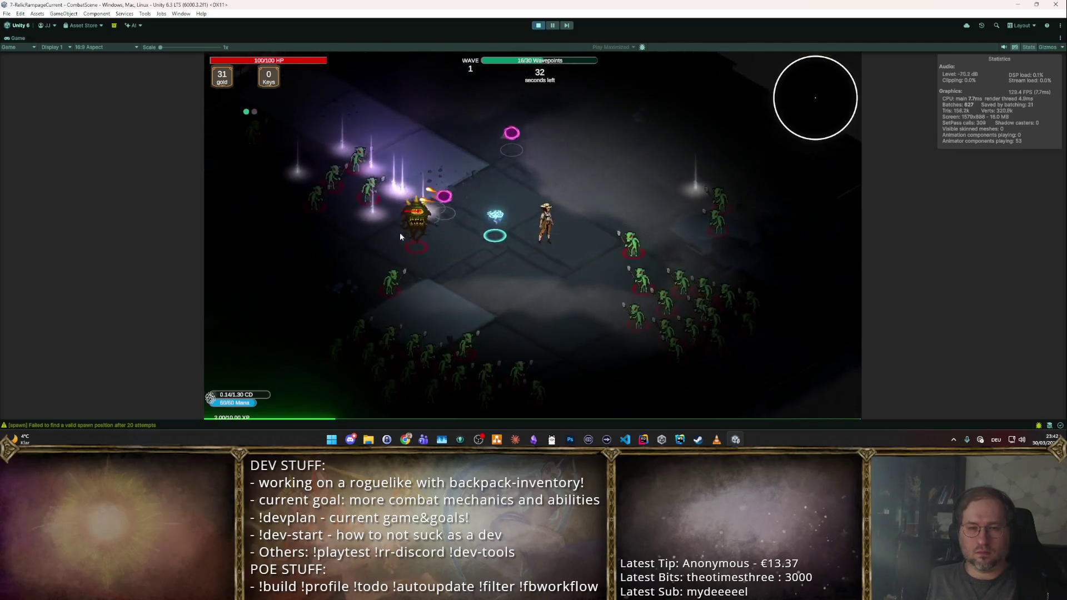
key(w)
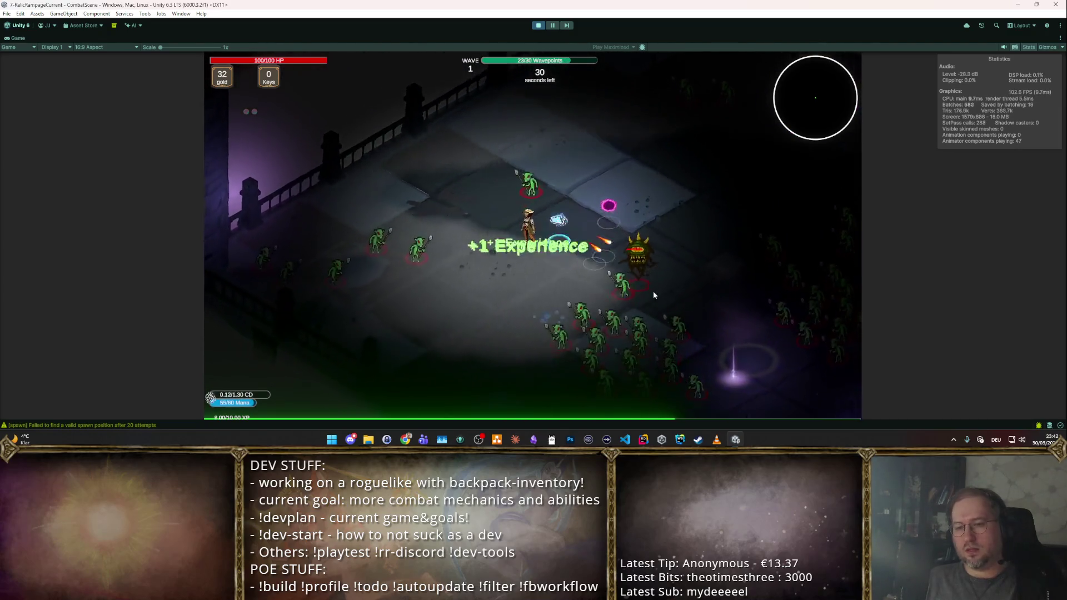
key(s)
key(d)
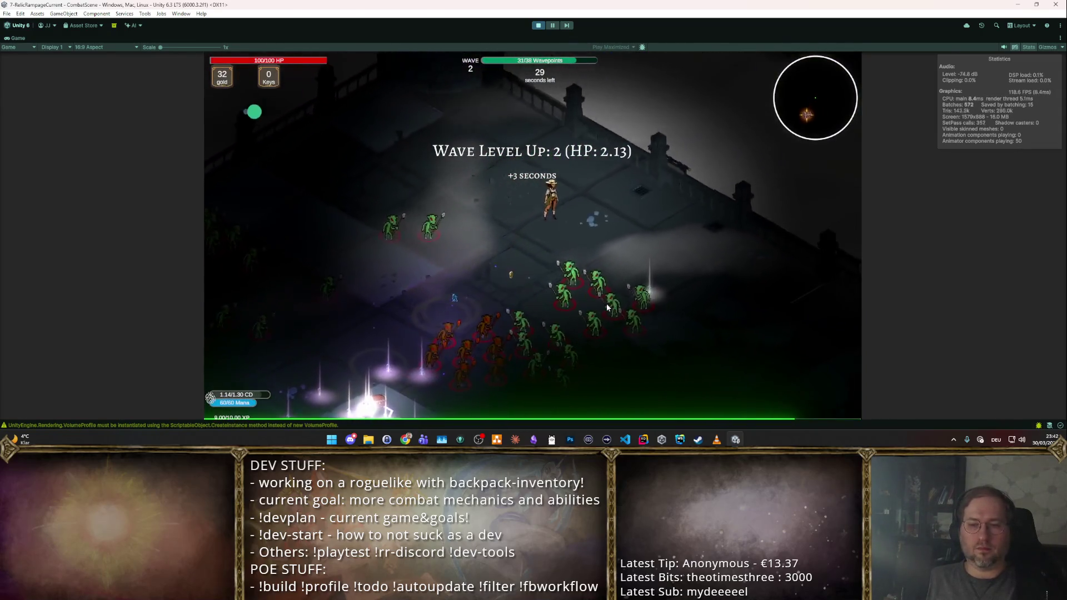
- Take the Boost Max Life upgrade, keep fighting, then stop the playtest
click(580, 301)
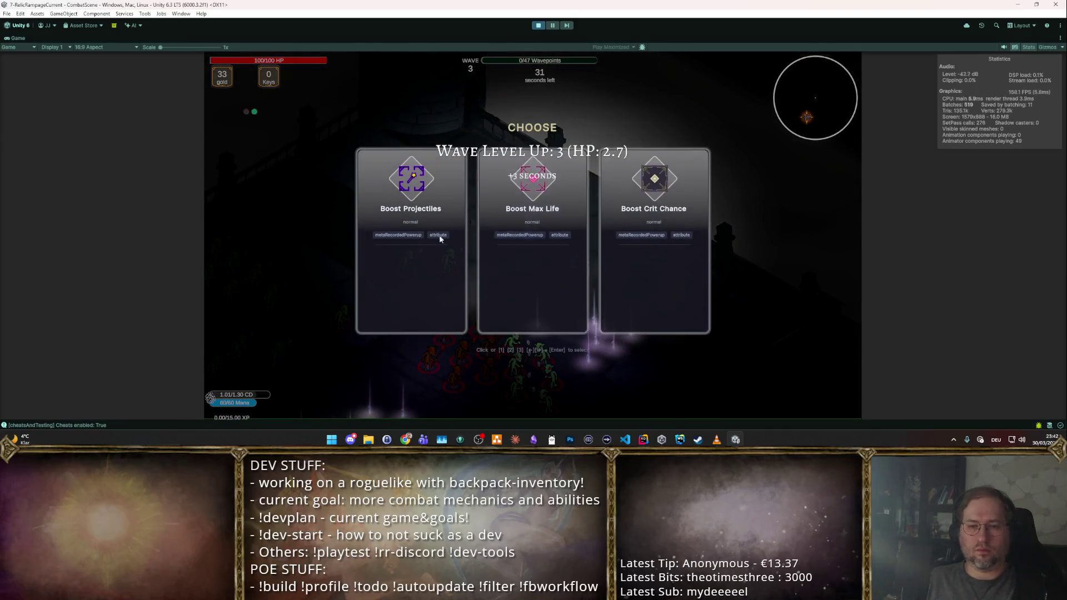
key(s)
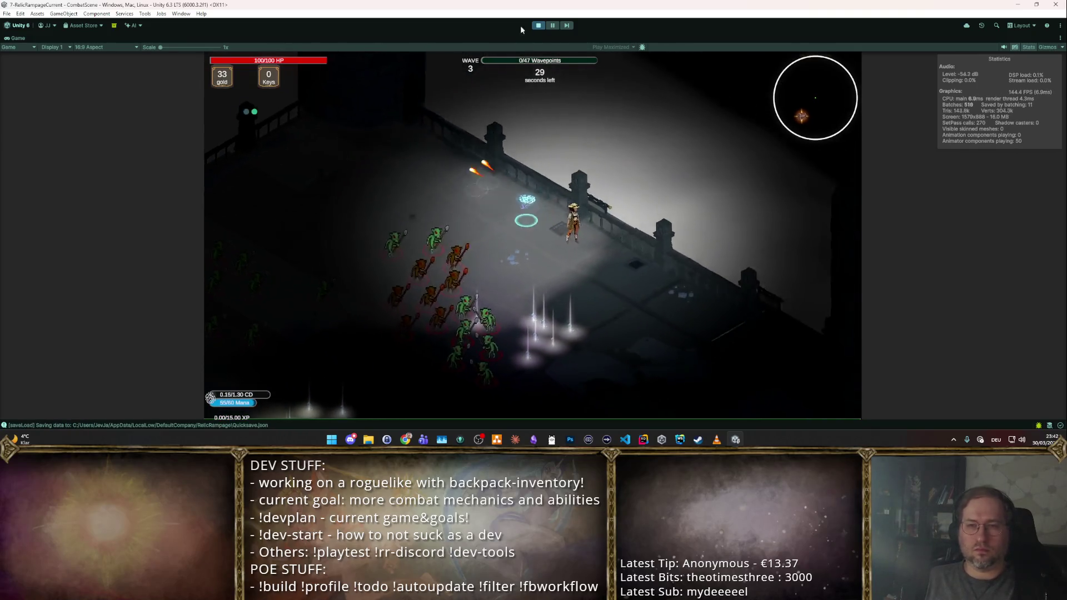
key(s)
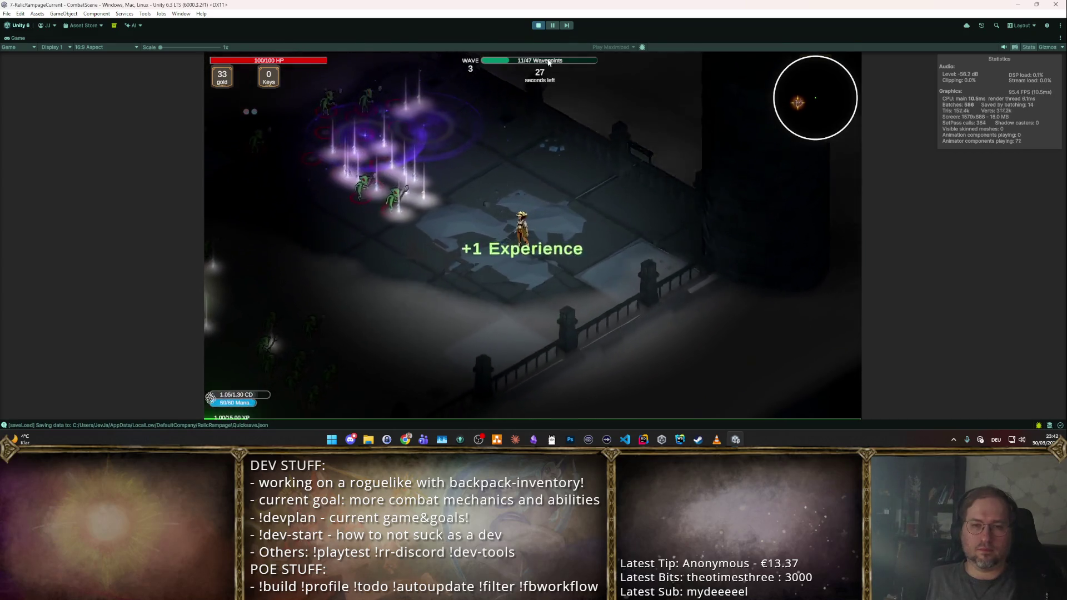
key(ctrl+shift+p)
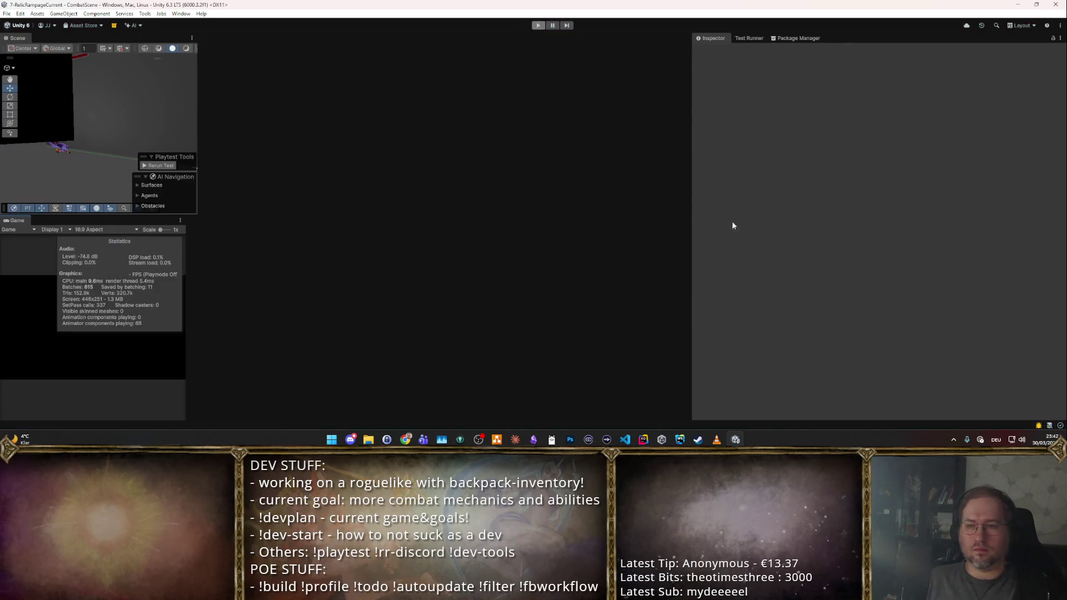
scroll(905, 91, up, 2)
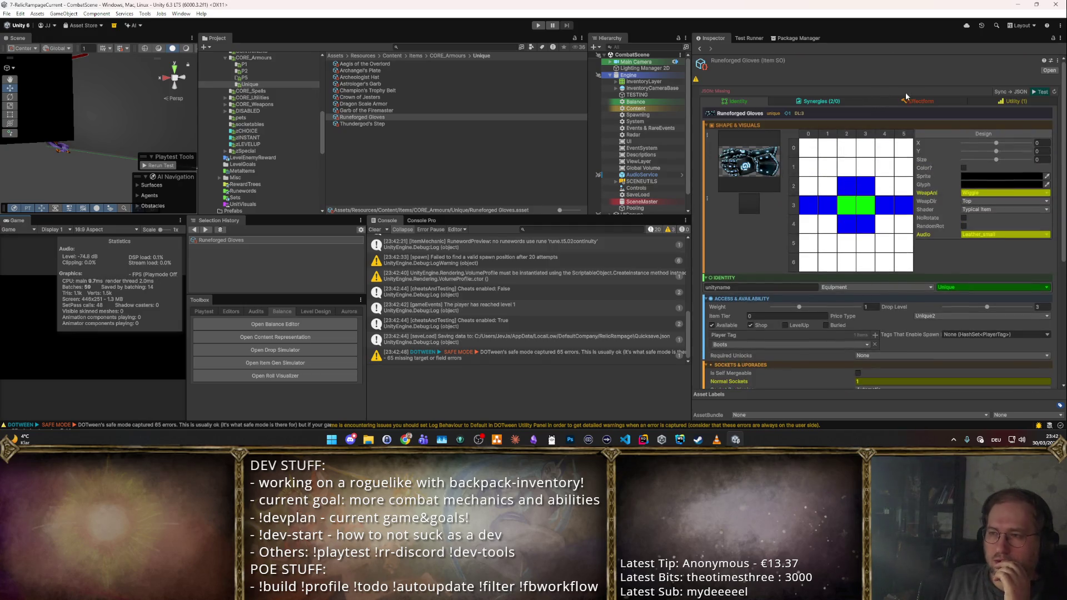
- Expand the Impact synergy's advanced conditions and ping its PTrigger_Thunderstorm effect asset in the project
click(930, 96)
click(846, 100)
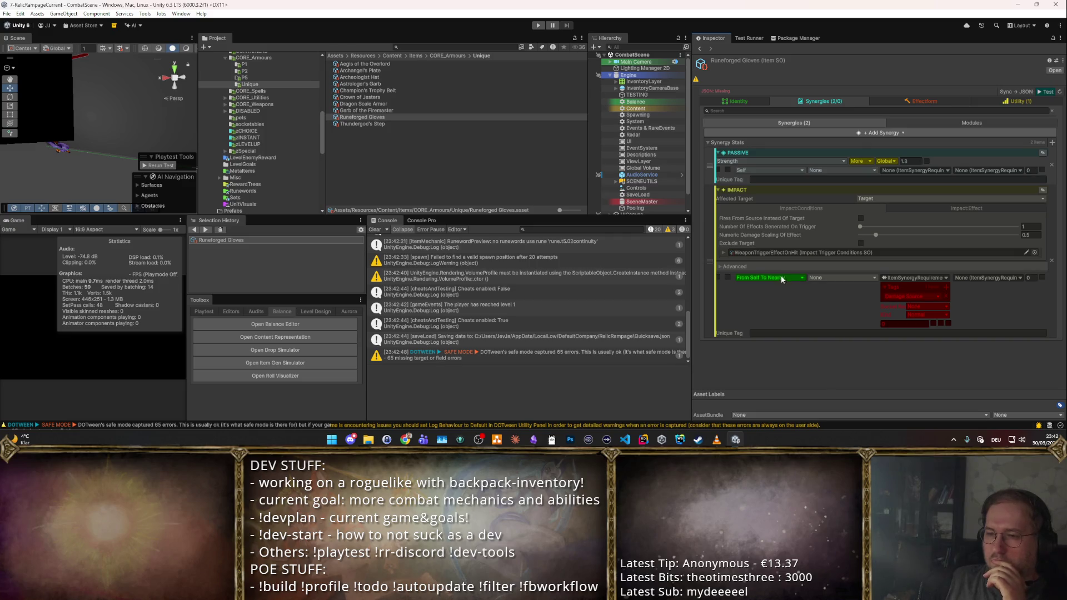
click(732, 265)
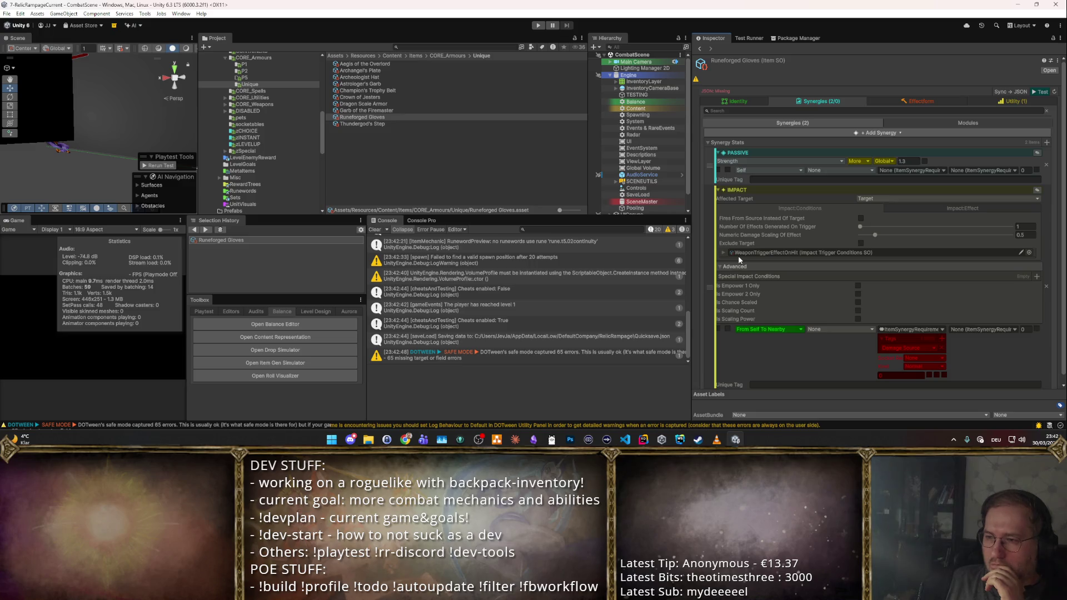
click(951, 206)
click(826, 219)
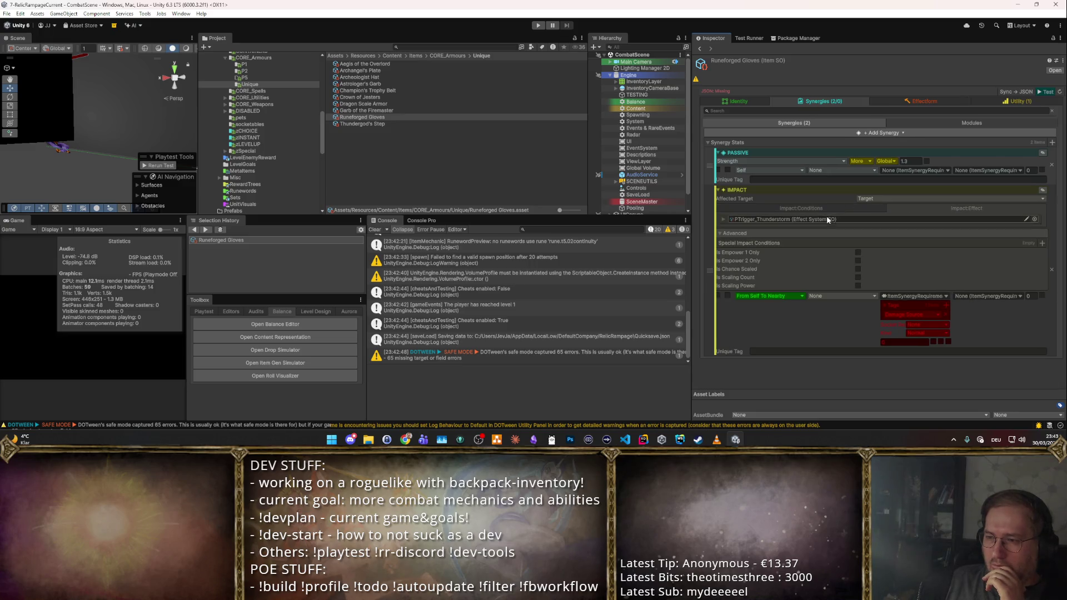
click(826, 209)
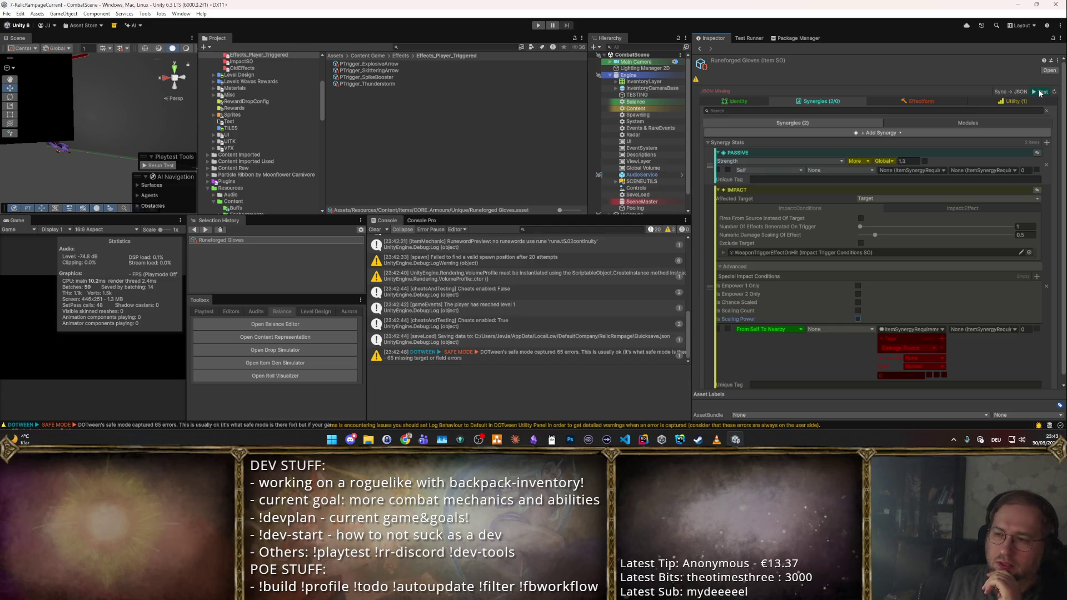
scroll(990, 162, down, 1)
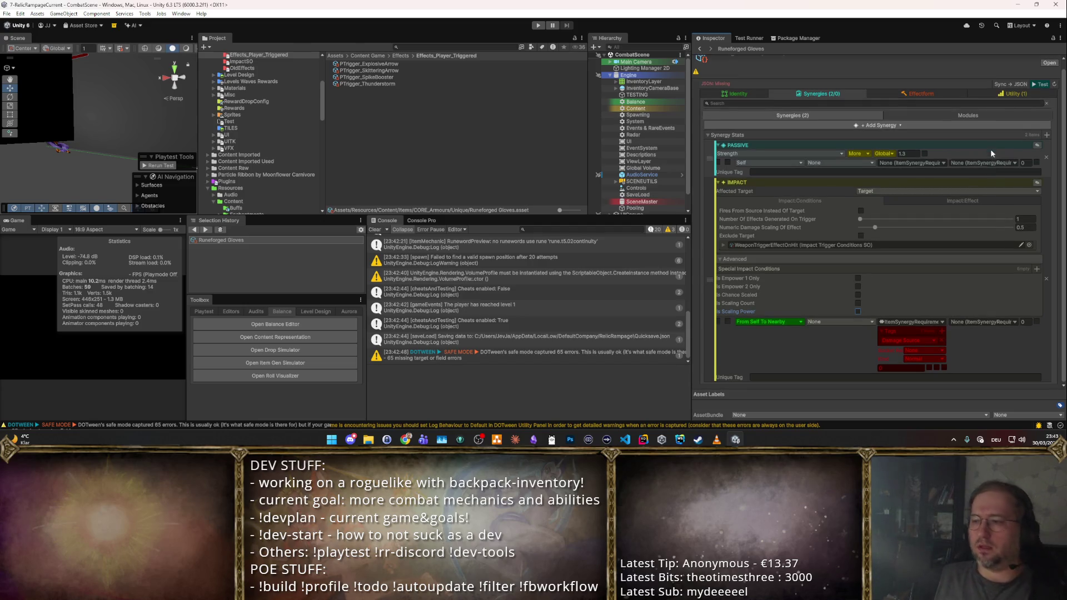
- Start a gloves playtest, leave the shop and enter the next room
click(1039, 83)
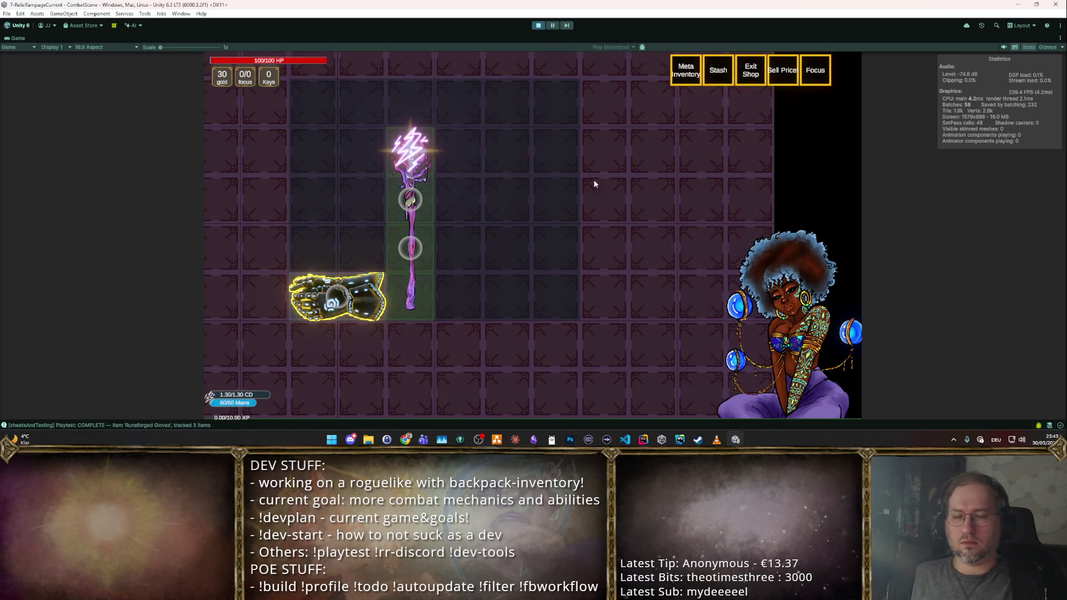
key(Escape)
key(w)
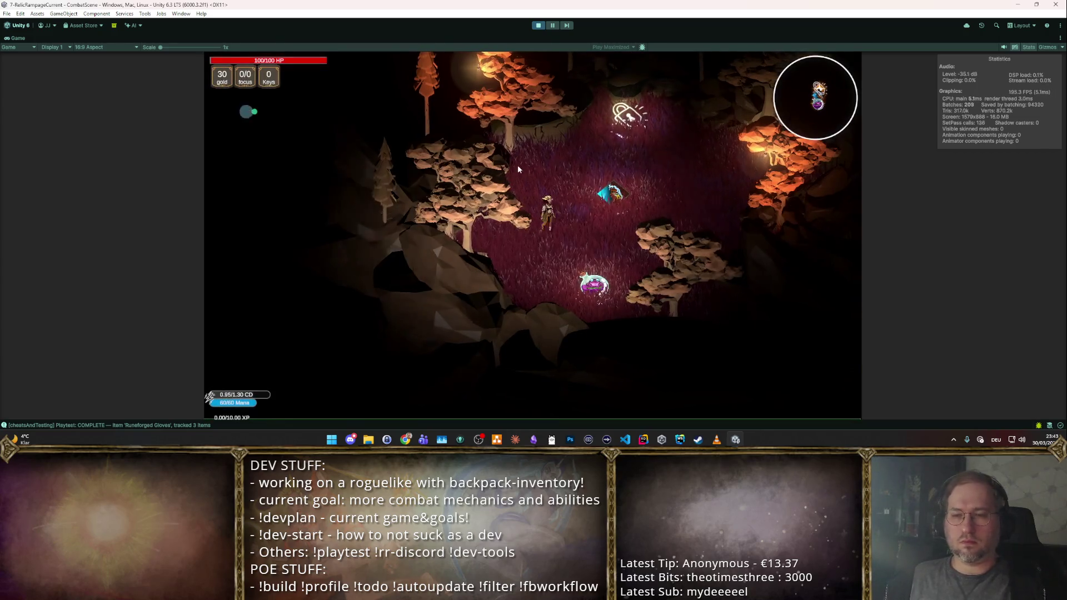
click(518, 168)
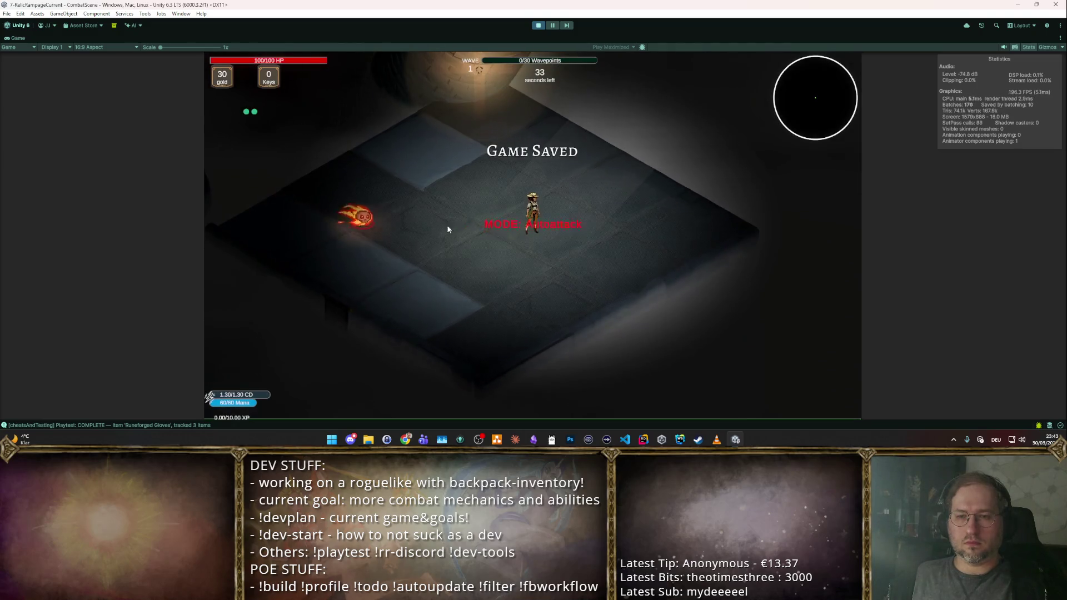
- Walk the character past the chests into combat through wave 2, then stop and restart play
key(s)
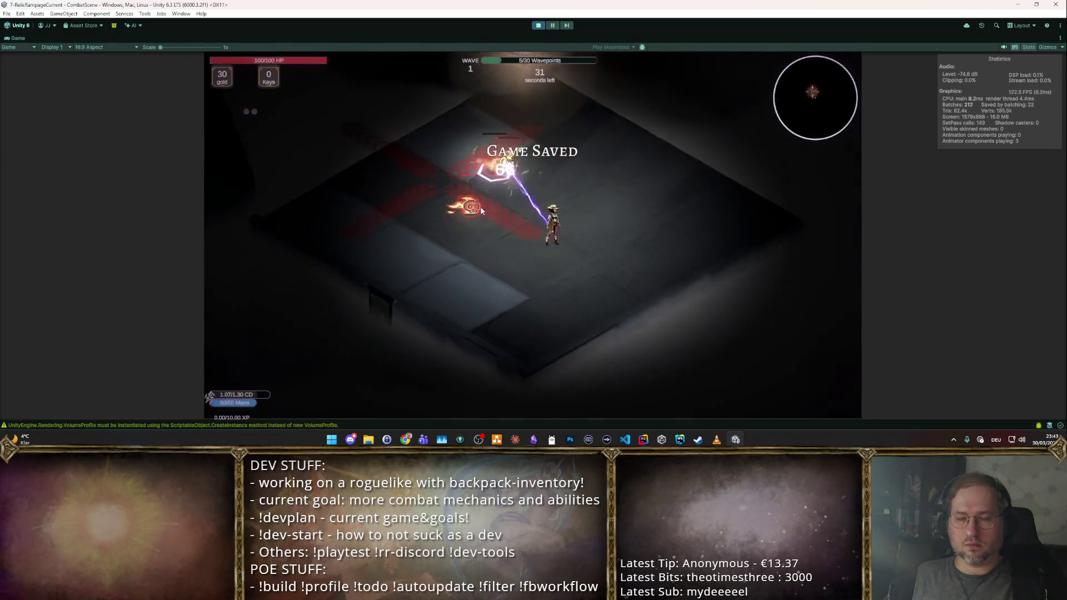
key(s)
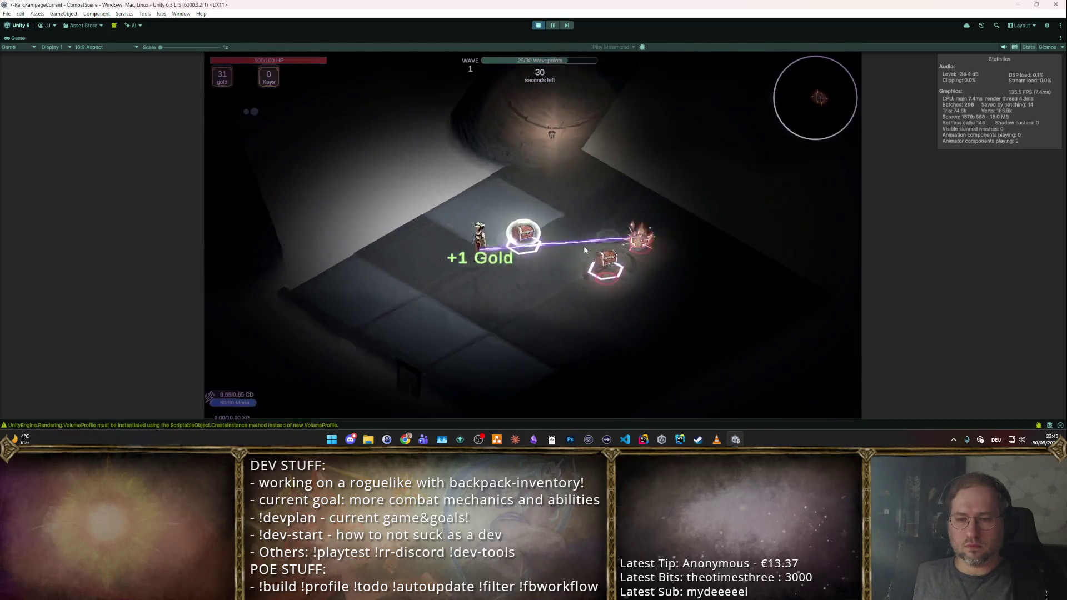
key(d)
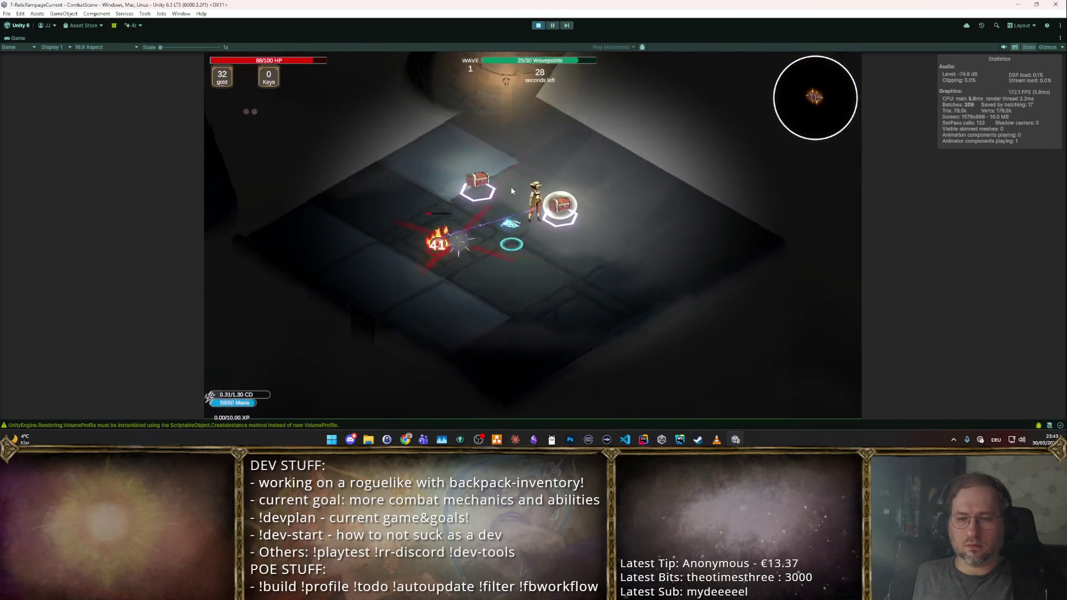
key(s)
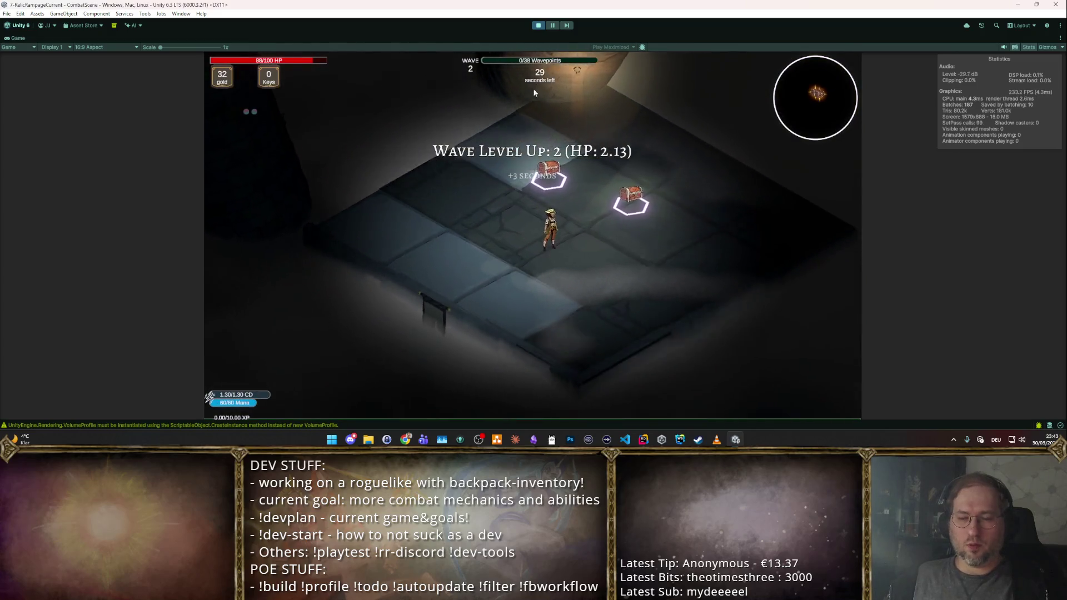
key(w)
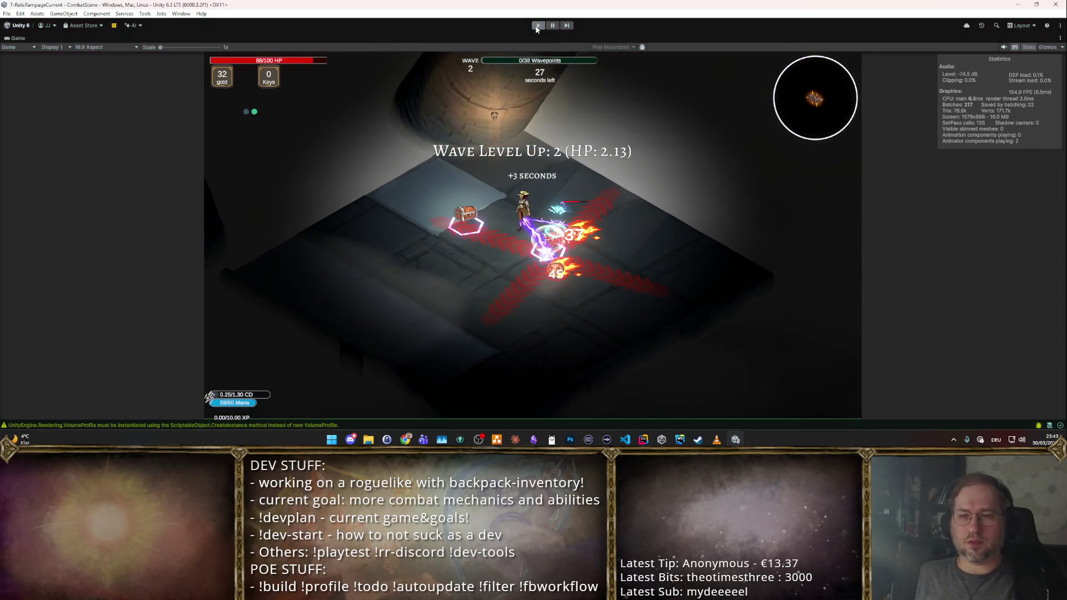
key(ctrl+p)
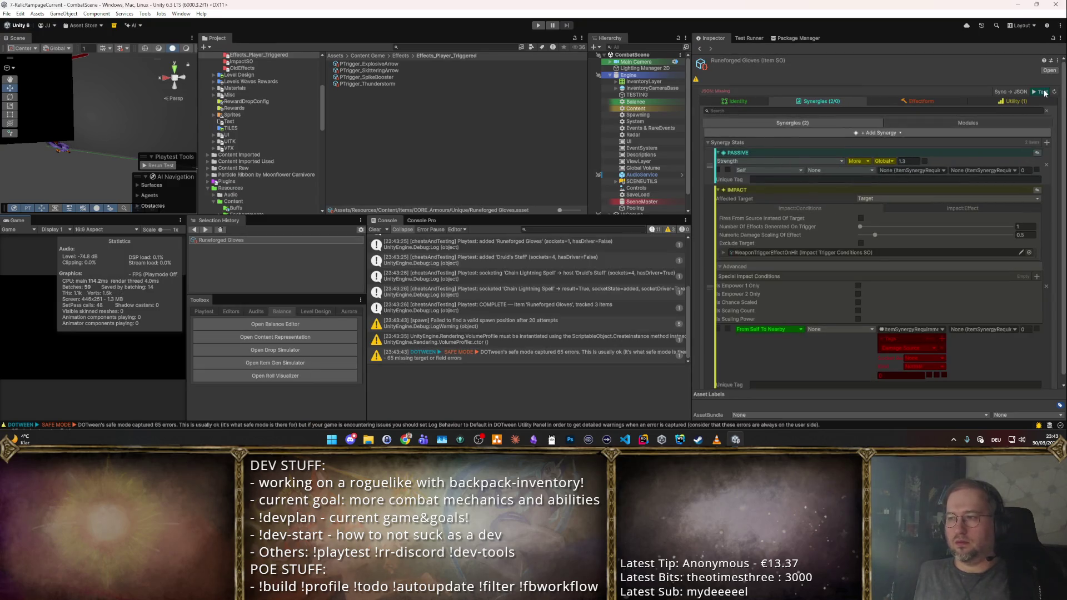
key(ctrl+p)
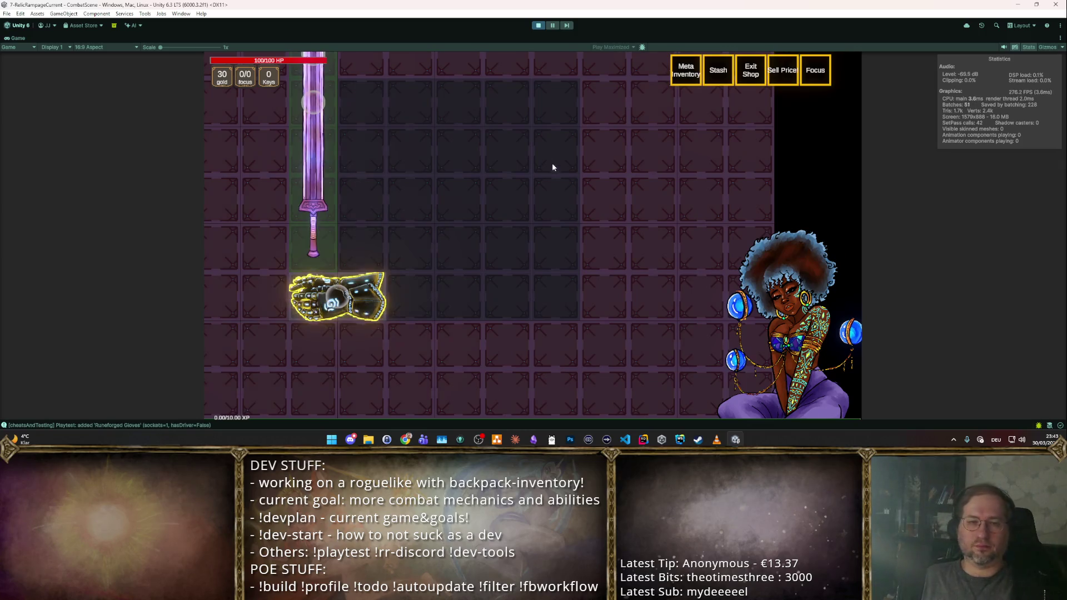
- Place the gloves mid-grid, enter a room and attack the first enemies
drag(296, 313, 439, 220)
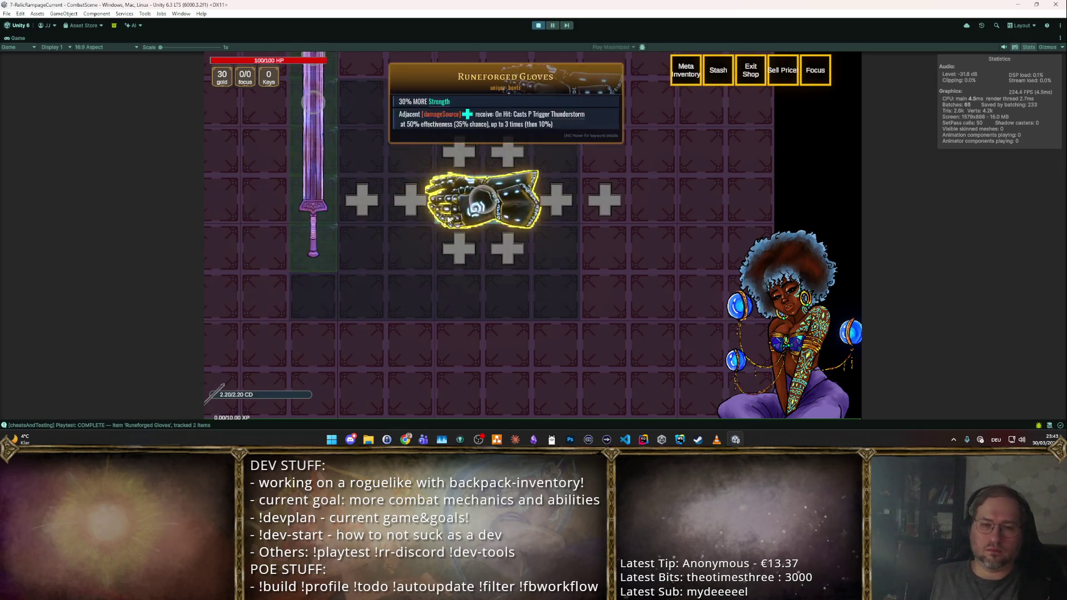
key(Escape)
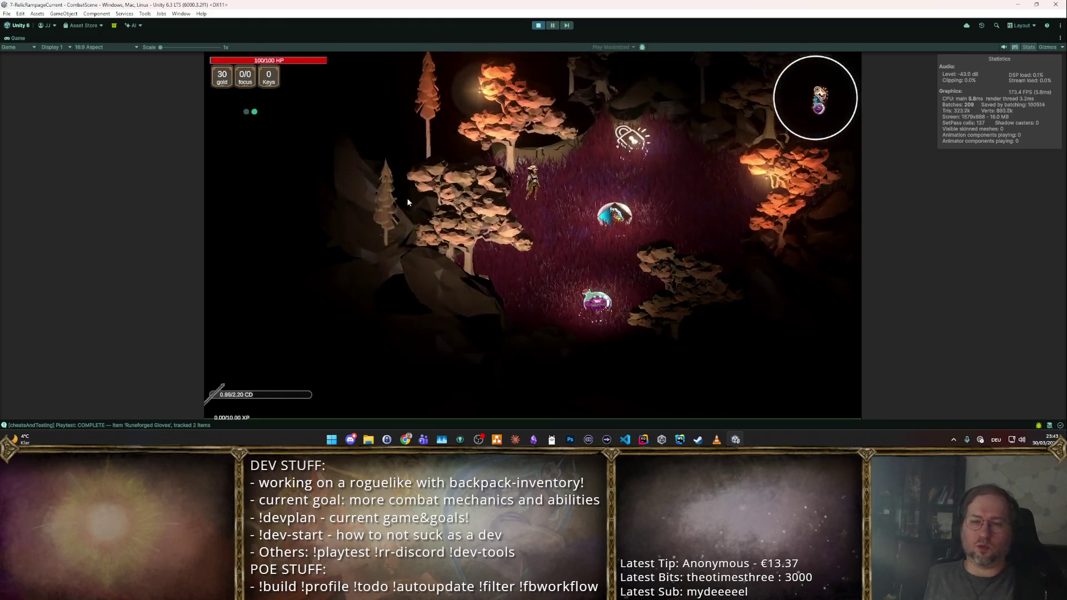
click(407, 200)
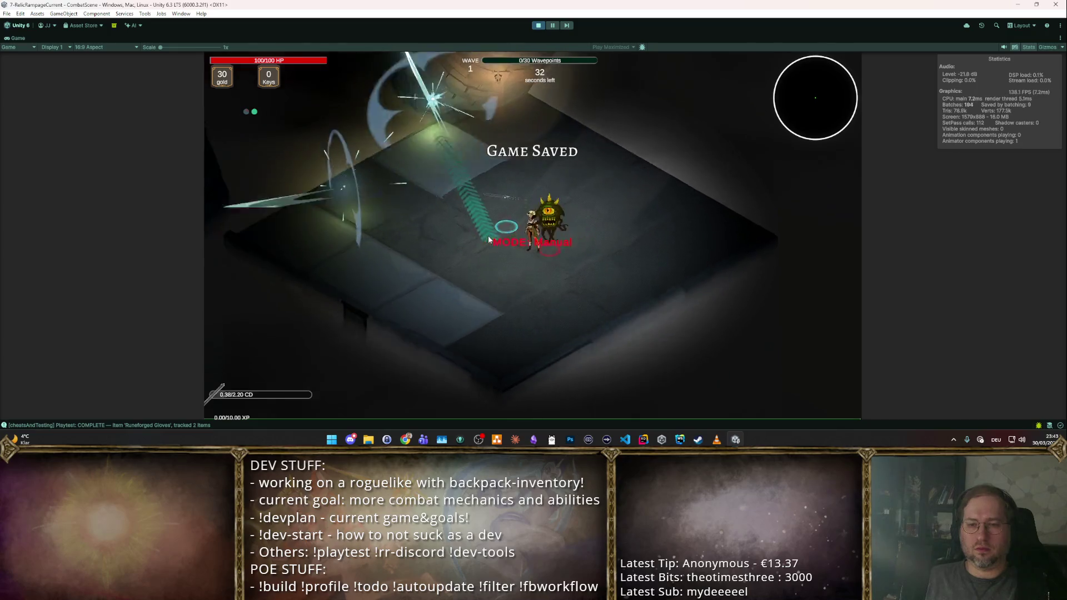
click(598, 214)
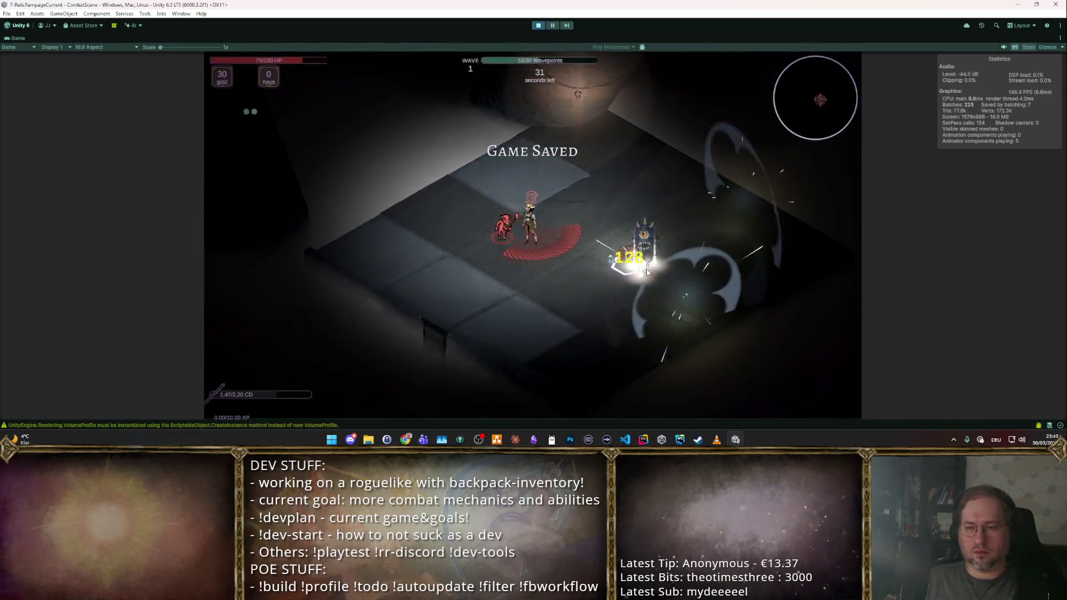
key(w)
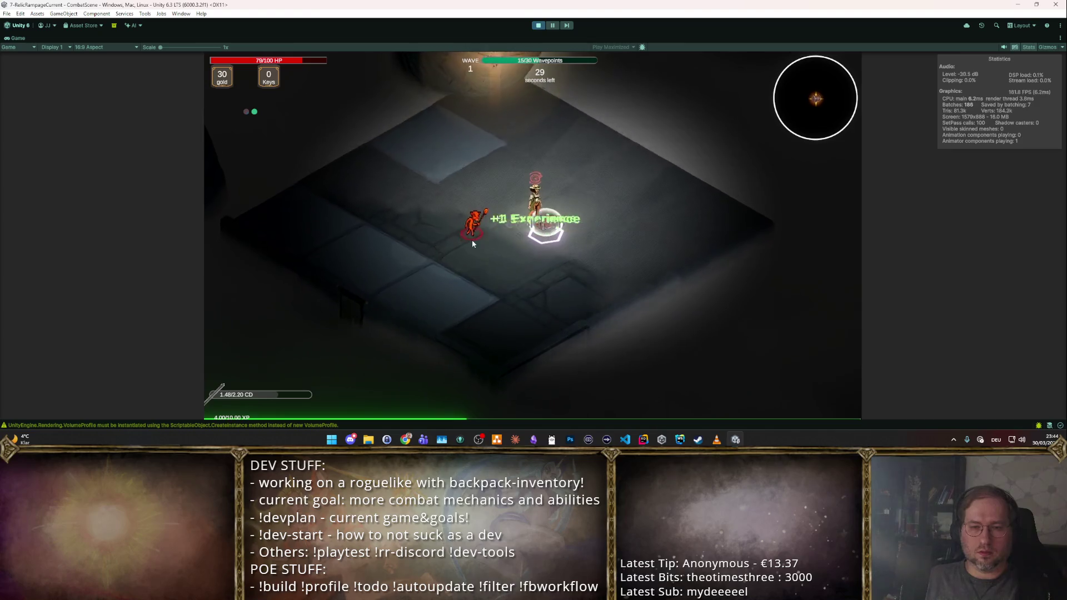
click(528, 271)
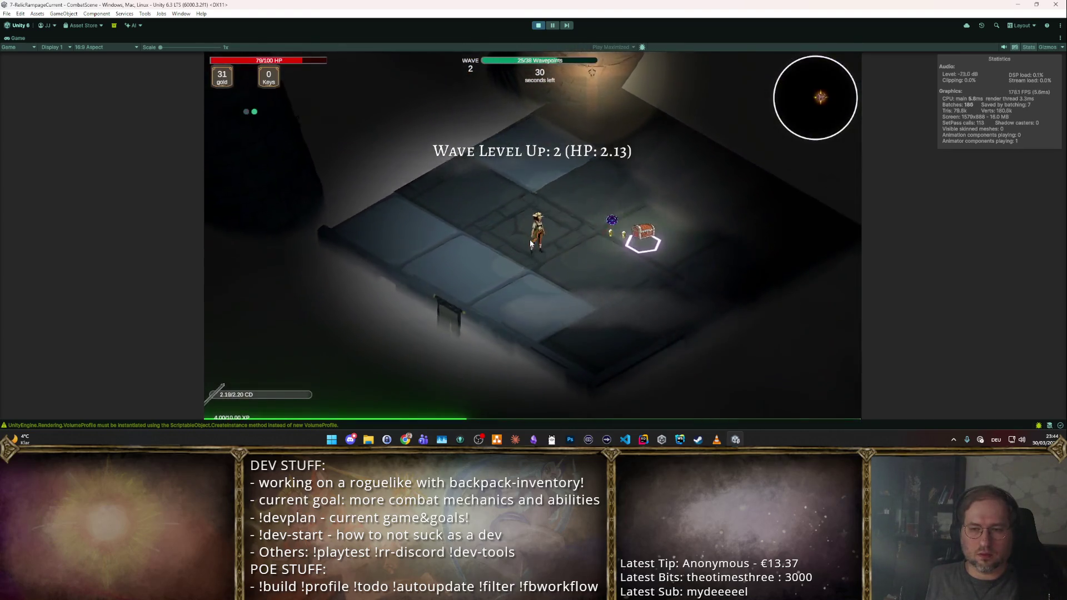
click(531, 223)
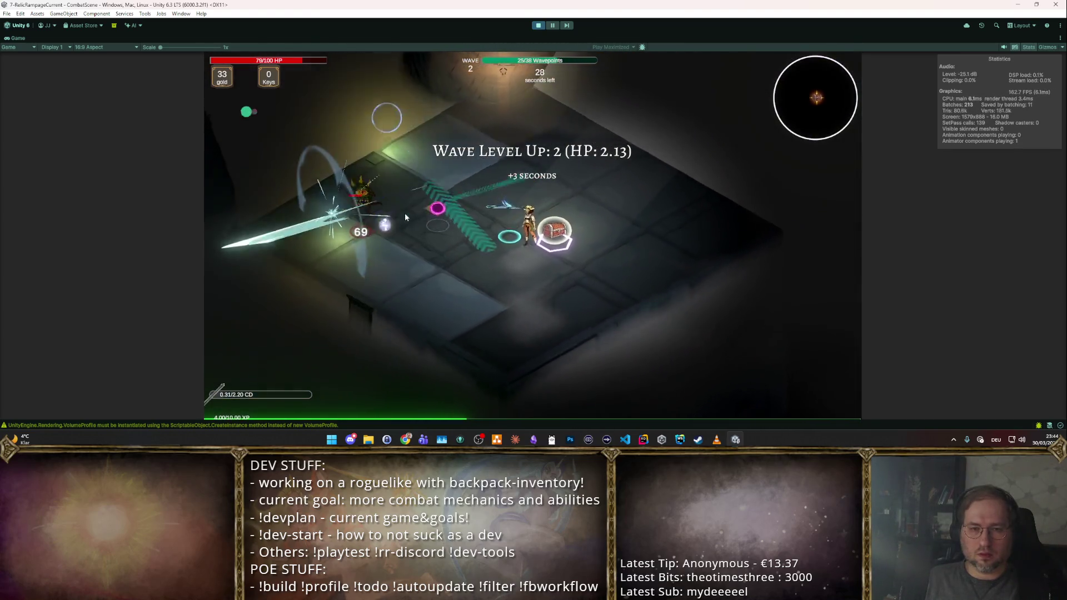
- Push through further rooms to wave 4, take the Movement Speed upgrade, then stop the playtest
key(w)
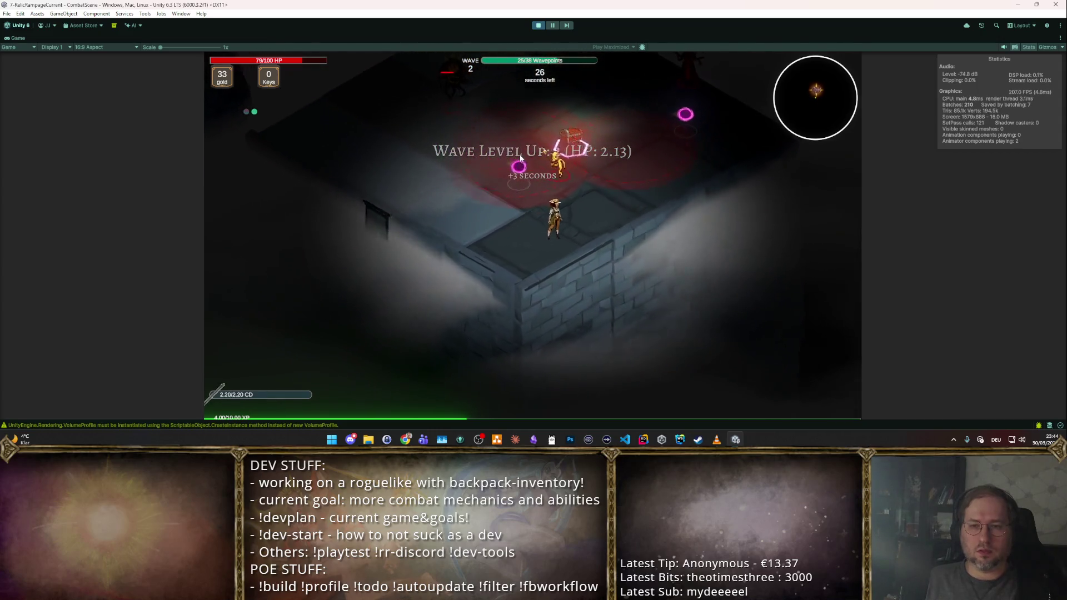
click(543, 139)
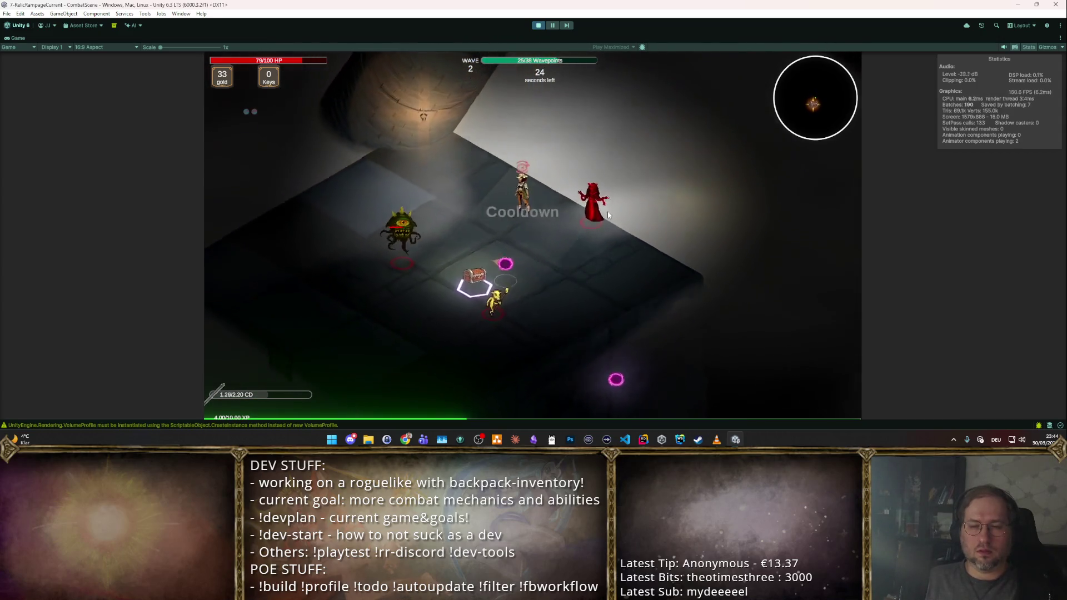
key(w)
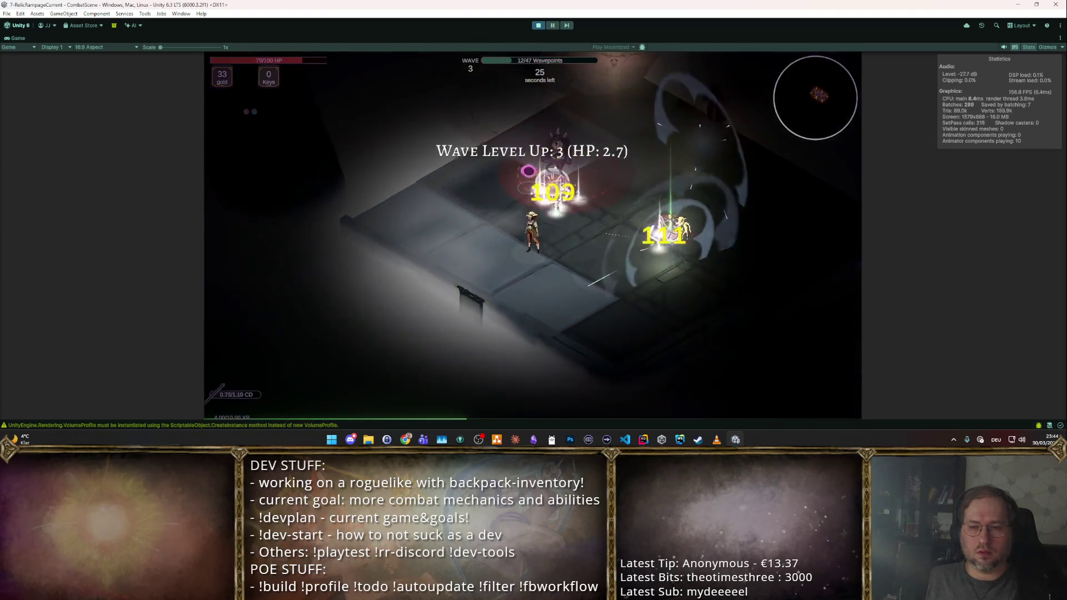
key(w)
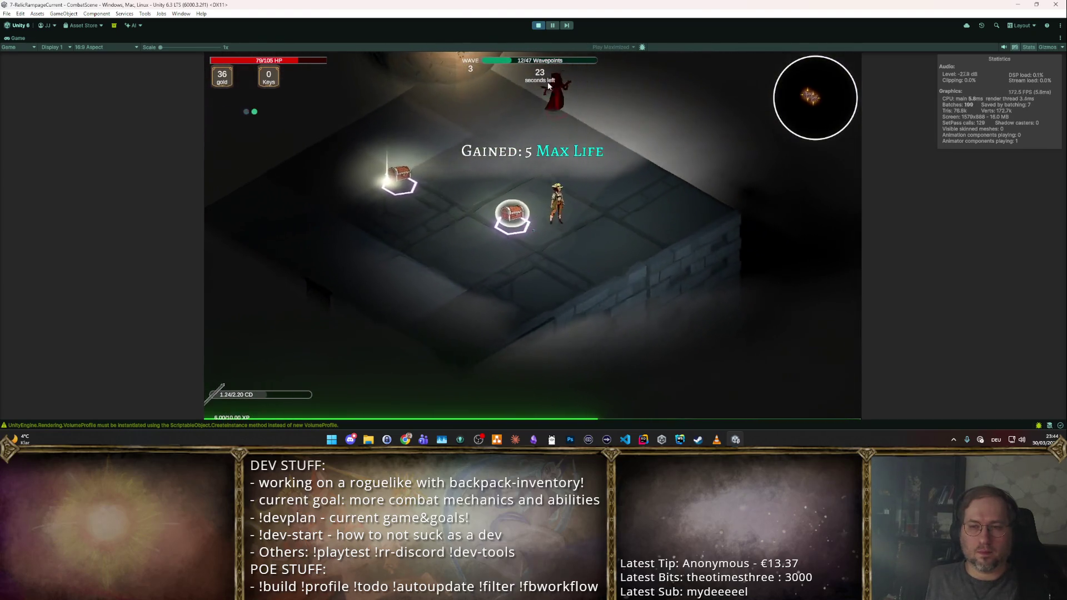
click(546, 92)
key(w)
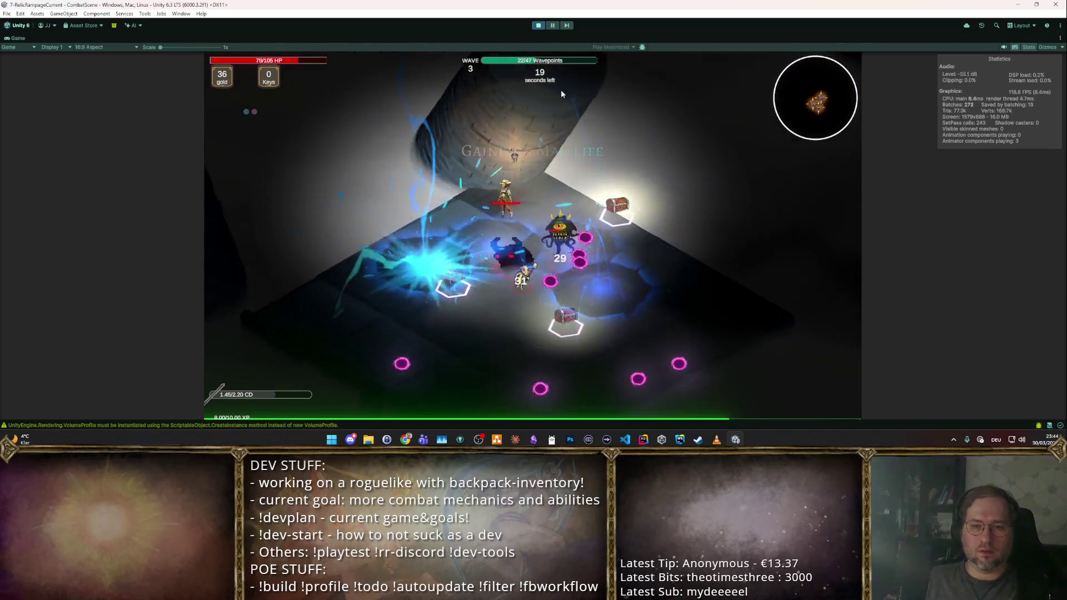
click(591, 192)
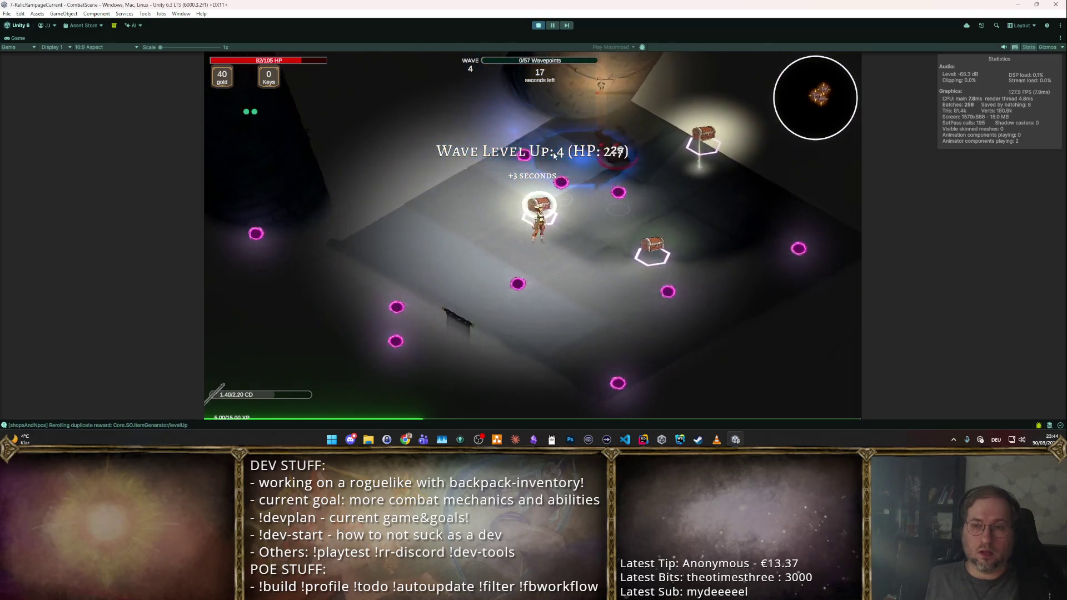
click(538, 25)
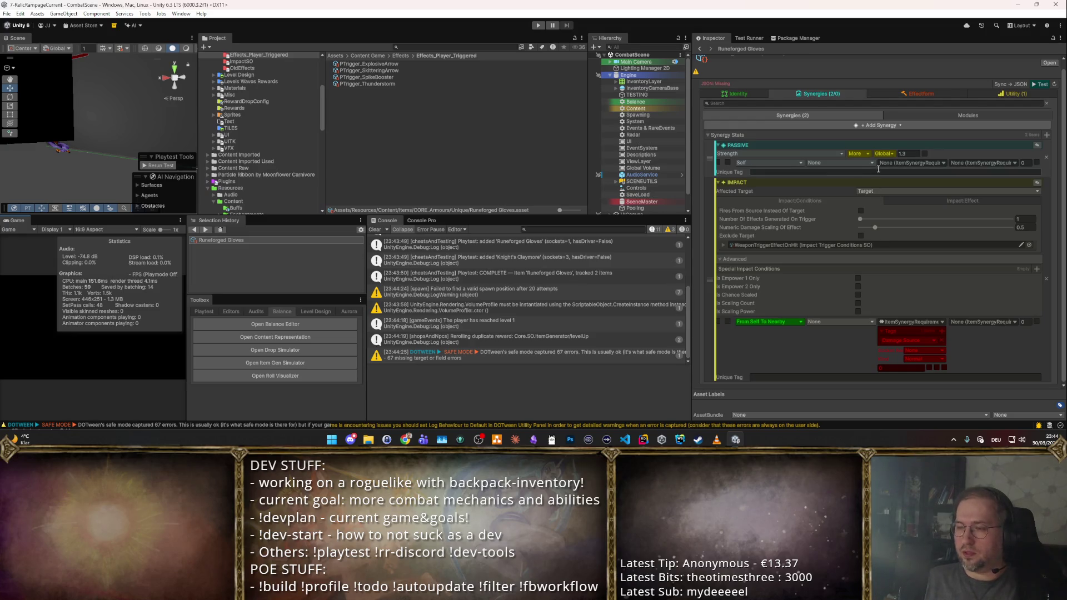
- Expand the WeaponTriggerEffectOnHit condition and browse trigger-condition assets, previewing NonWeaponBuffApplicationConfig
click(916, 199)
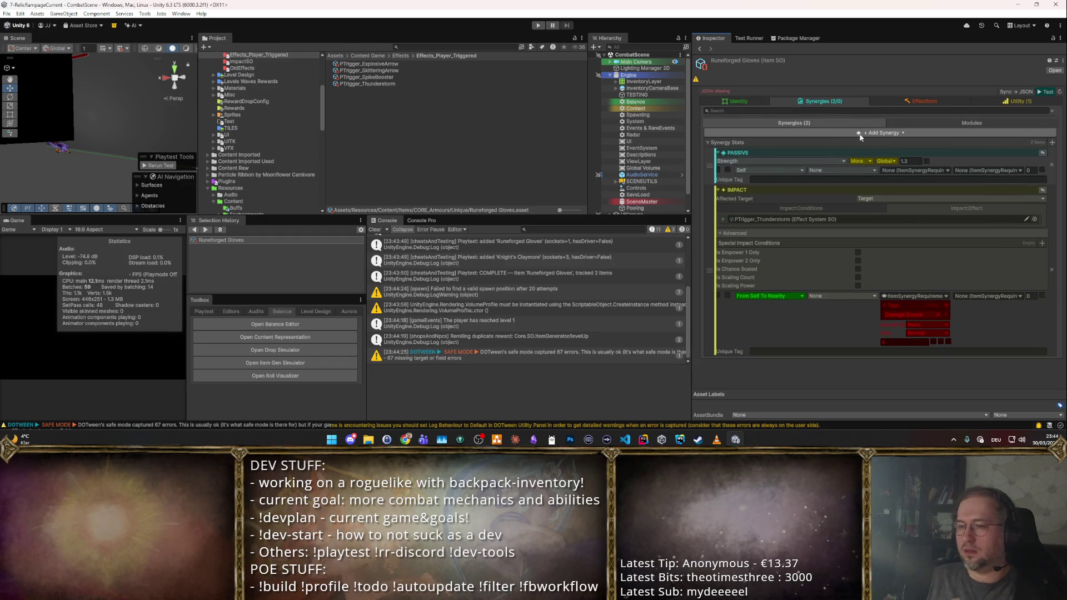
click(818, 210)
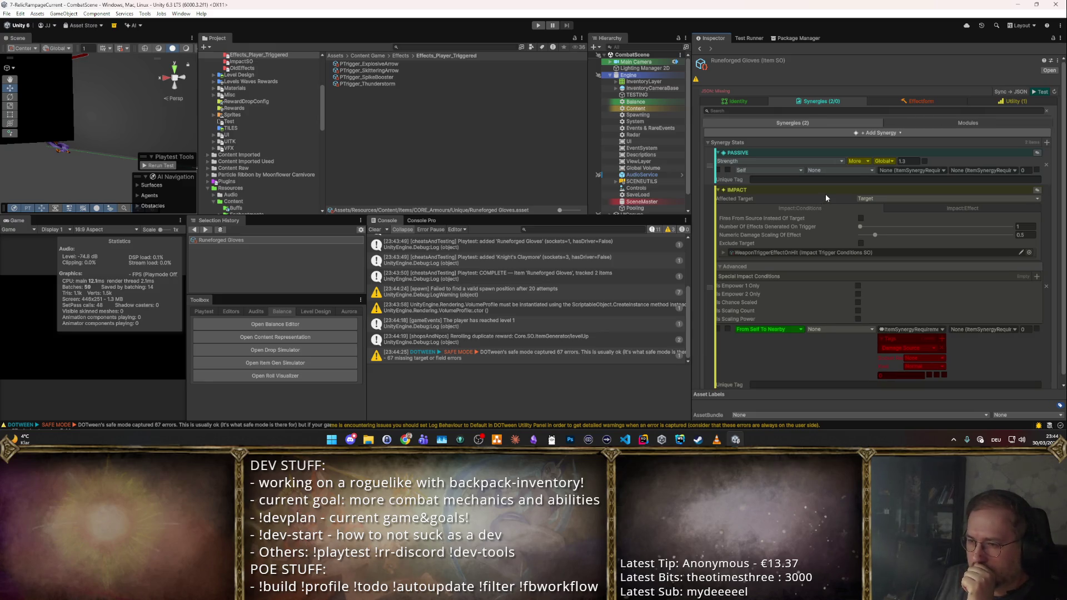
click(722, 252)
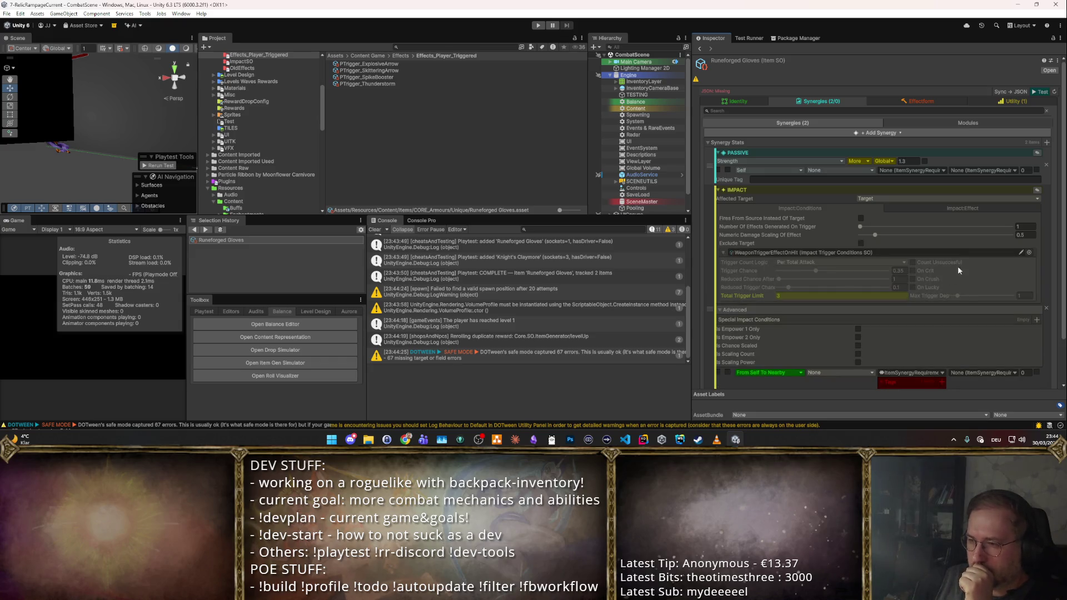
click(1029, 251)
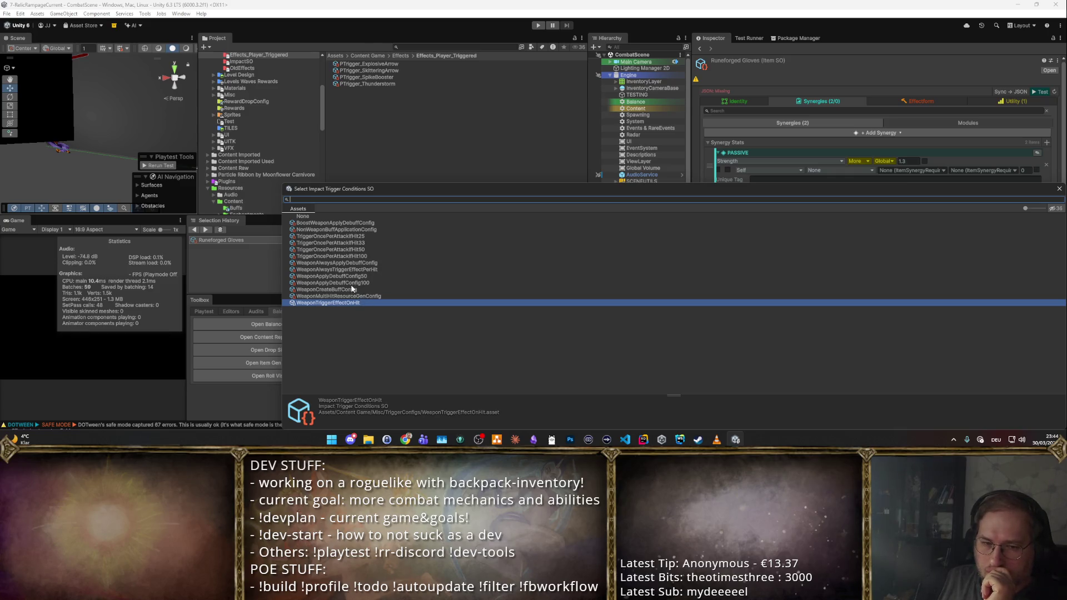
click(365, 230)
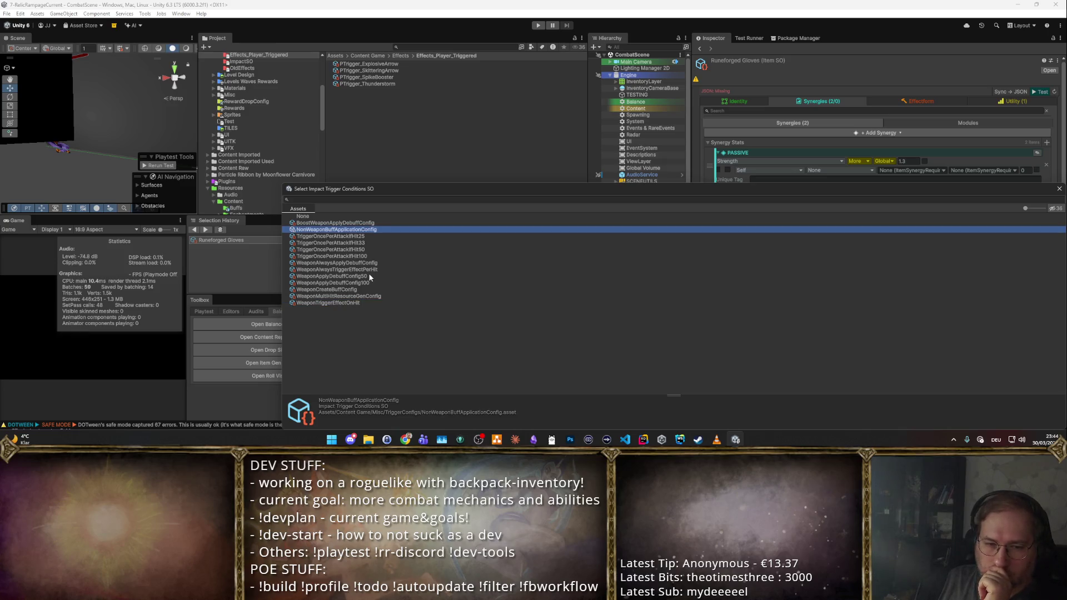
- Try WeaponAlwaysTriggerEffectPerHit, NonWeaponBuffApplicationConfig, WeaponTriggerEffectOnHit and WeaponMultiHitResourceGenConfig as the trigger condition
click(382, 268)
double_click(383, 269)
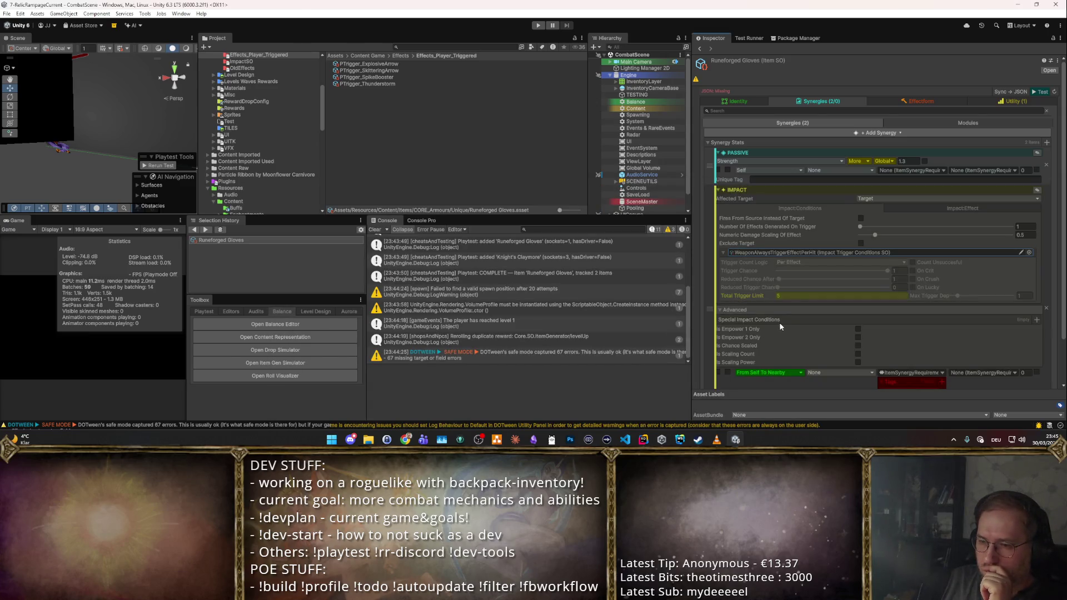
click(1025, 253)
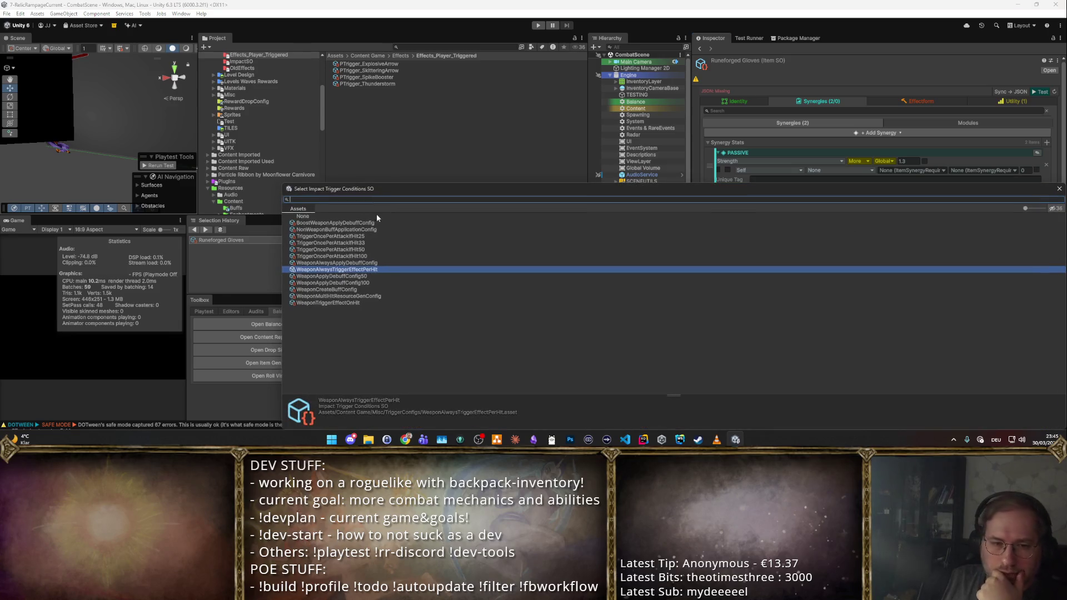
double_click(368, 230)
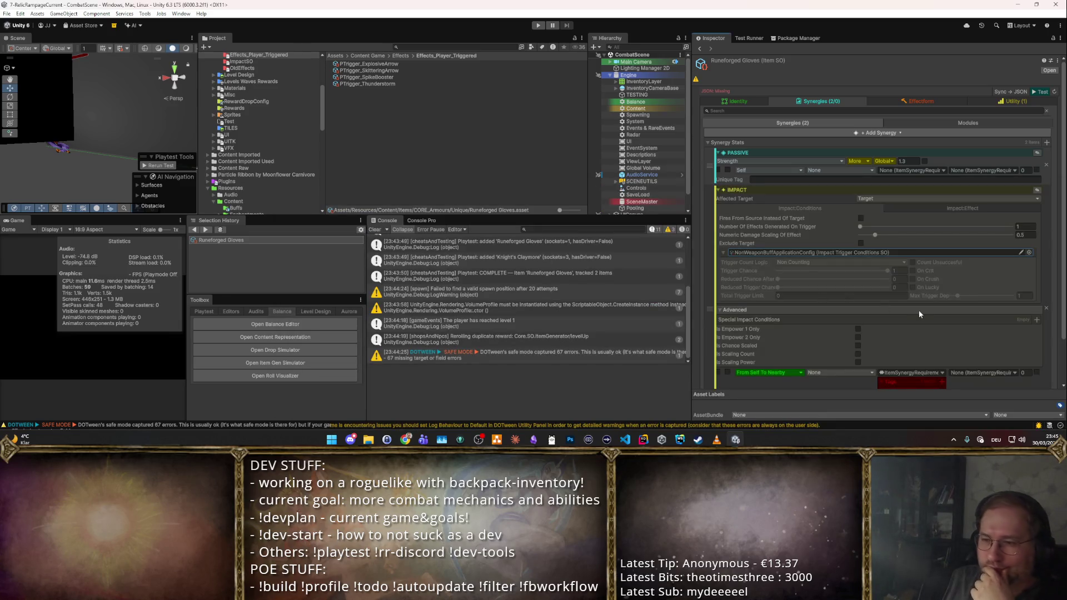
click(1027, 251)
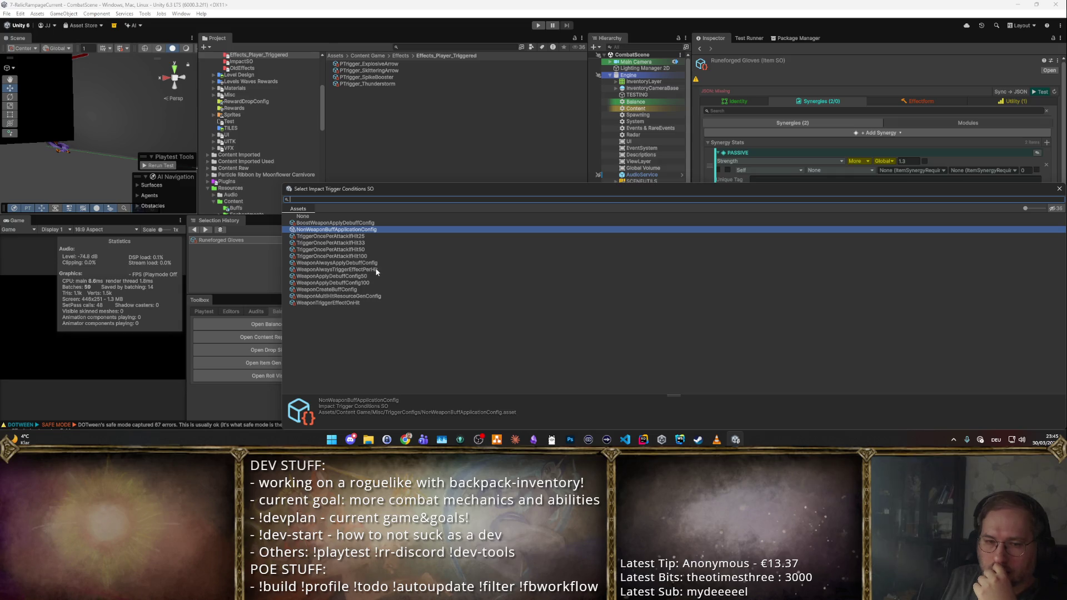
double_click(362, 302)
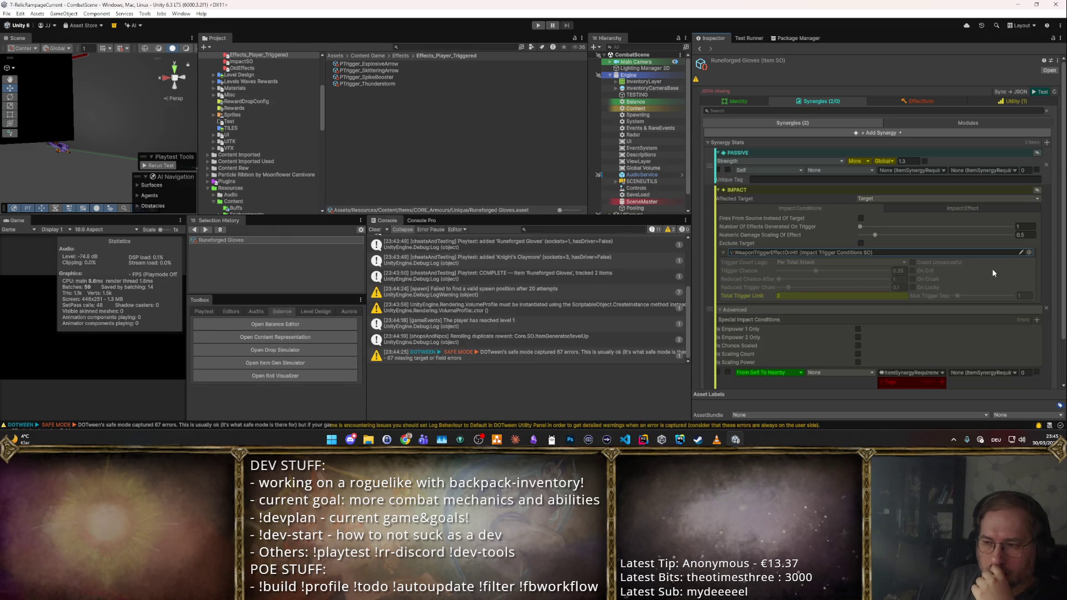
click(1028, 253)
double_click(363, 297)
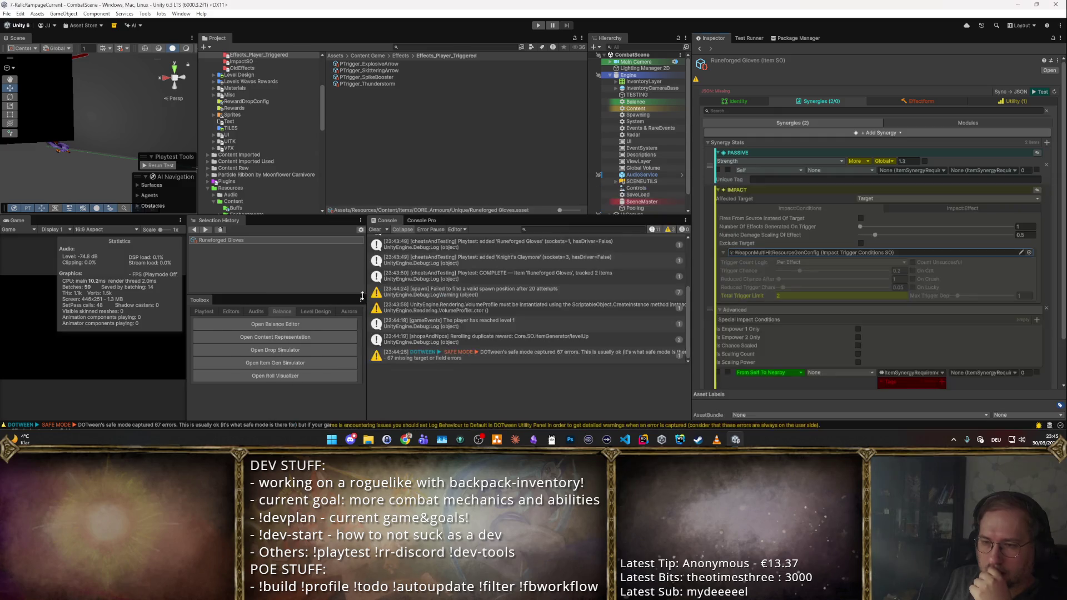
- Try WeaponCreateBuffConfig and WeaponApplyDebuffConfig100, settle on TriggerOncePerAttackIfHit100, and start a playtest
click(1028, 253)
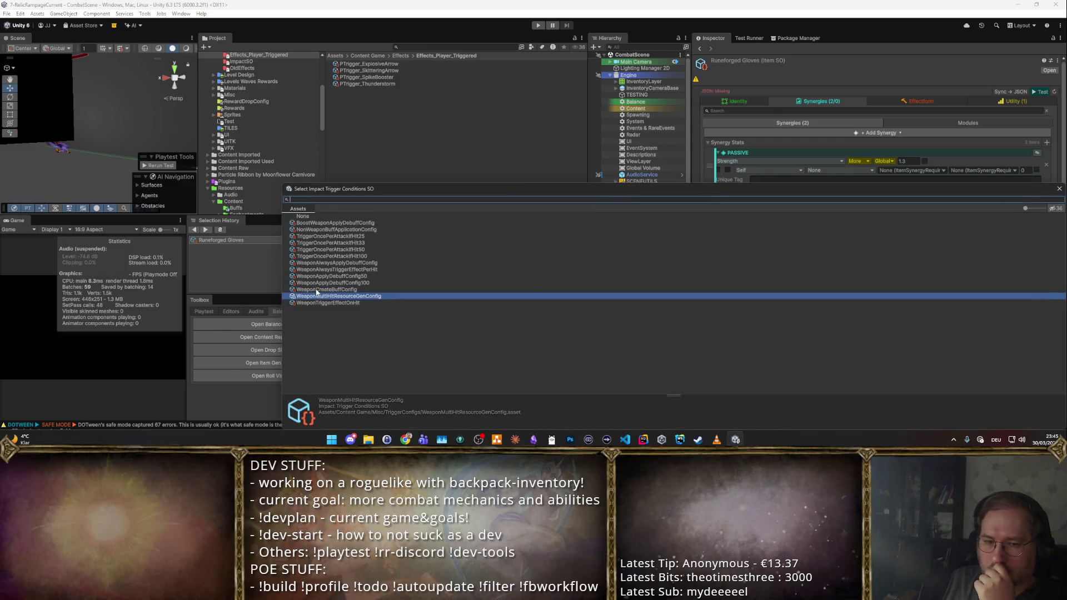
double_click(318, 289)
click(1029, 252)
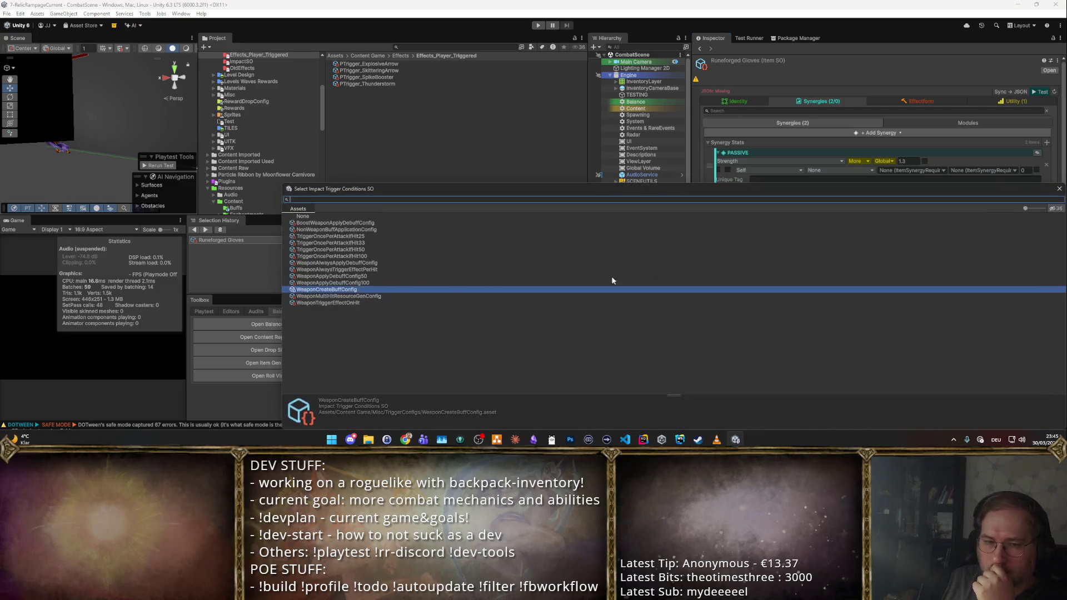
double_click(383, 282)
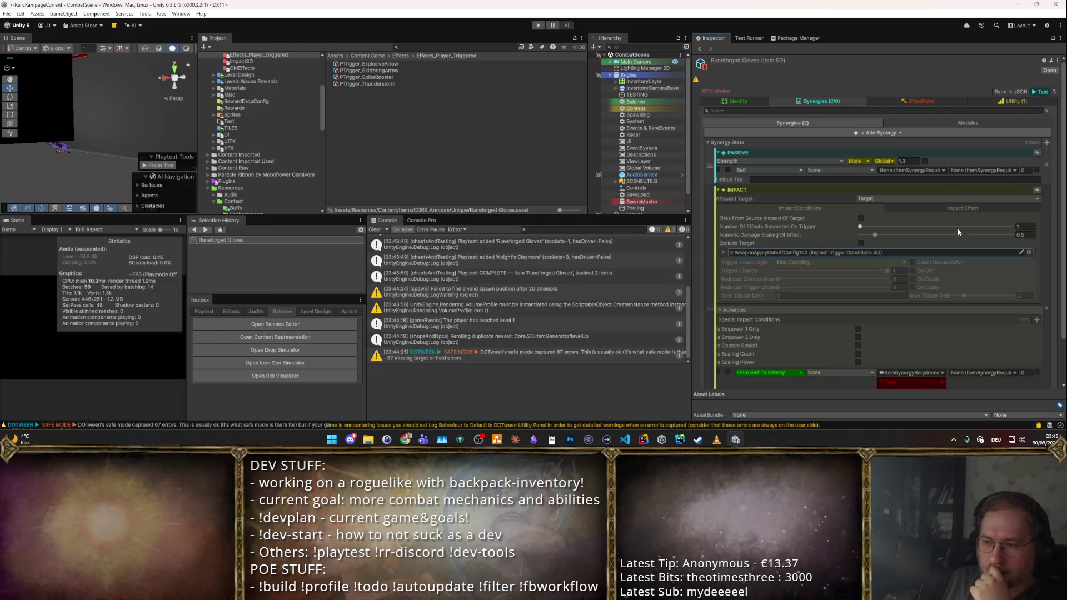
click(1027, 254)
double_click(335, 258)
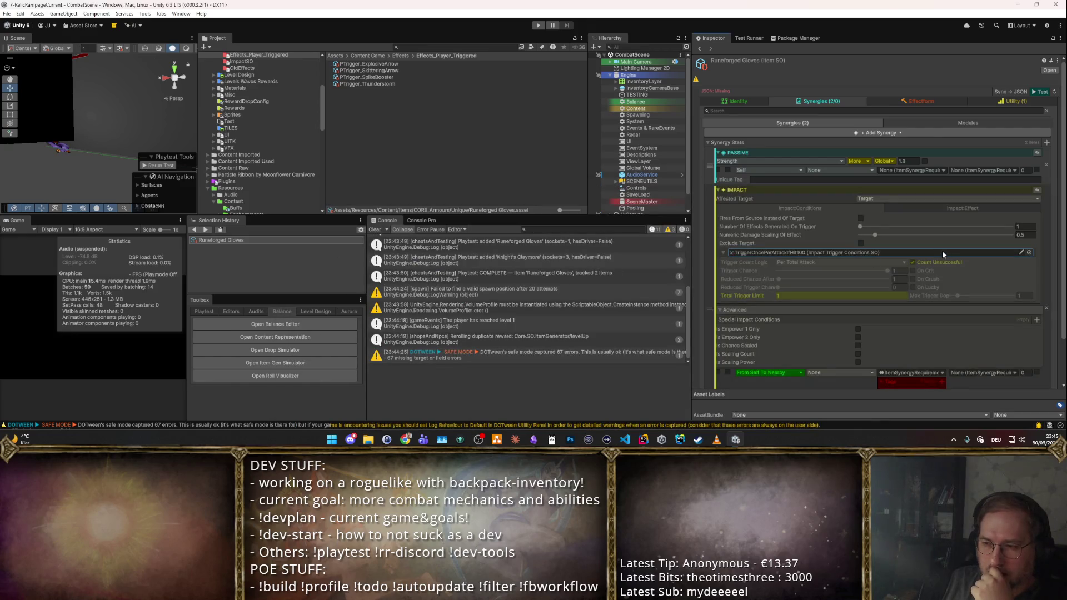
scroll(934, 244, down, 1)
scroll(923, 357, up, 1)
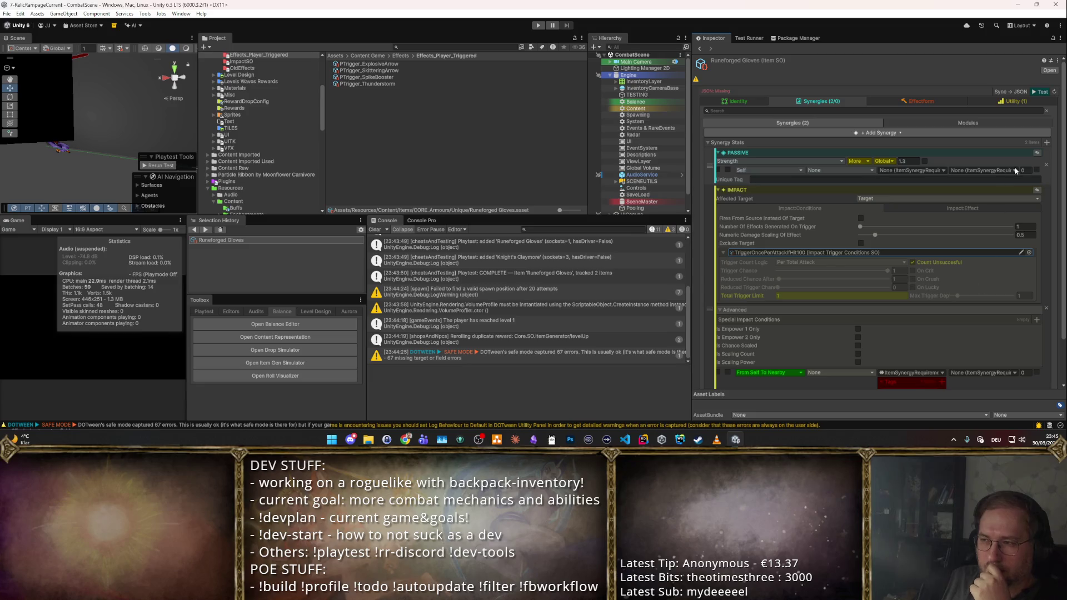
click(1038, 92)
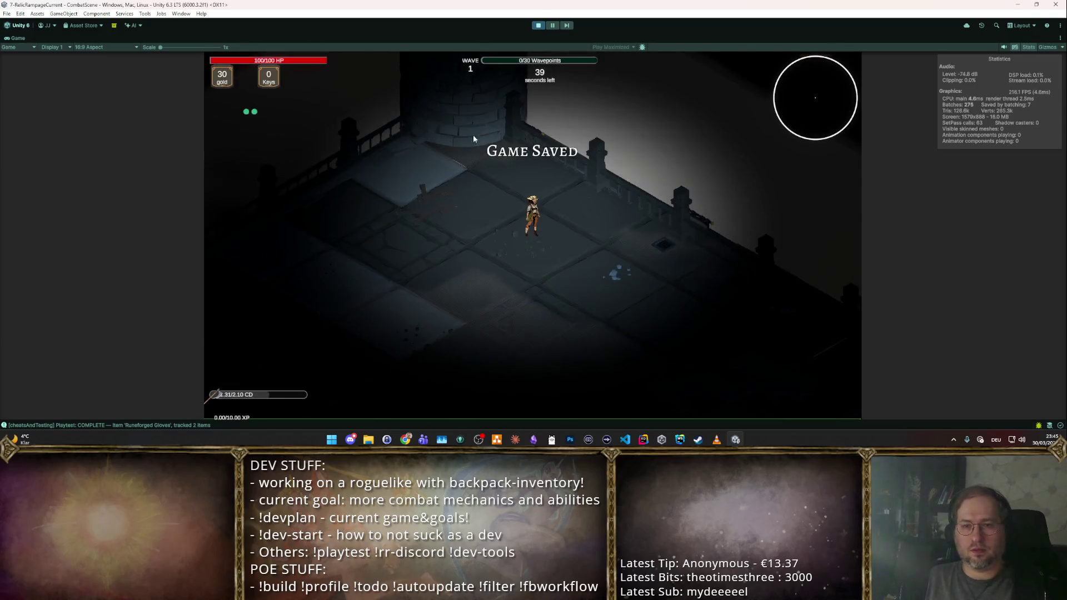
- Attack the goblin swarm and take the Boost Projectiles upgrade
click(622, 254)
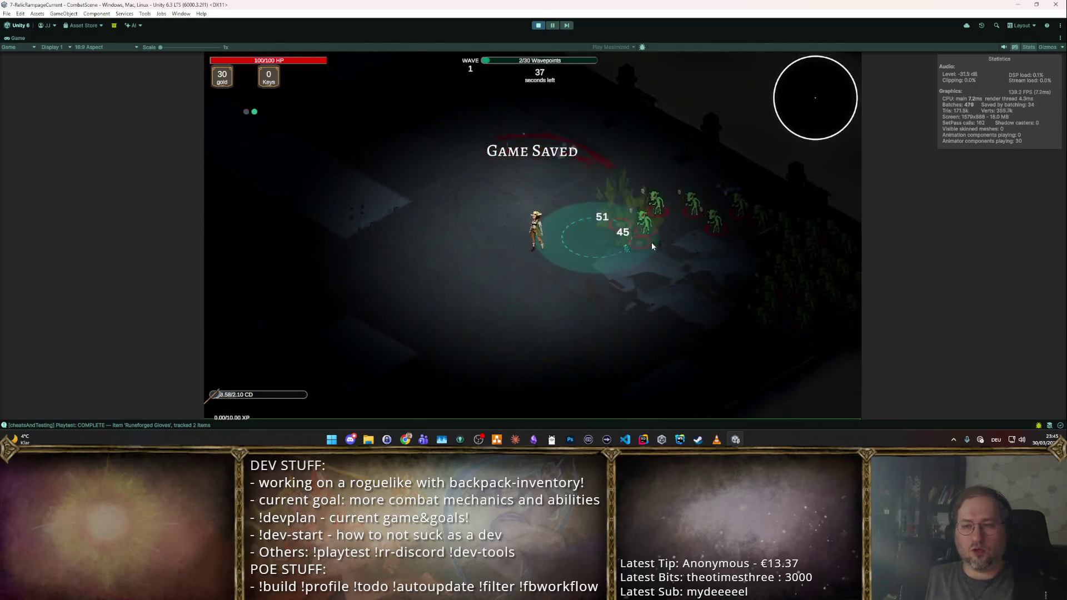
click(683, 188)
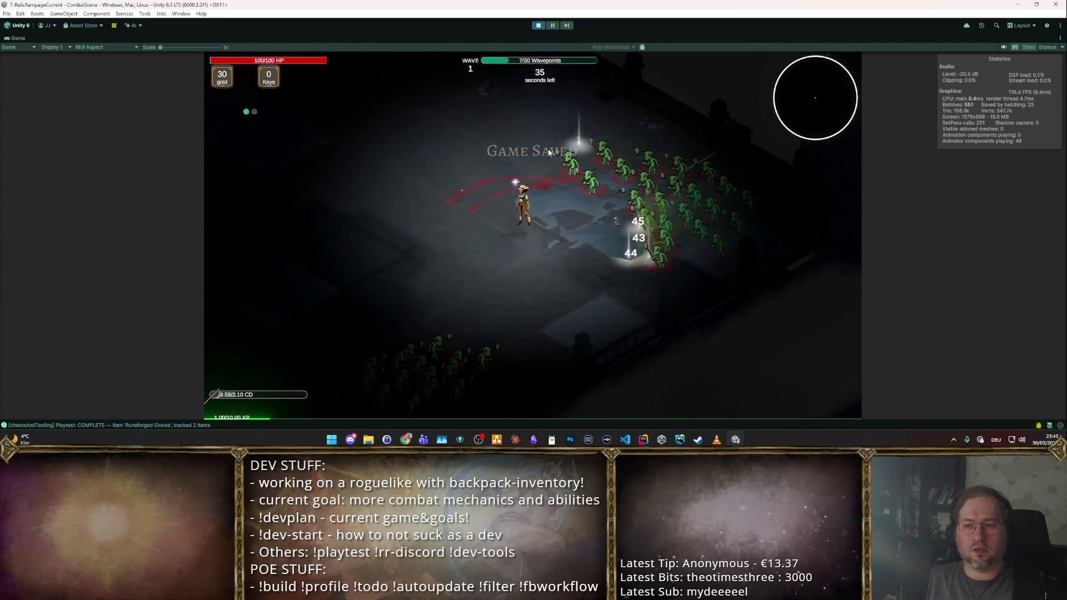
click(478, 177)
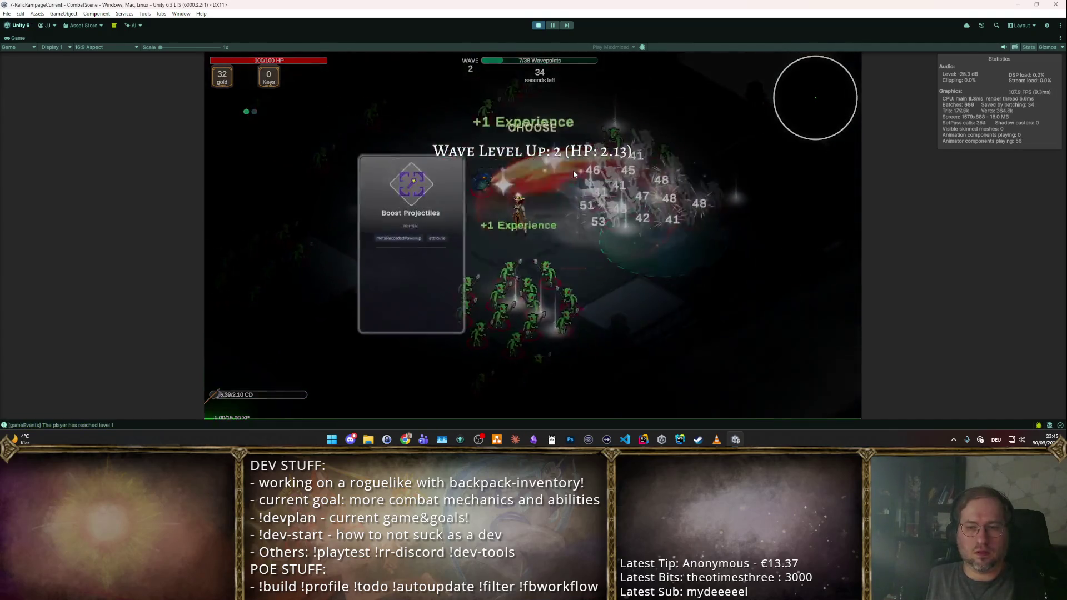
click(520, 243)
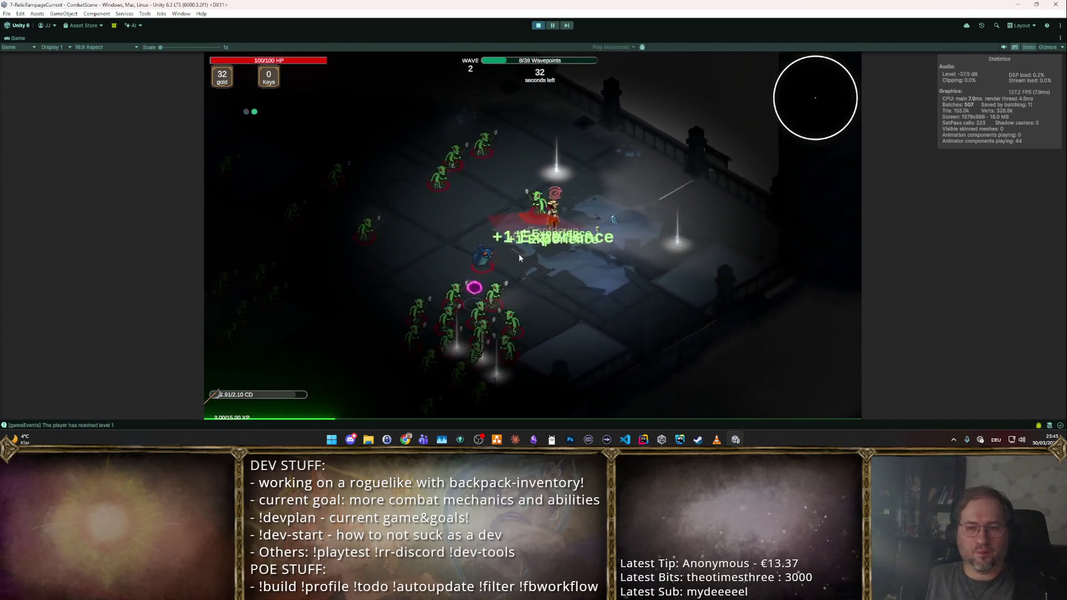
- Fight through the goblins, take the Area of Effect upgrade, then bring up the shop inventory
click(463, 204)
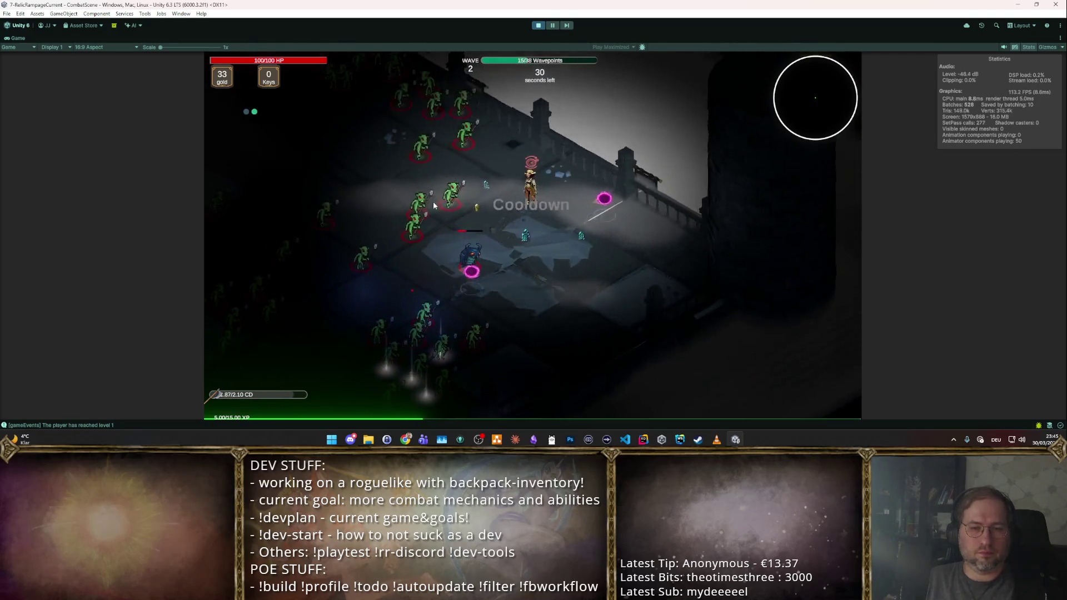
click(556, 302)
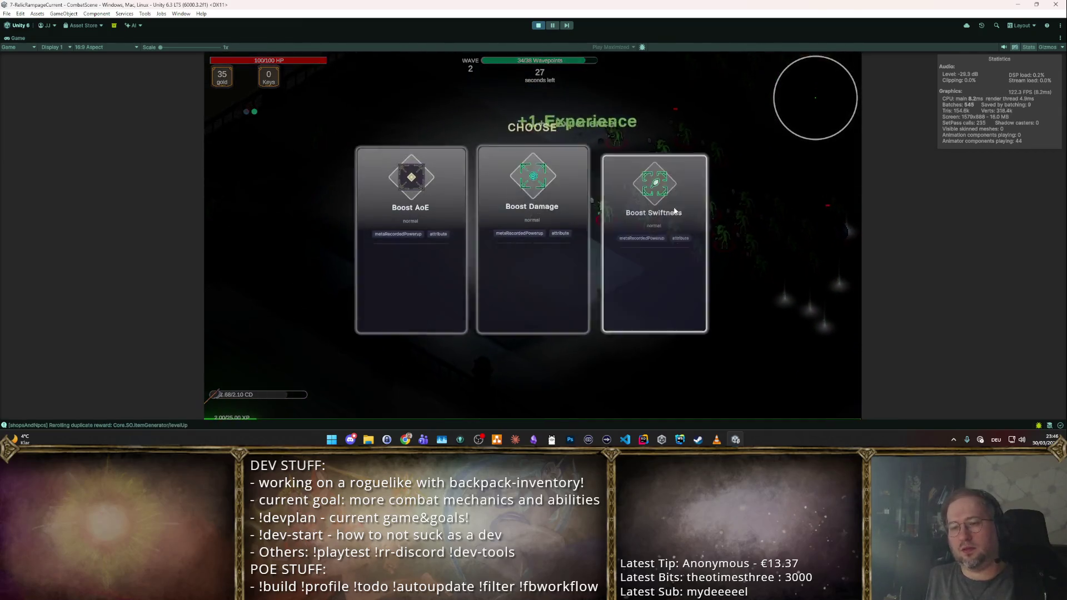
click(652, 215)
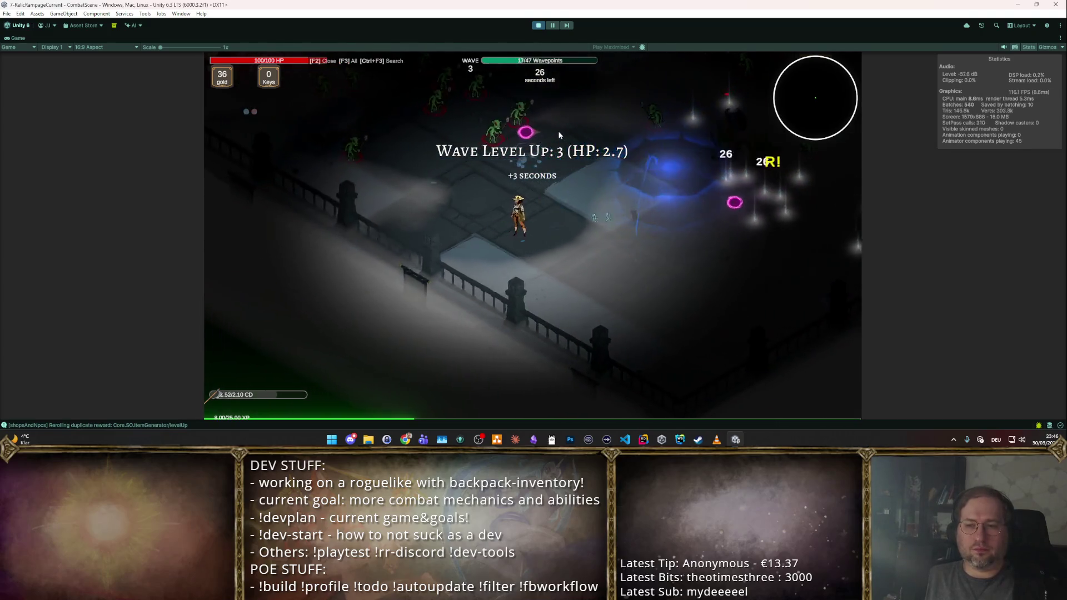
key(i)
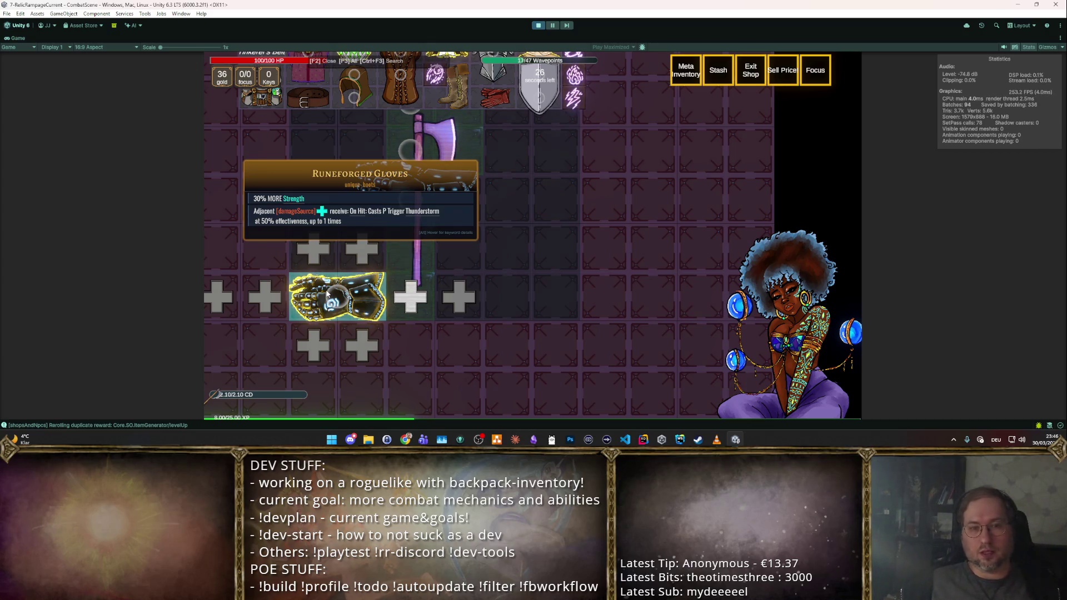
- Rotate and re-place the gloves in the grid and inspect the Balance runestone
drag(330, 296, 333, 269)
key(r)
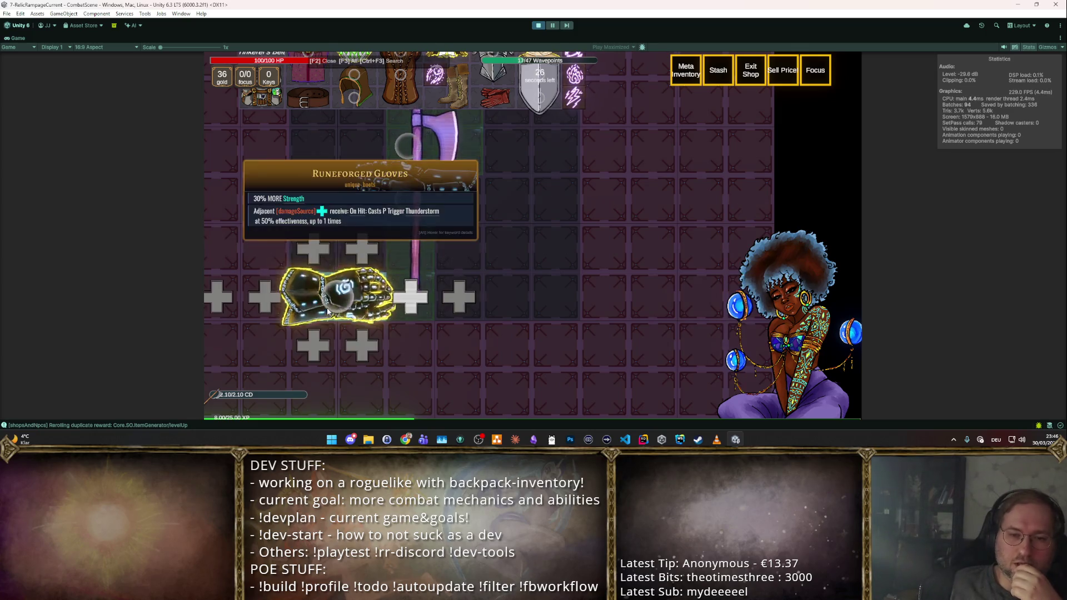
click(334, 288)
scroll(499, 172, up, 3)
scroll(504, 207, up, 3)
scroll(499, 216, up, 3)
scroll(358, 243, up, 3)
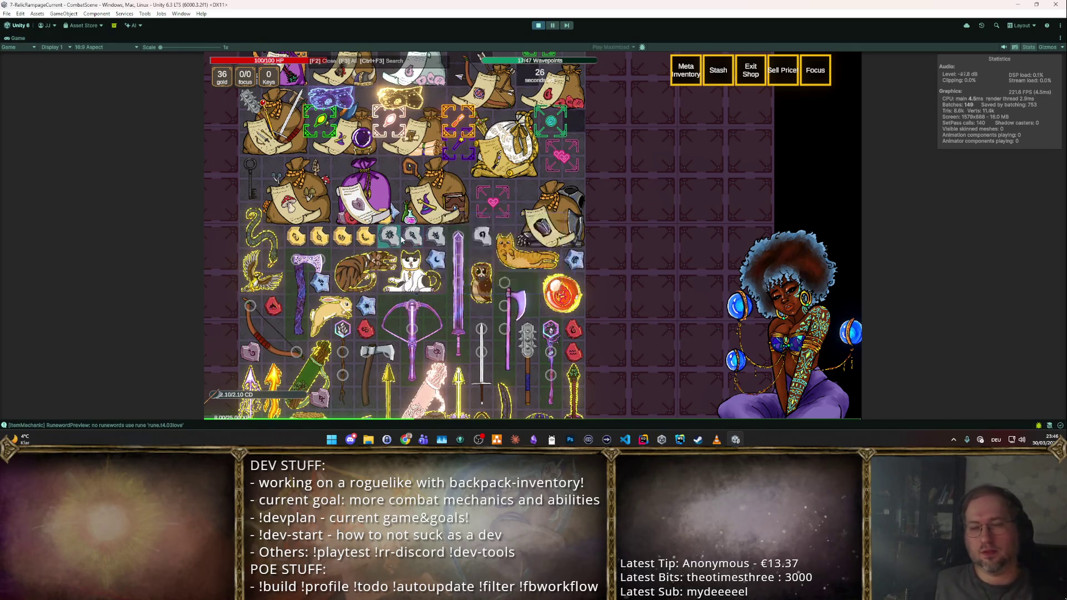
key(alt)
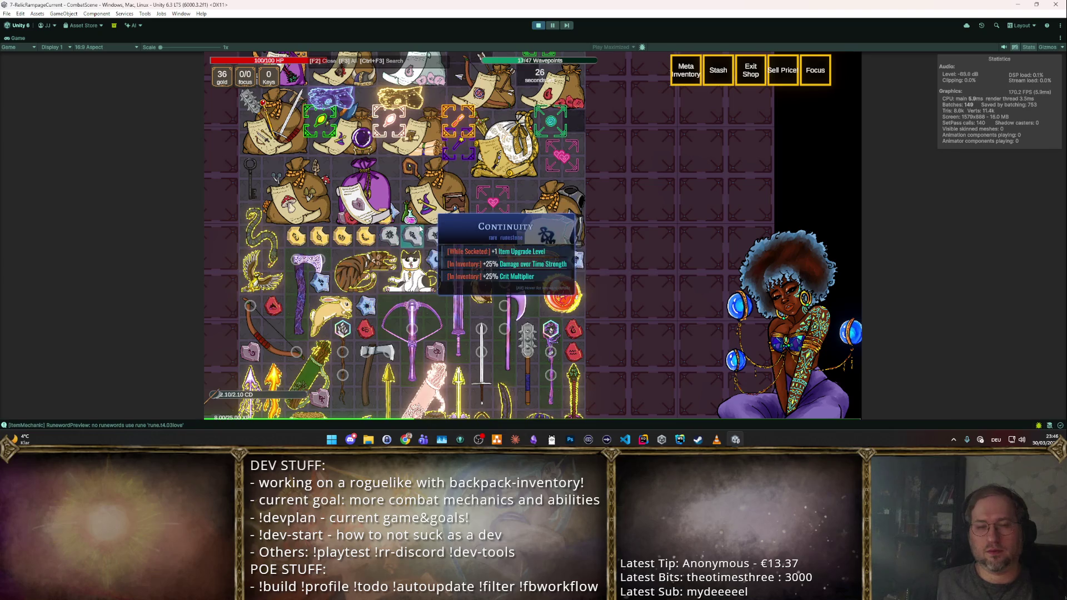
mouse_move(297, 237)
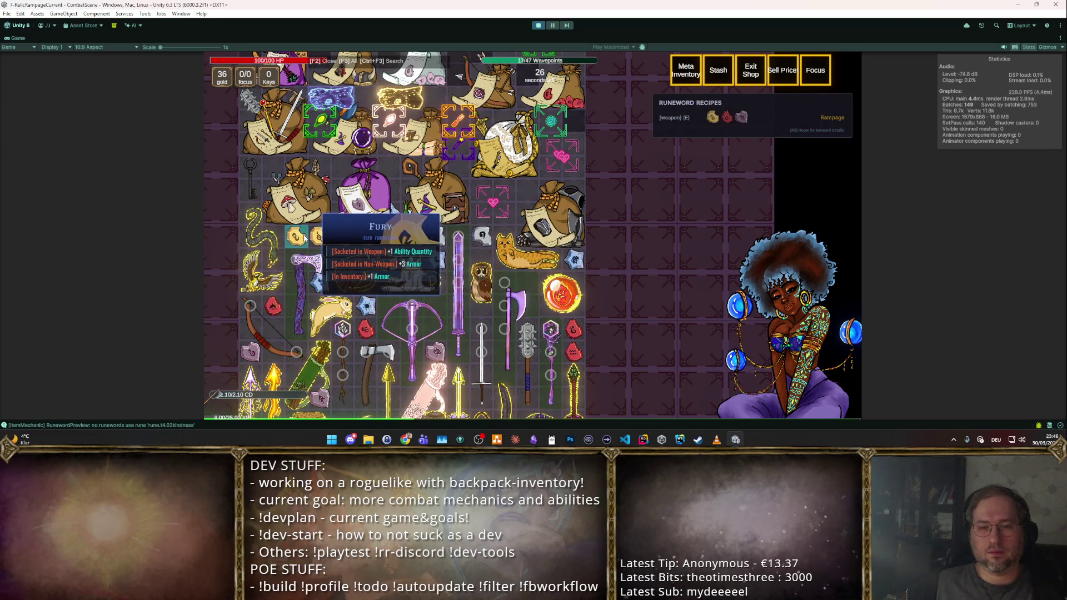
- Drop a stash runestone, take the Multishot Bow from the stash, sell the axe and place the bow
mouse_move(311, 239)
mouse_down()
mouse_move(347, 248)
mouse_move(349, 287)
mouse_move(355, 228)
mouse_up()
key(F2)
scroll(256, 220, up, 5)
mouse_move(256, 220)
mouse_down()
mouse_move(443, 220)
mouse_move(700, 292)
mouse_up()
drag(491, 209, 359, 277)
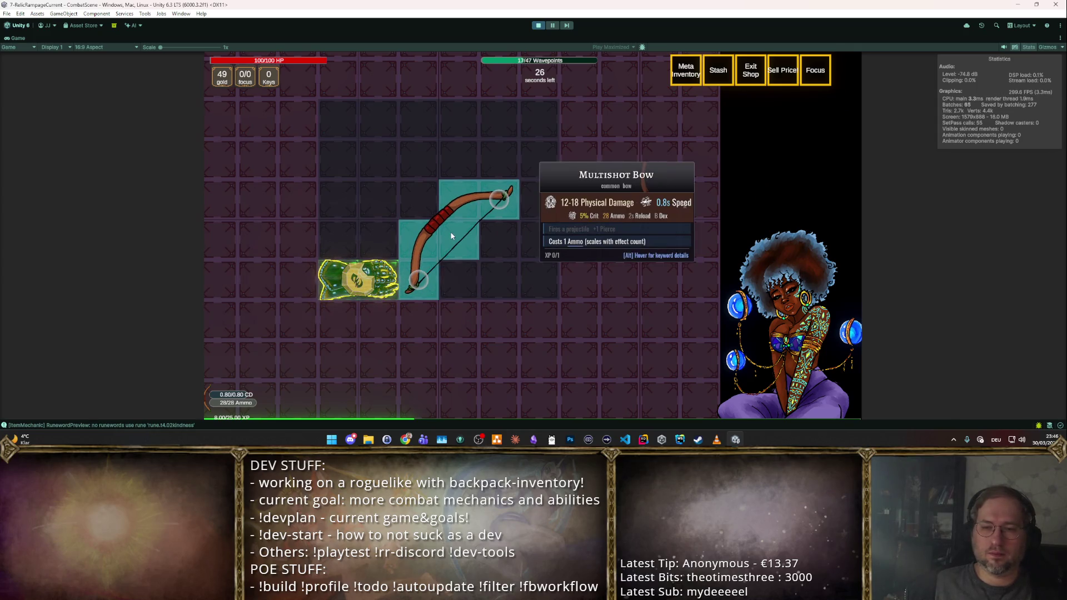
- Spawn extra gloves with F1, stack three beside the bow, then close the shop to start the wave
mouse_move(358, 280)
key(F1)
click(392, 240)
click(363, 248)
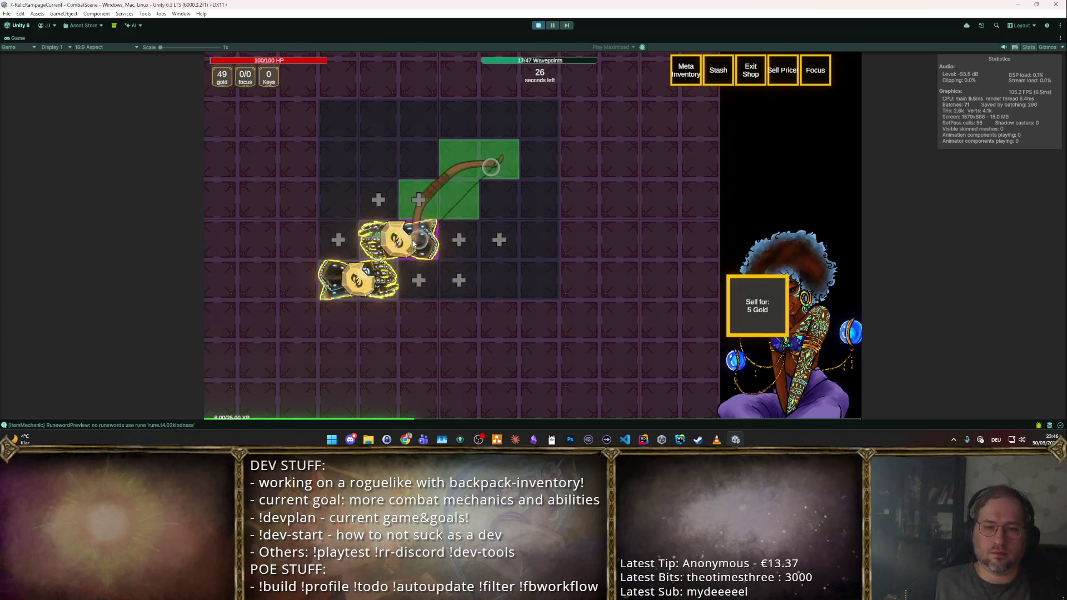
click(343, 188)
key(F1)
key(F1)
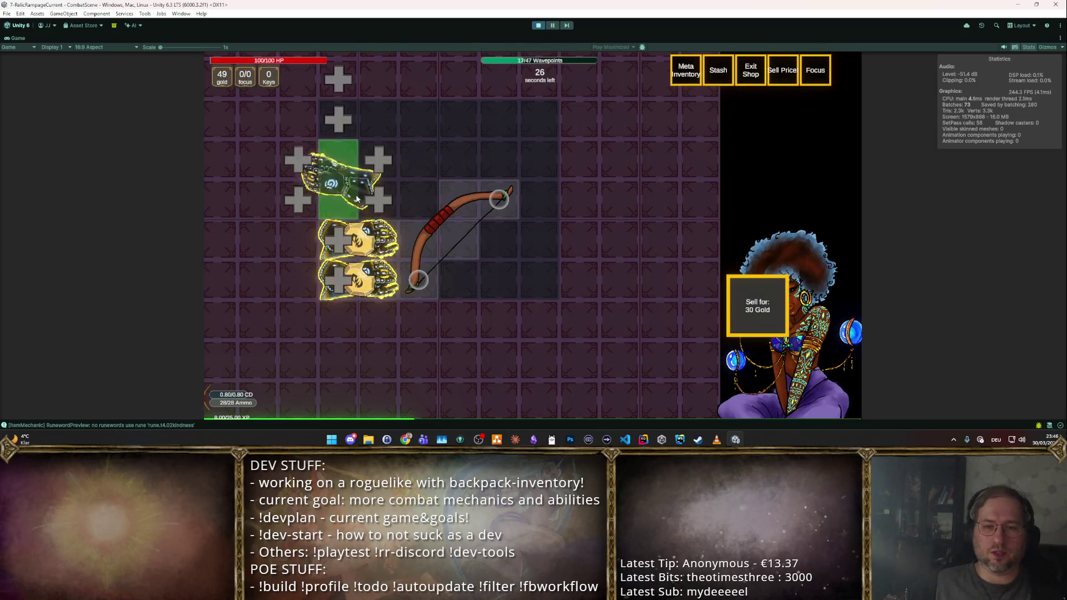
click(358, 200)
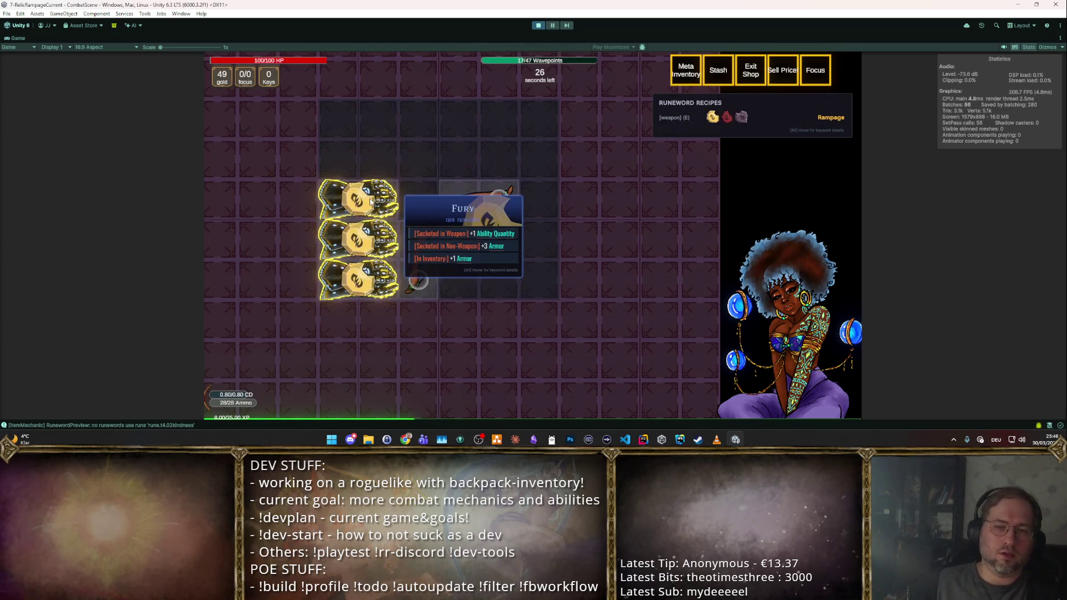
mouse_move(459, 221)
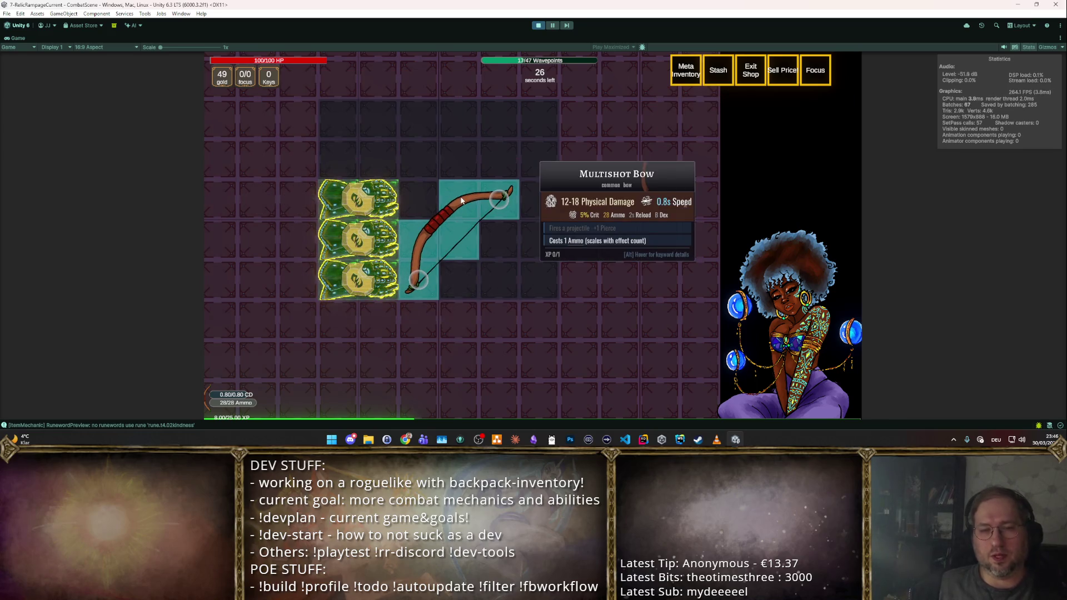
key(Escape)
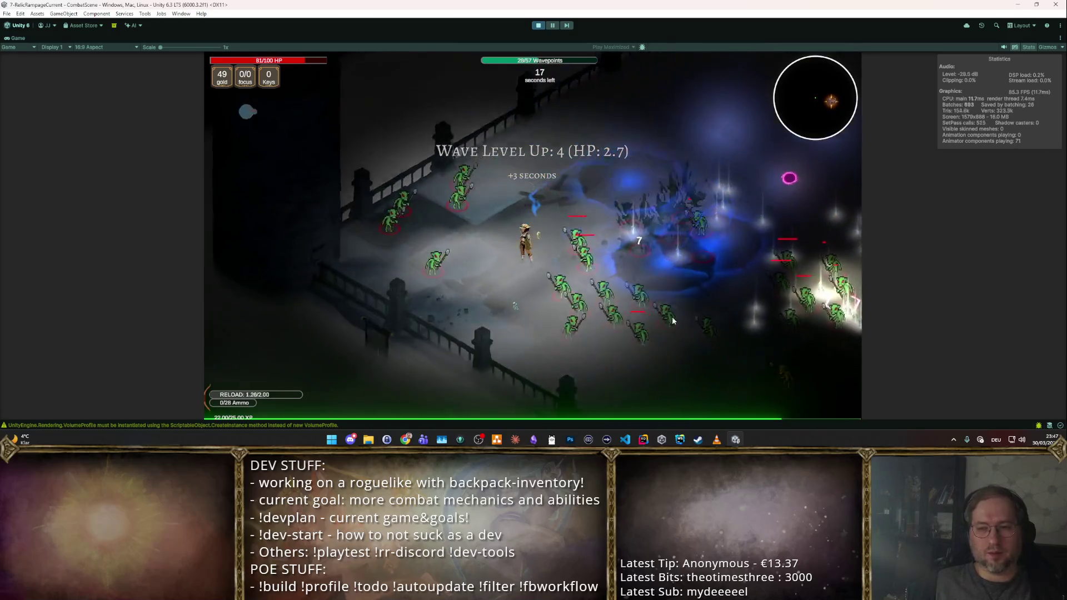
- Enable auto-attack, take the Boost Crit Chance reward, then stop the game
key(t)
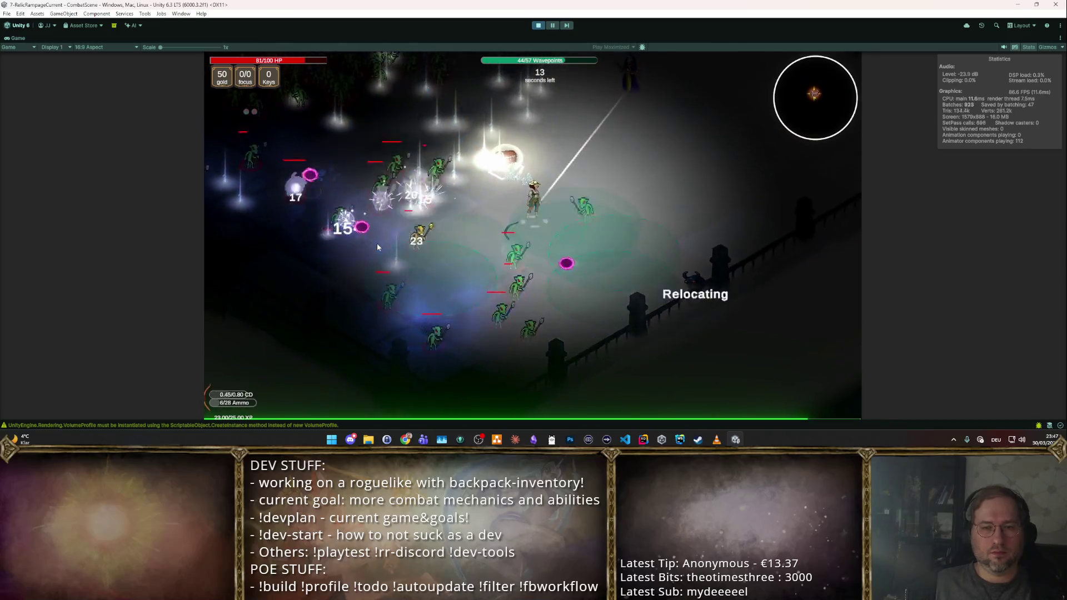
click(399, 167)
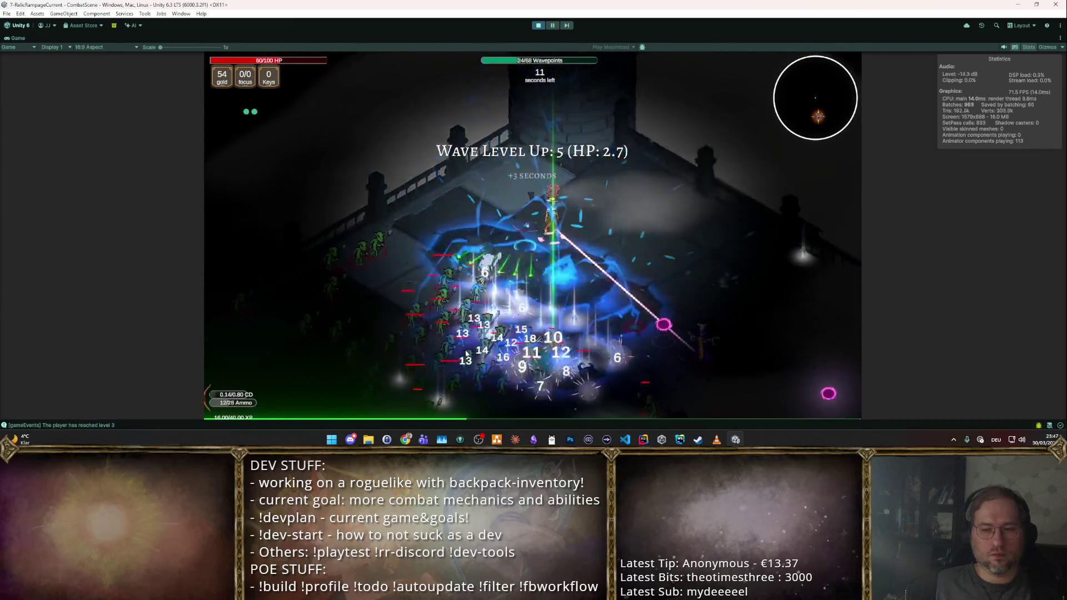
click(536, 29)
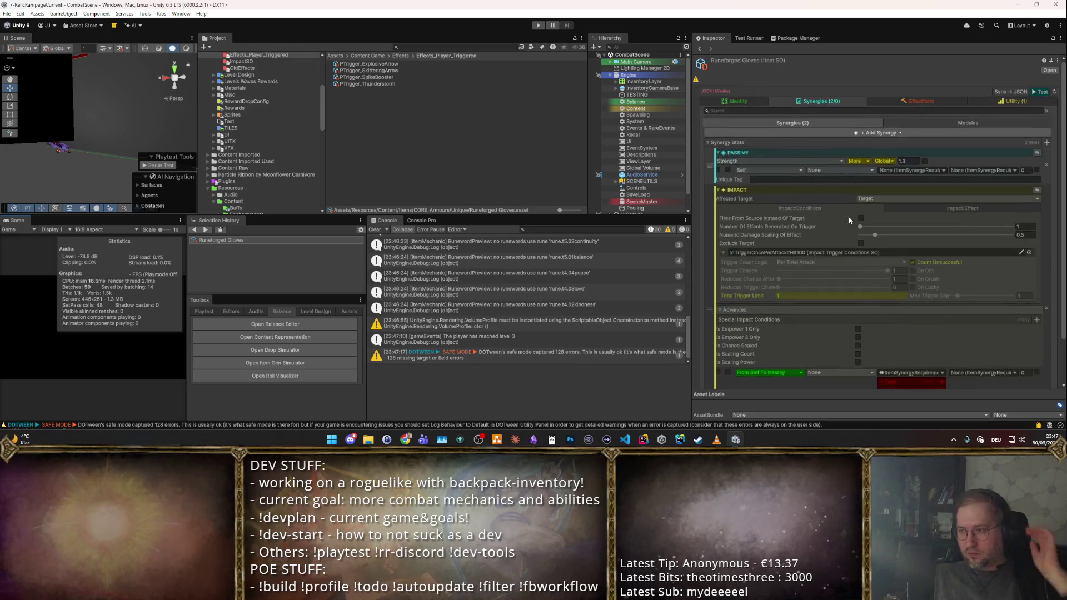
- Restart the game with Ctrl+P so the shop loads the gloves beside the Multishot Bow
key(ctrl+p)
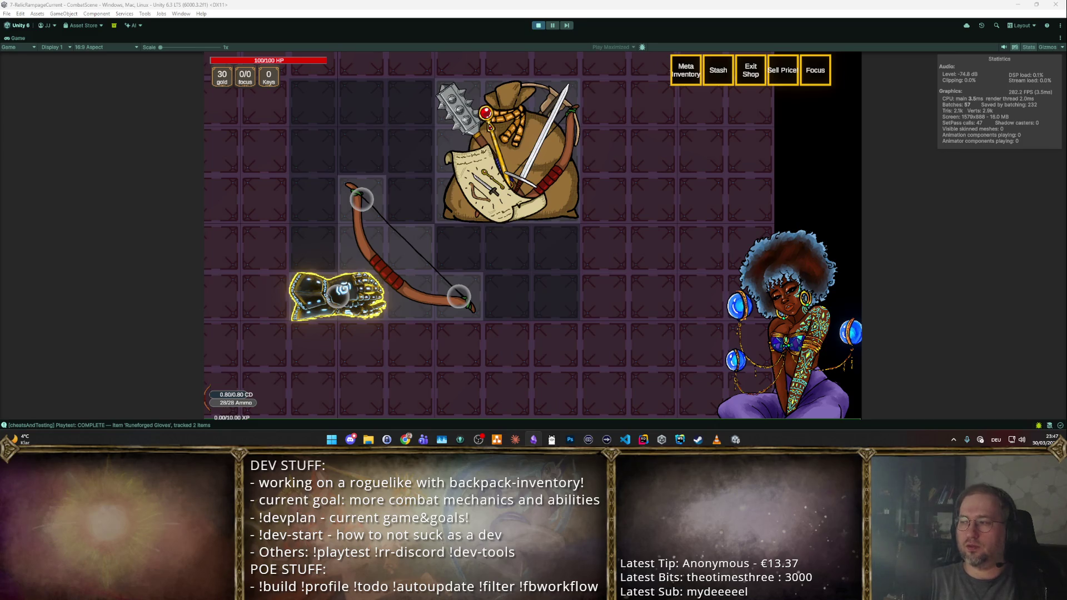
mouse_move(337, 296)
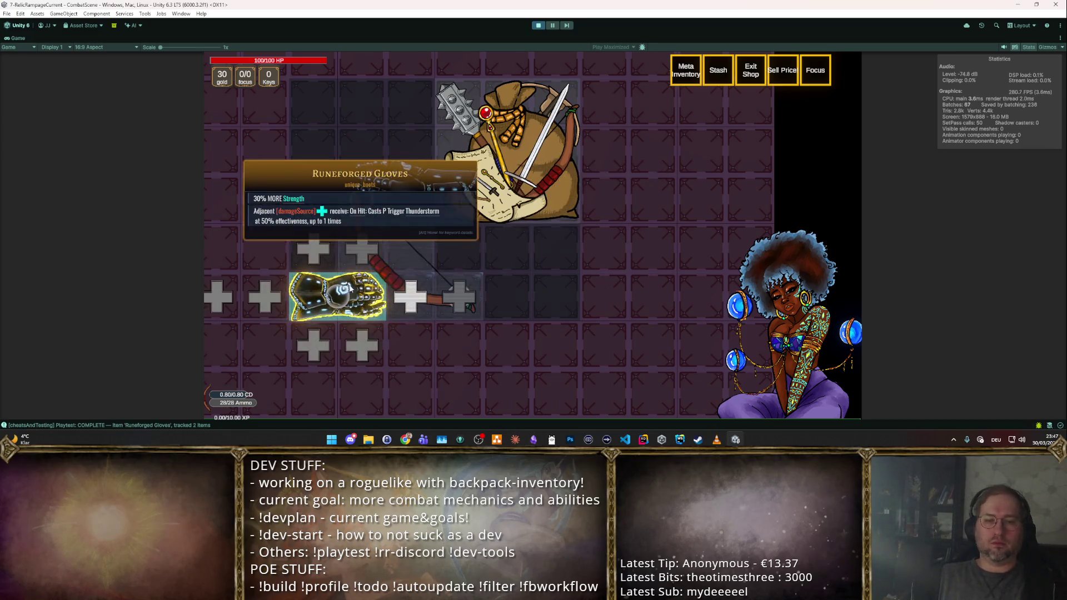
- Mirror the Runeforged Gloves in their cell, try them above the bow and return them, then stop the playtest
drag(353, 283, 322, 308)
key(r)
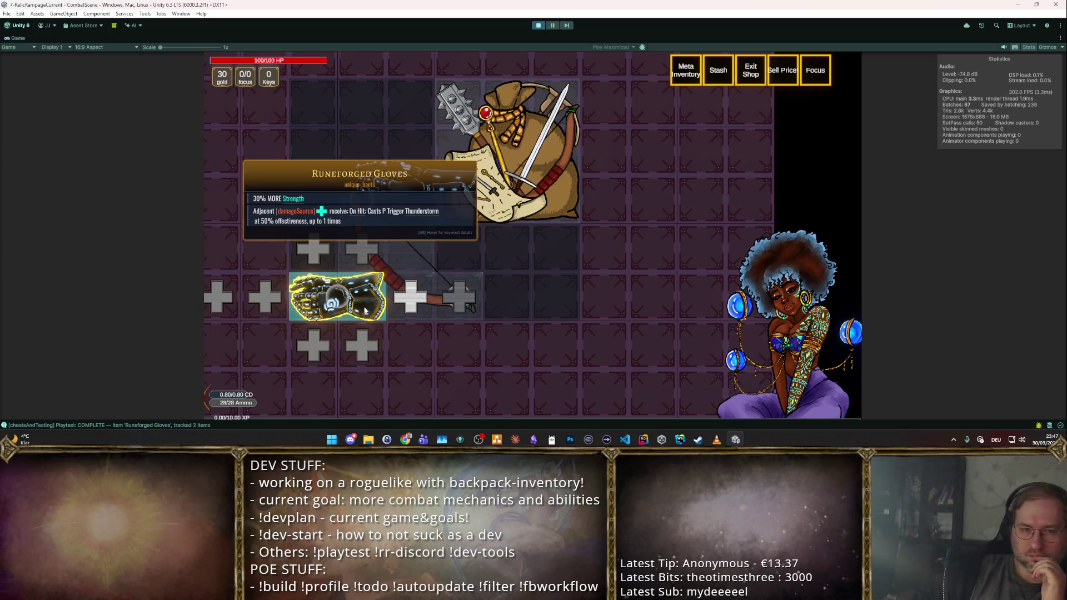
drag(364, 310, 333, 300)
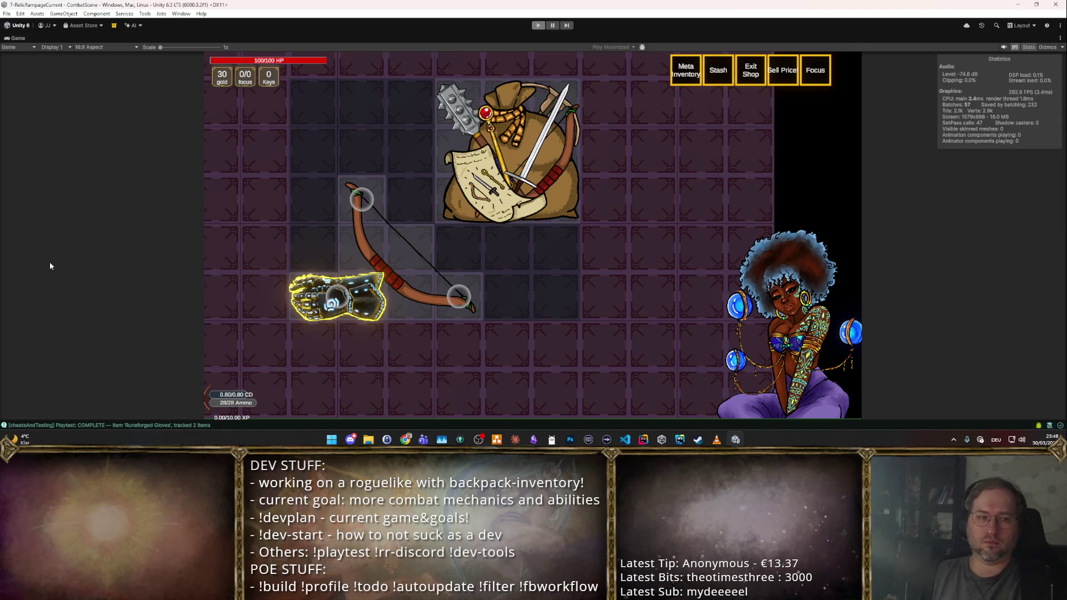
key(ctrl+p)
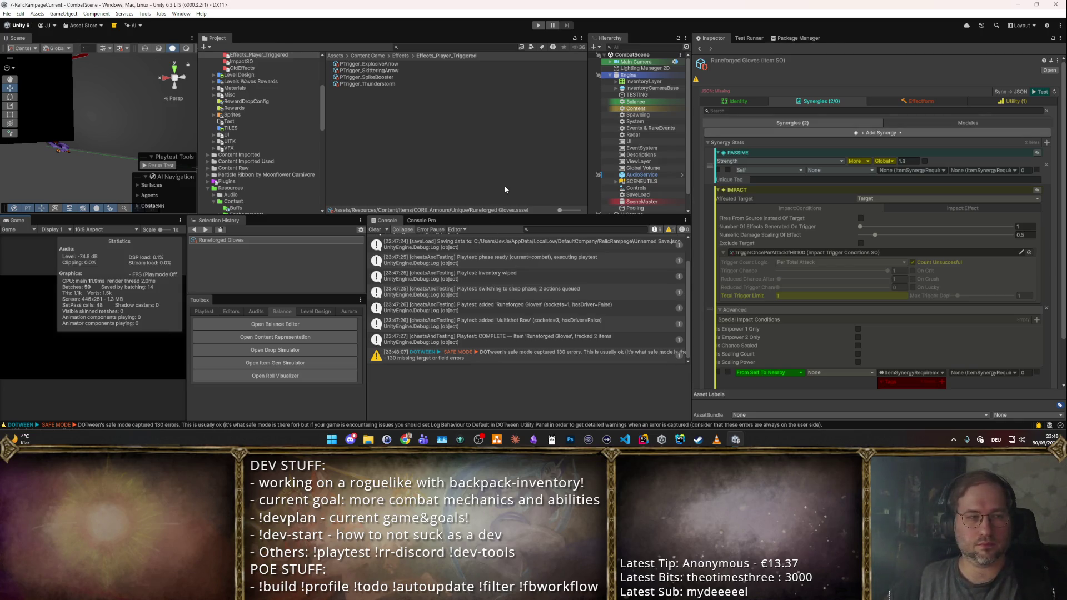
scroll(322, 147, up, 5)
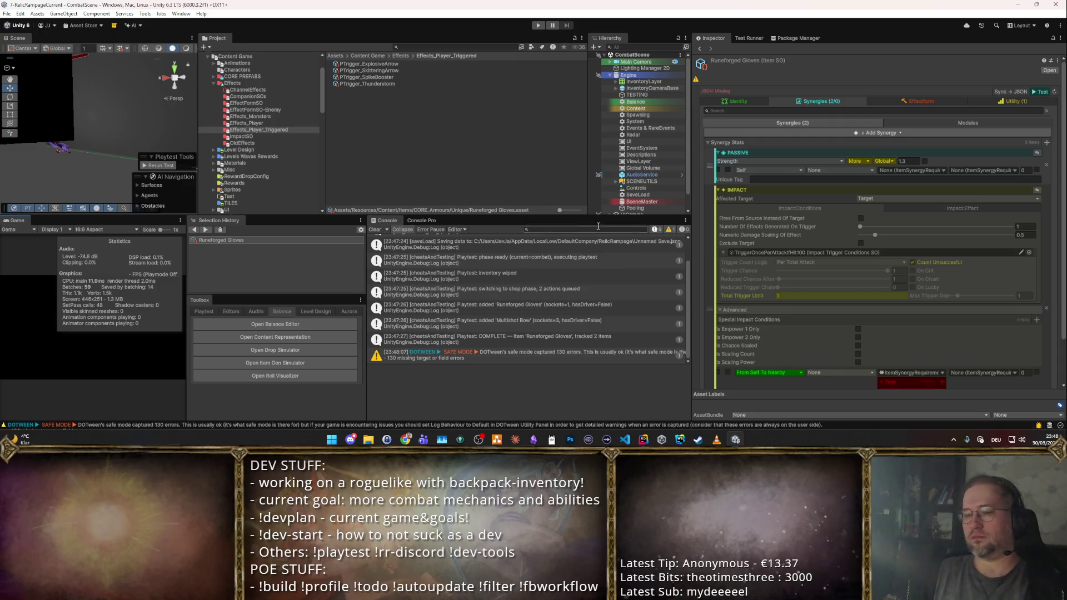
- Deselect the Runeforged Gloves asset so the Inspector shows nothing
click(386, 116)
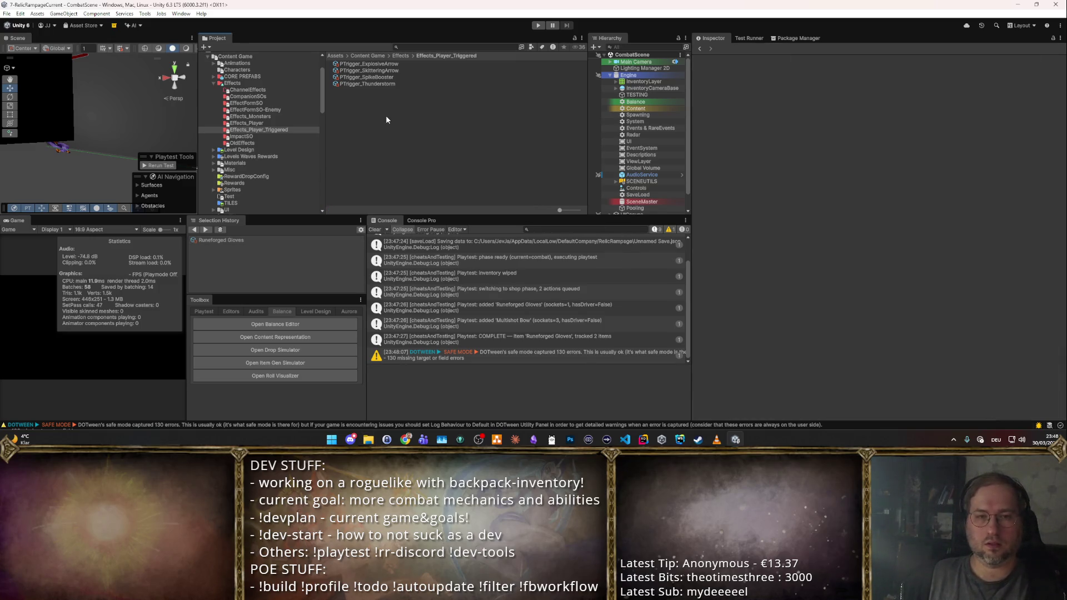
click(367, 439)
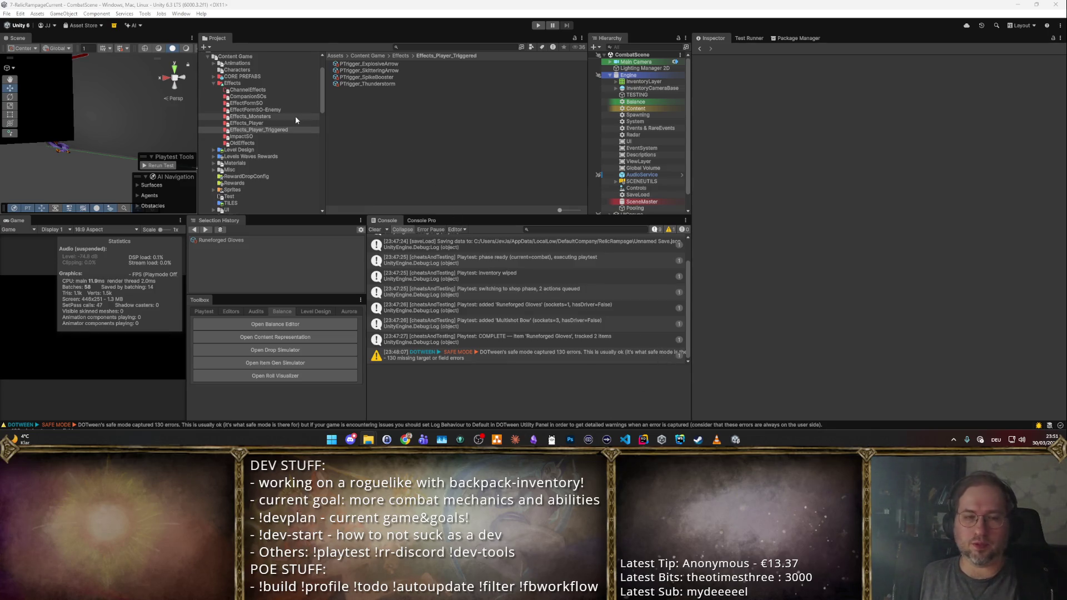
scroll(267, 126, down, 1)
scroll(268, 142, down, 2)
scroll(248, 115, down, 1)
scroll(247, 115, down, 1)
scroll(248, 115, down, 1)
scroll(248, 115, up, 2)
scroll(248, 116, up, 2)
scroll(246, 115, up, 2)
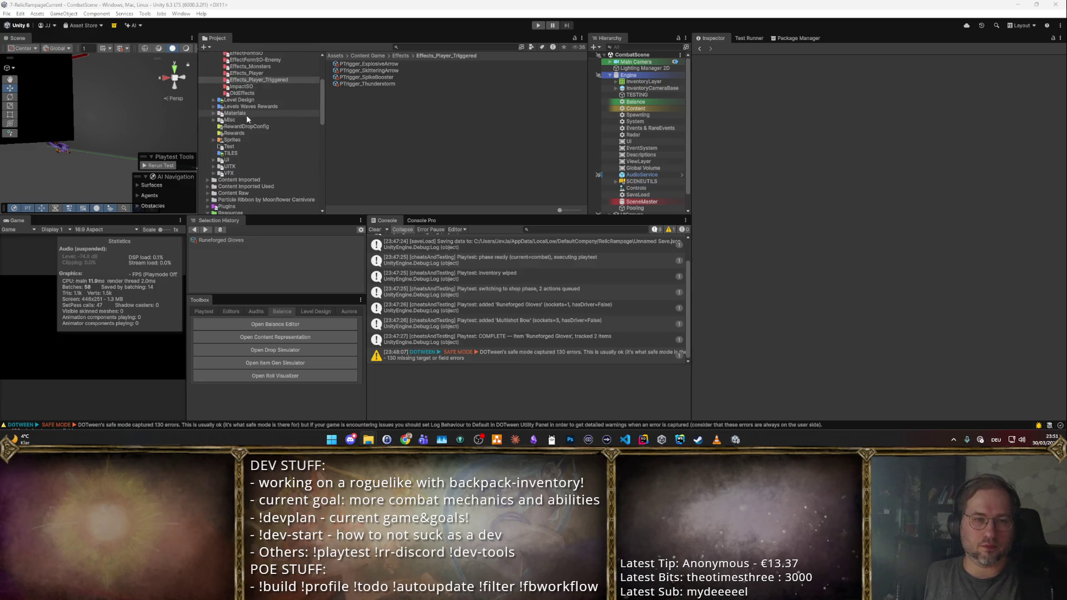
scroll(246, 114, up, 2)
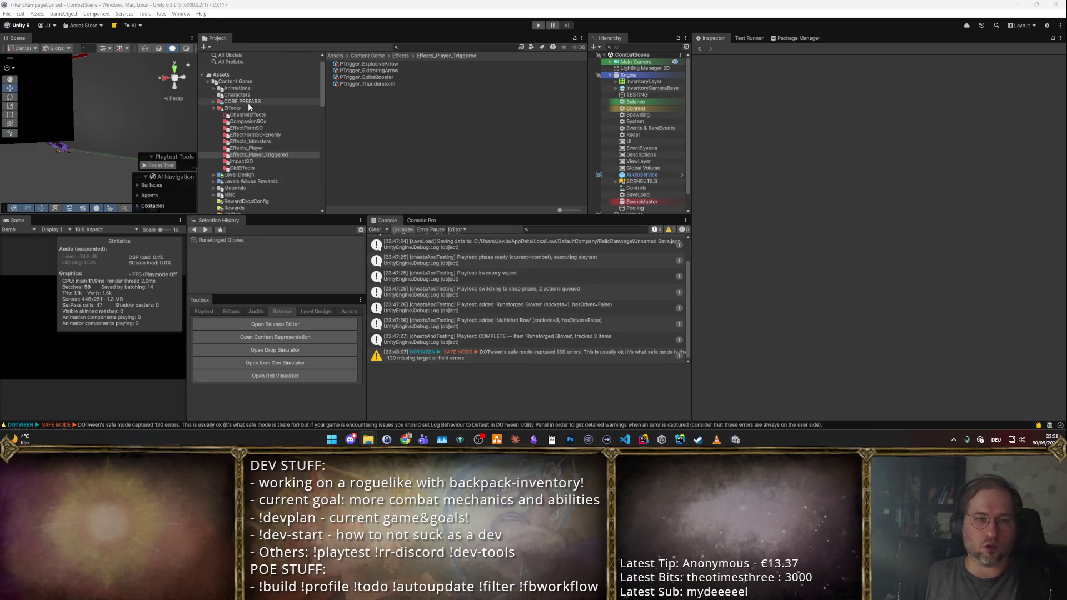
scroll(248, 102, down, 3)
scroll(248, 104, up, 4)
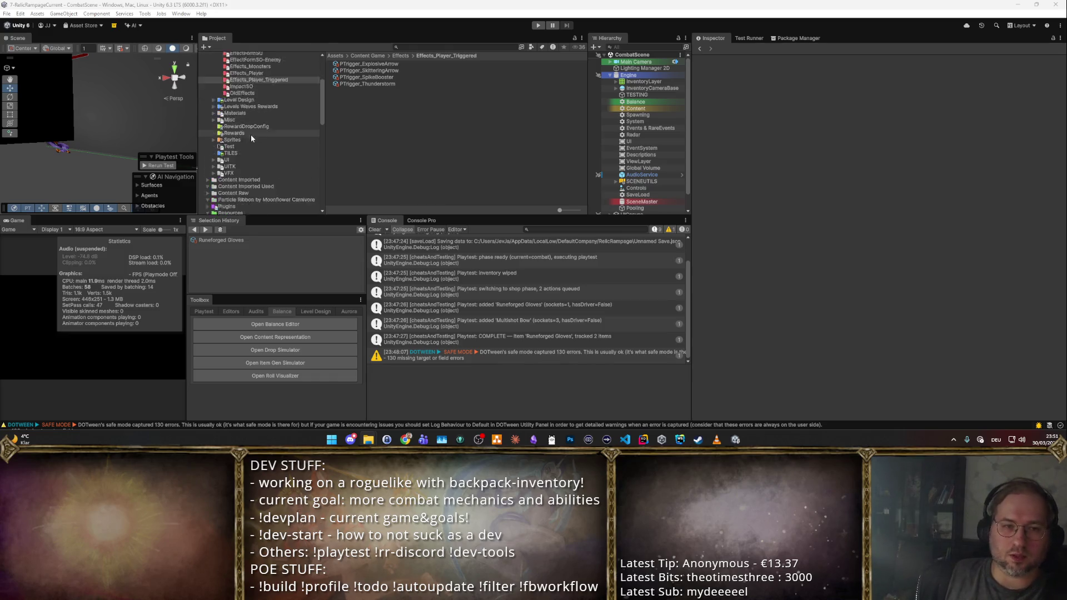
- Browse into the DISABLED items uniques folder and look over Soulfire Torch and neighbouring unique items
click(254, 114)
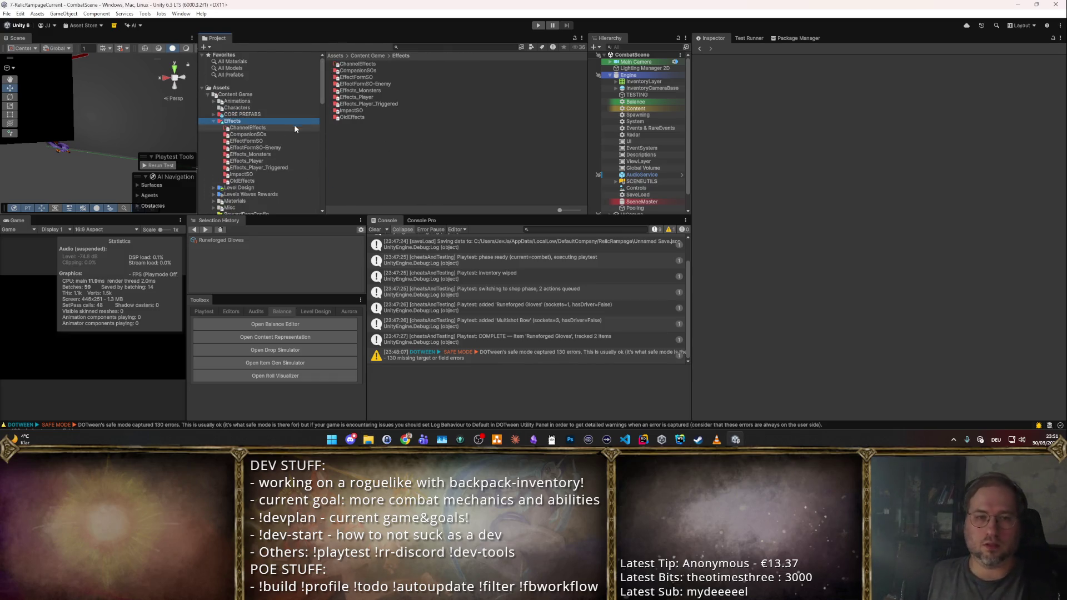
click(253, 159)
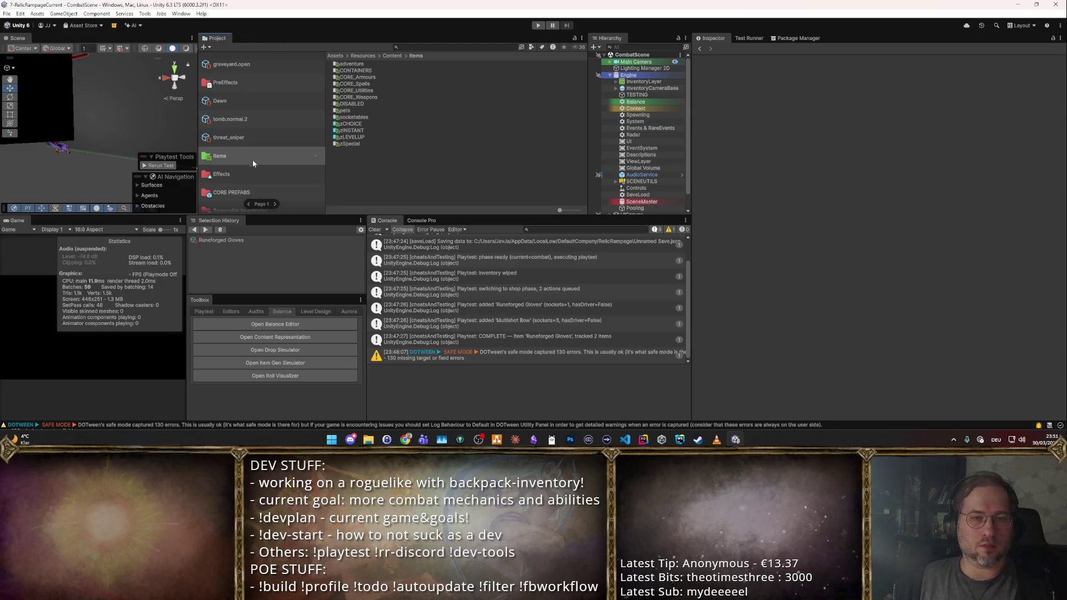
click(353, 106)
double_click(354, 106)
click(379, 70)
click(369, 91)
click(365, 96)
double_click(362, 103)
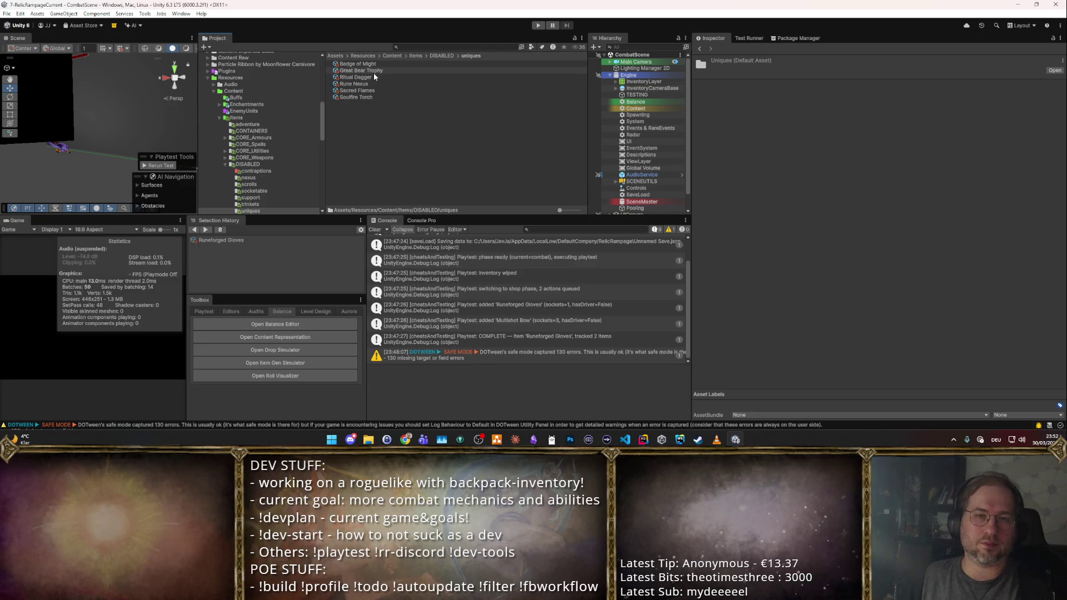
click(366, 97)
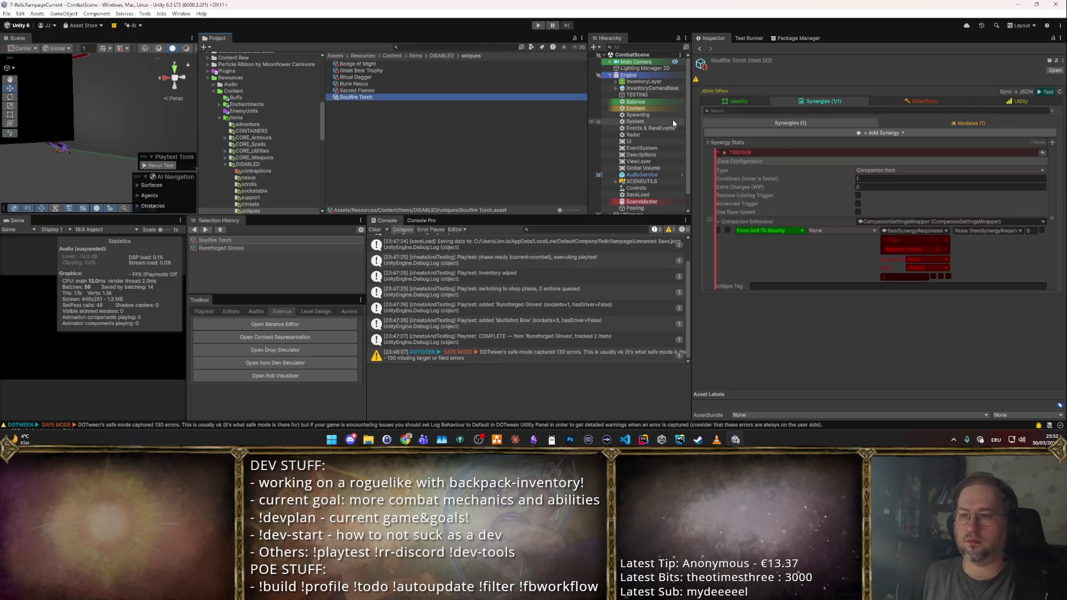
key(Up)
key(Up)
key(Up)
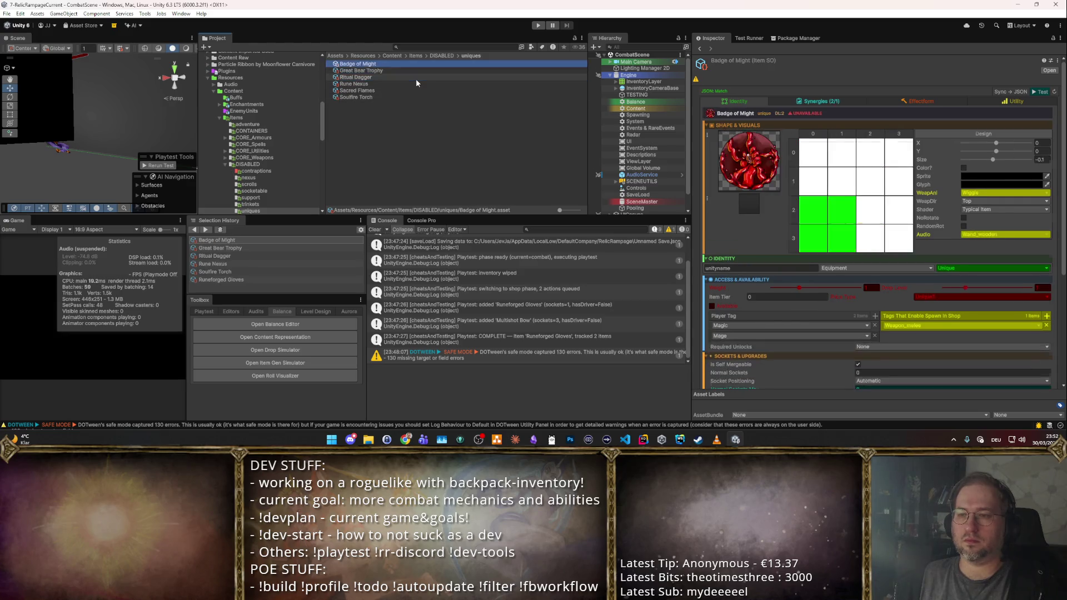
key(Down)
key(Down)
key(Down)
key(Down)
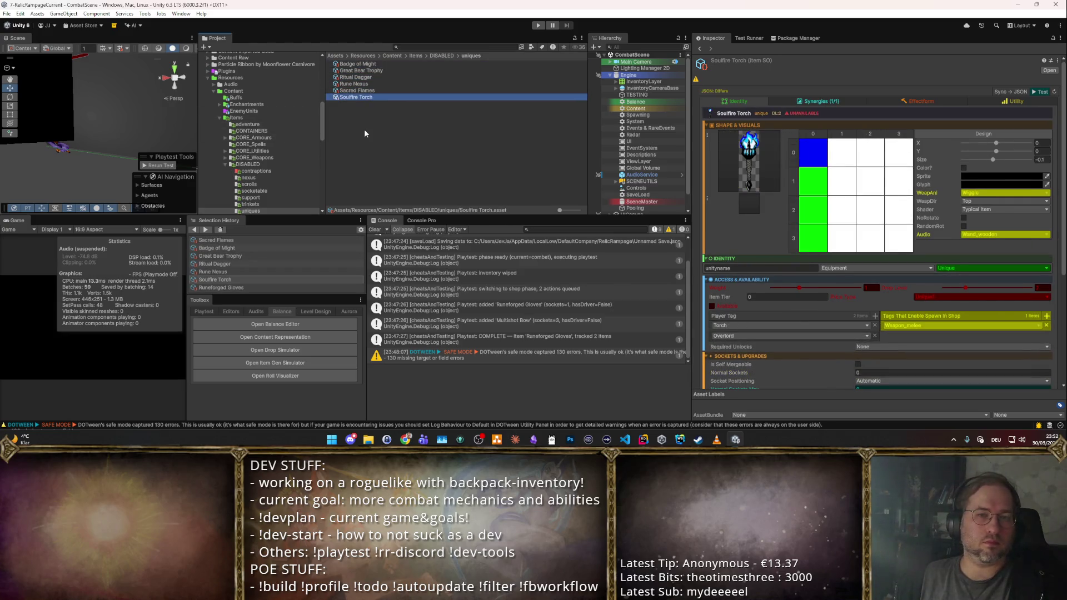
scroll(286, 177, down, 1)
- Look through the trinkets, support and scrolls folders, then back out to the DISABLED items folder
click(264, 179)
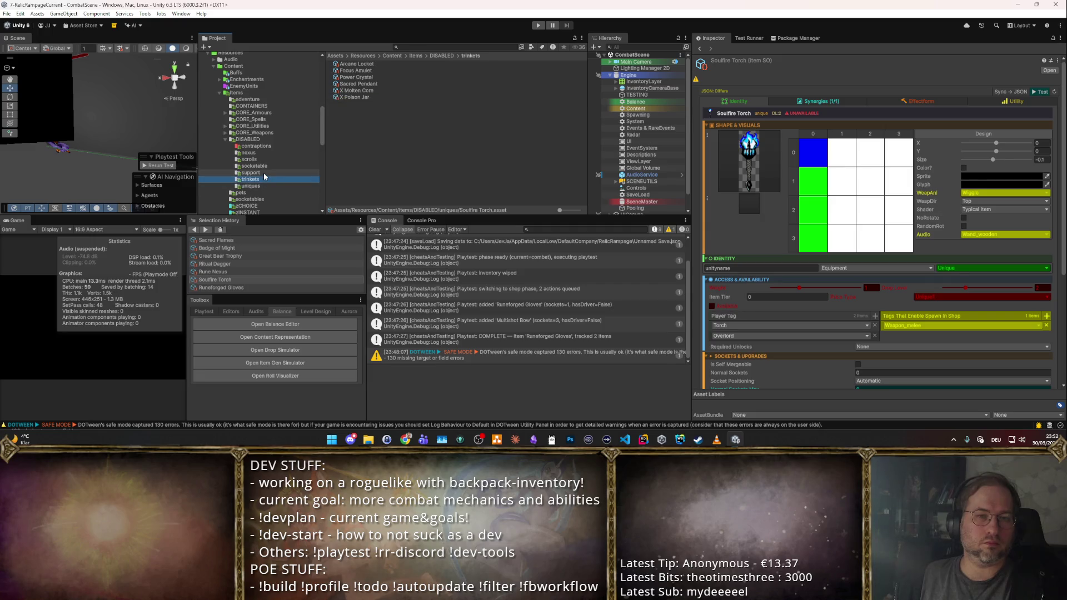
click(371, 60)
key(Down)
key(Down)
key(Down)
key(Down)
key(Down)
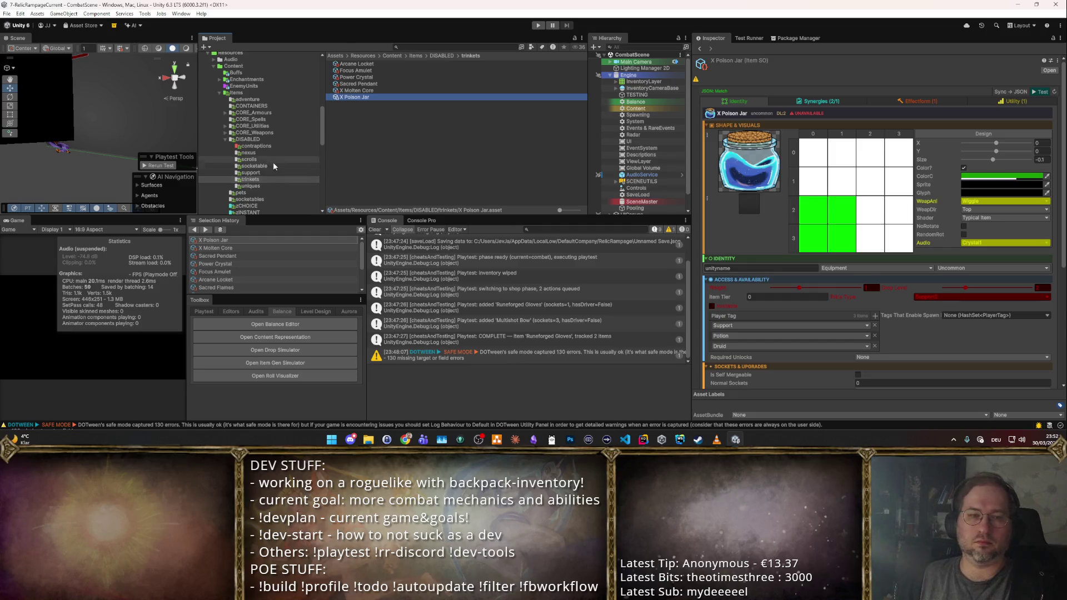
click(250, 173)
click(371, 71)
key(Down)
key(Down)
key(Down)
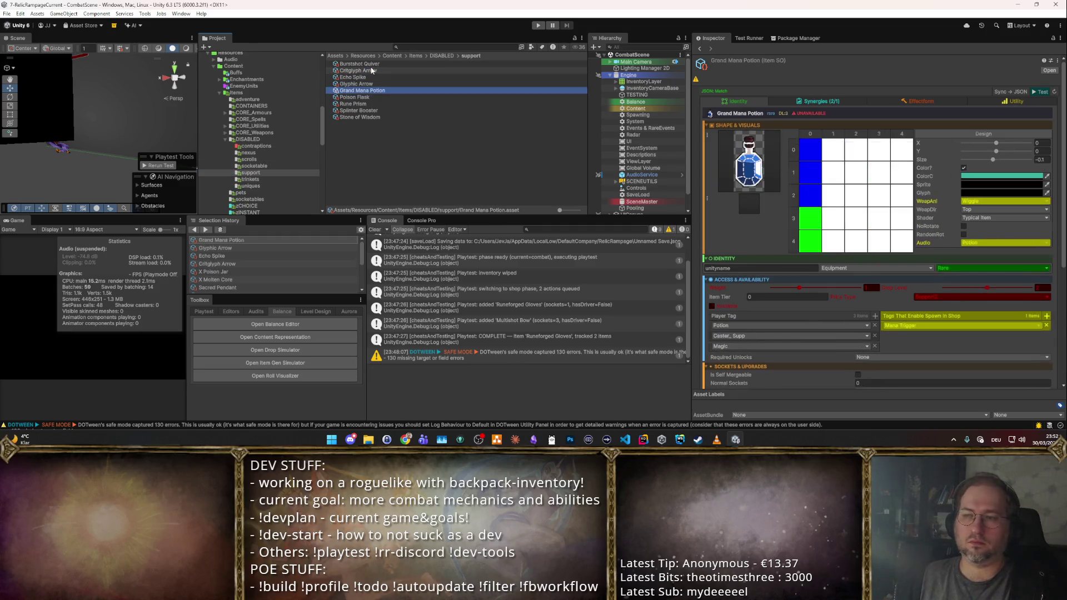
key(Down)
key(Down)
key(Down)
click(262, 161)
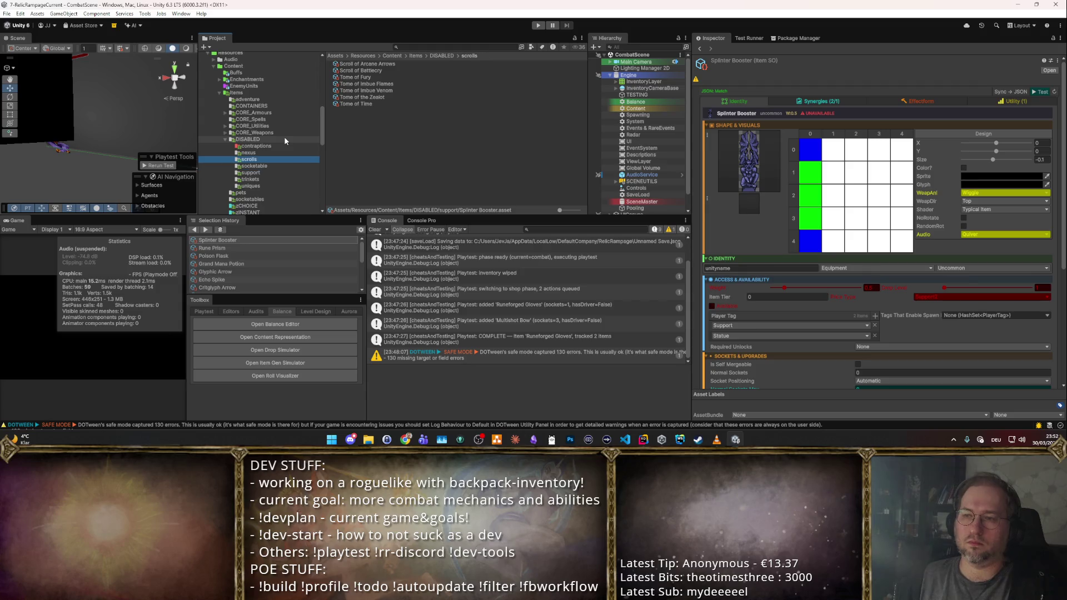
key(Up)
key(Left)
key(Left)
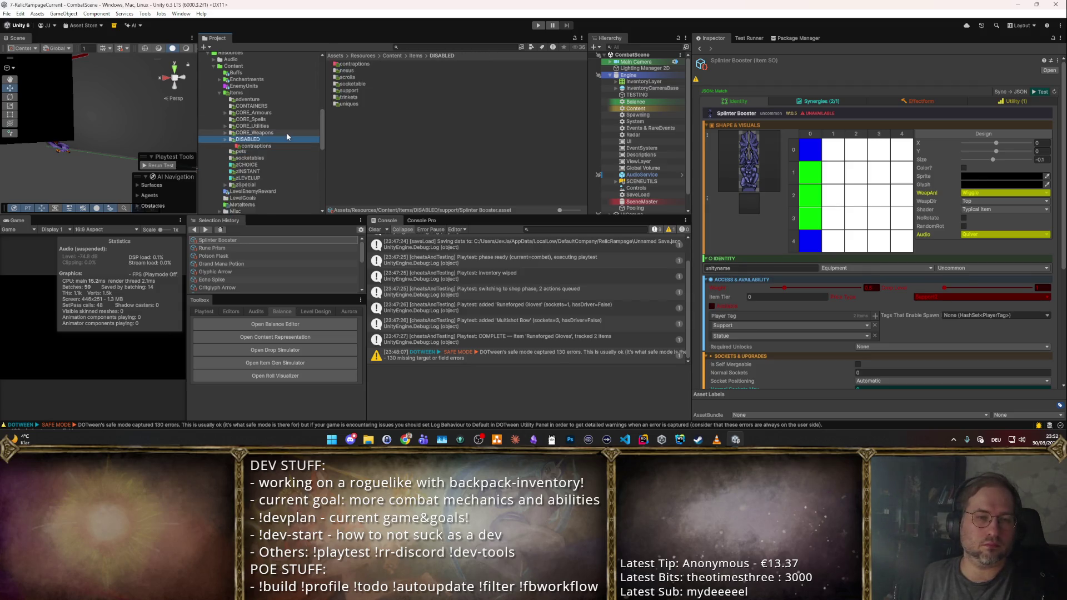
- Enter CORE_Utilities > unique P2 and settle on the Philosopher's Stone item after Grand Royal Ring
click(279, 114)
key(Down)
key(Down)
key(Down)
key(Up)
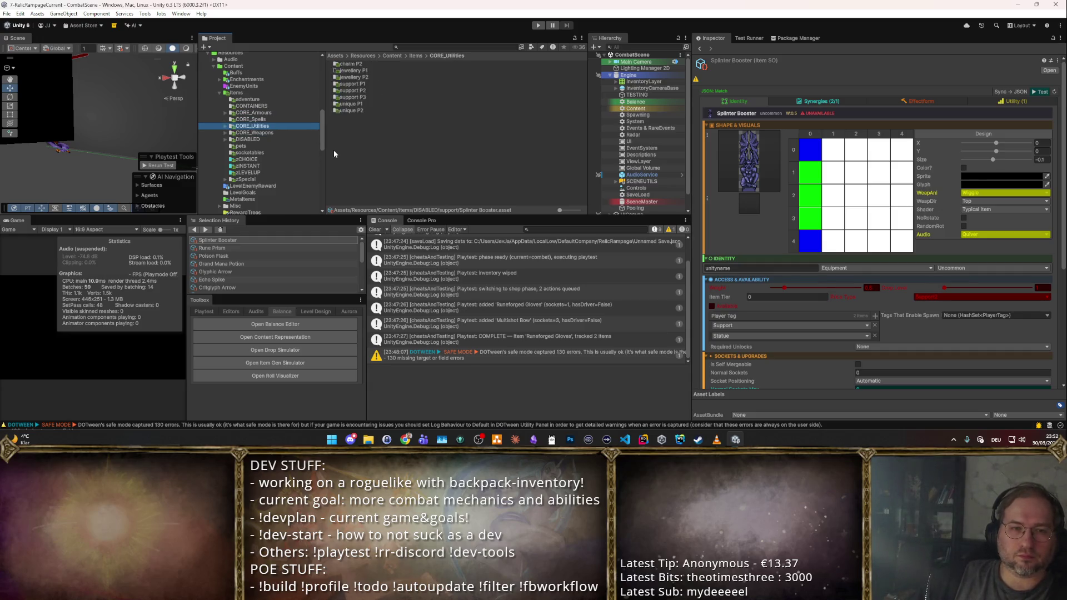
key(Right)
click(265, 173)
click(380, 73)
key(Up)
key(Down)
key(Down)
key(Down)
key(Down)
key(Down)
key(Down)
key(Down)
key(Down)
key(Down)
key(Up)
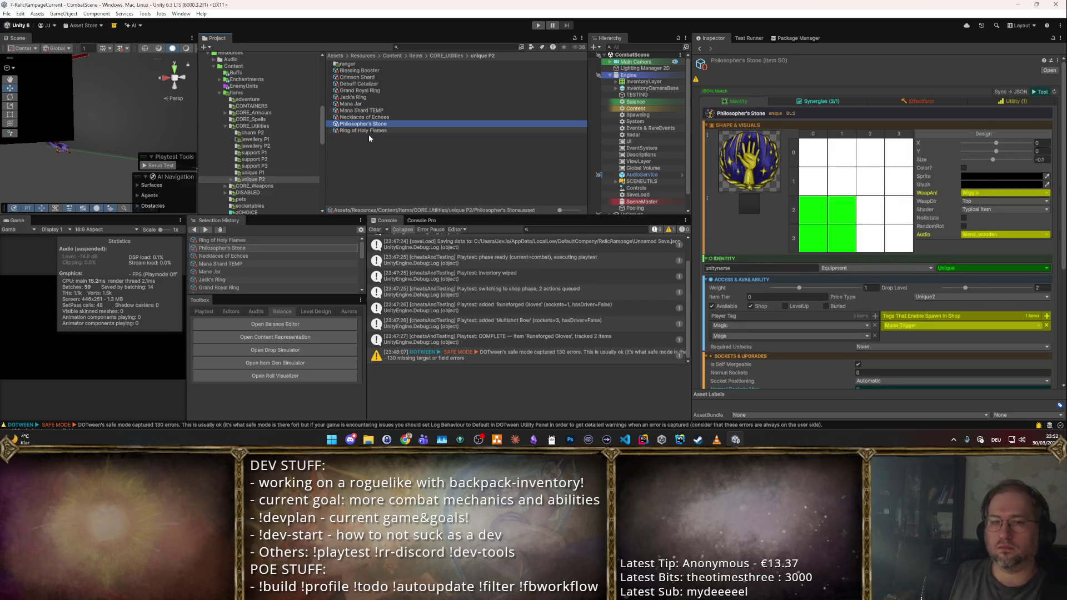
- Duplicate Philosopher's Stone, rename the copy Tempestbinder Orb then Tempestbinder Badge, and start choosing its icon sprite
key(ctrl+d)
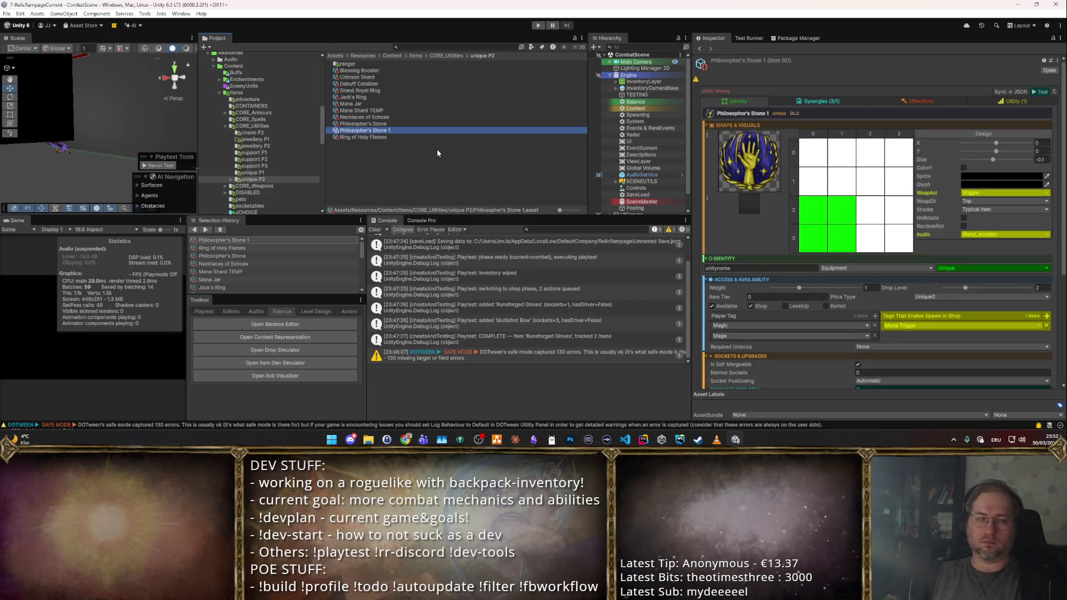
text(Temne)
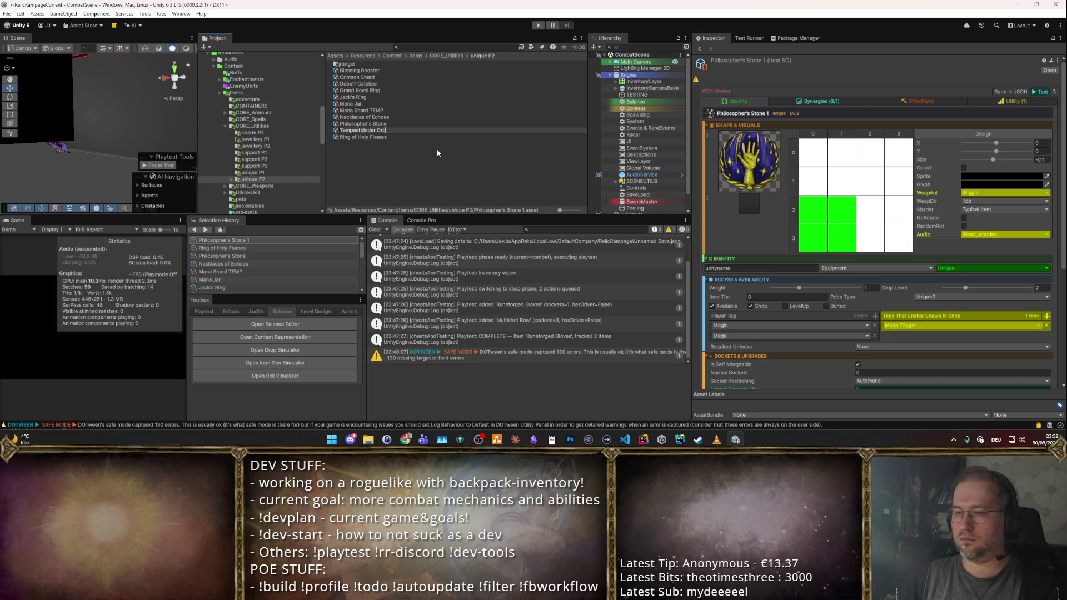
key(Return)
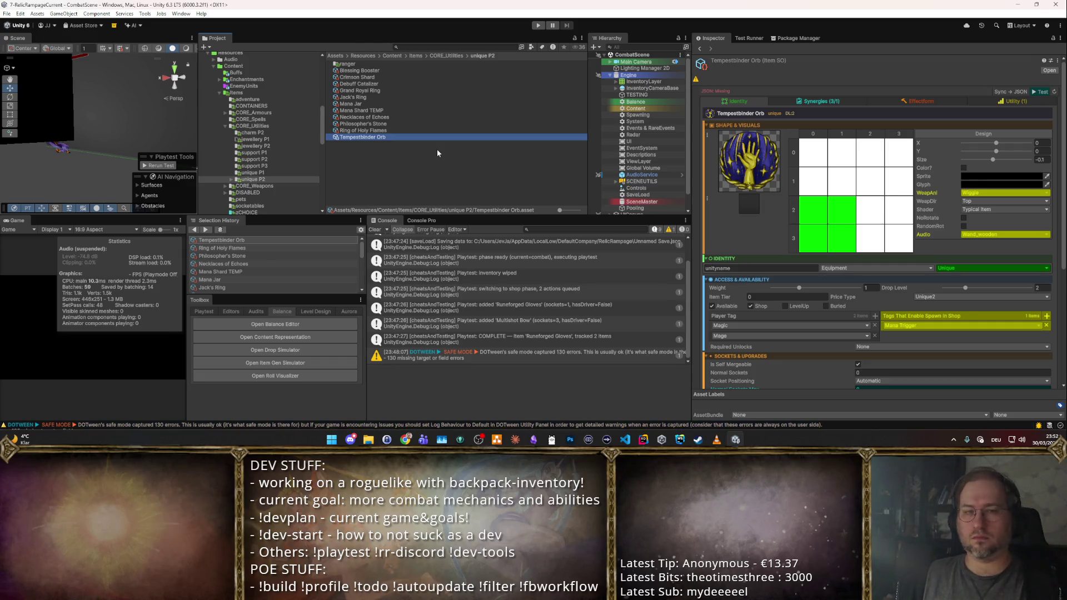
key(F2)
text(Orb of)
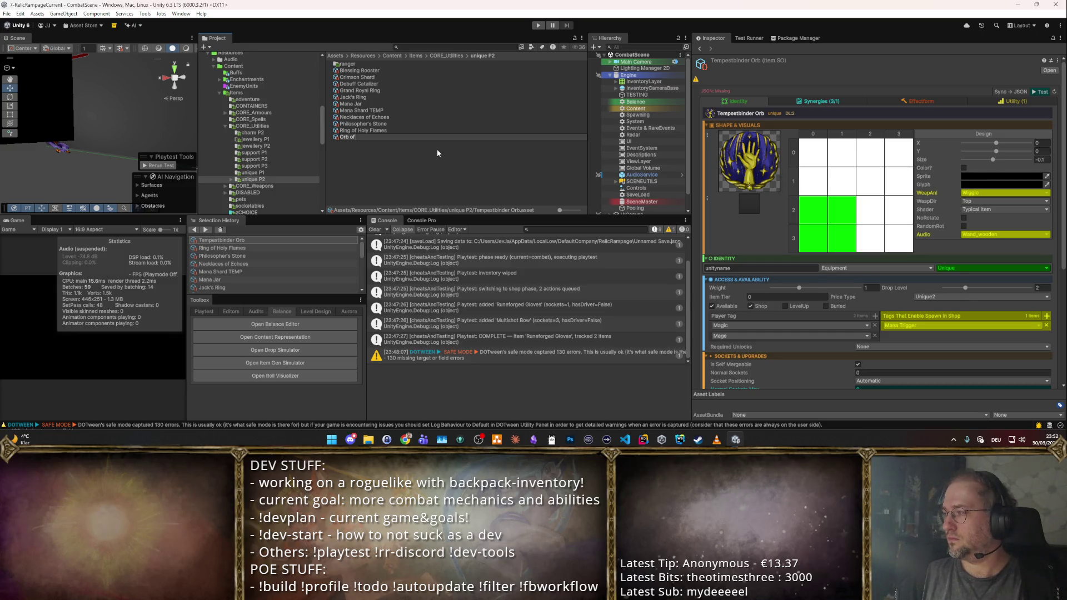
key(ctrl+a)
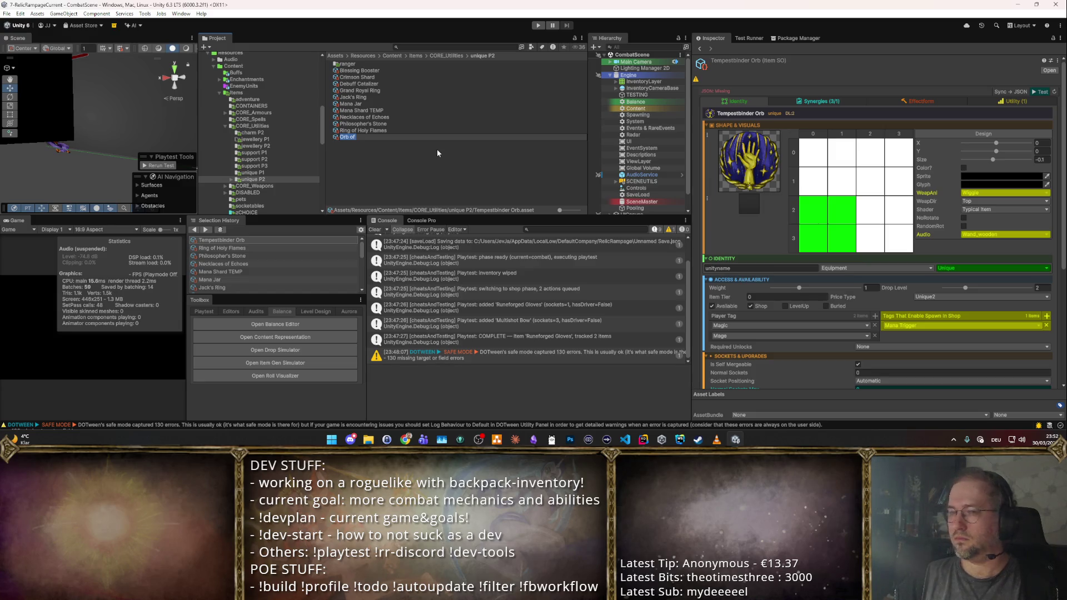
text(Tempestbinder)
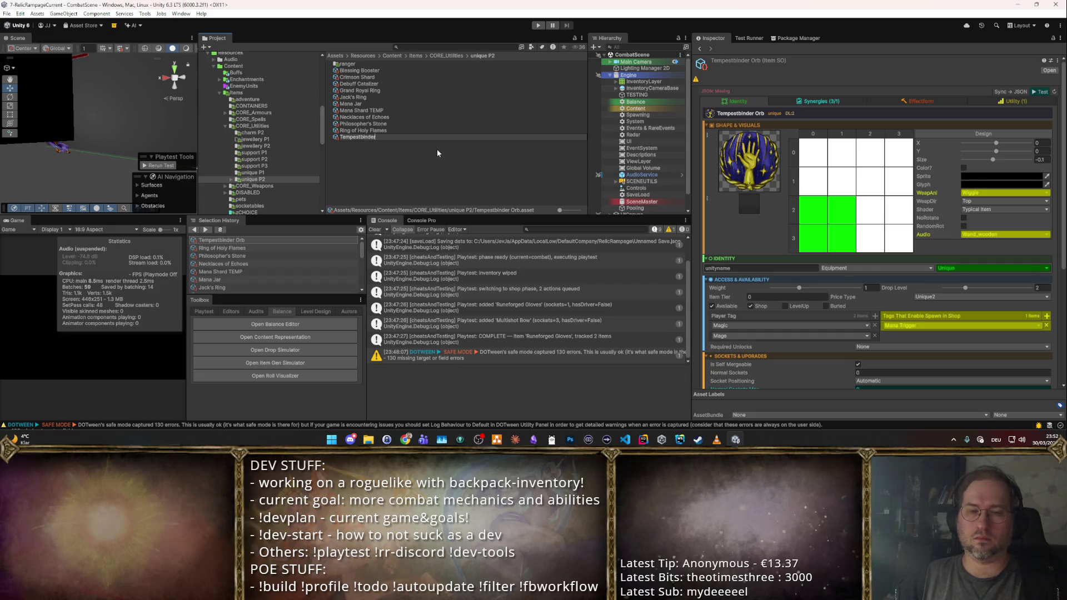
text( Badge)
key(Return)
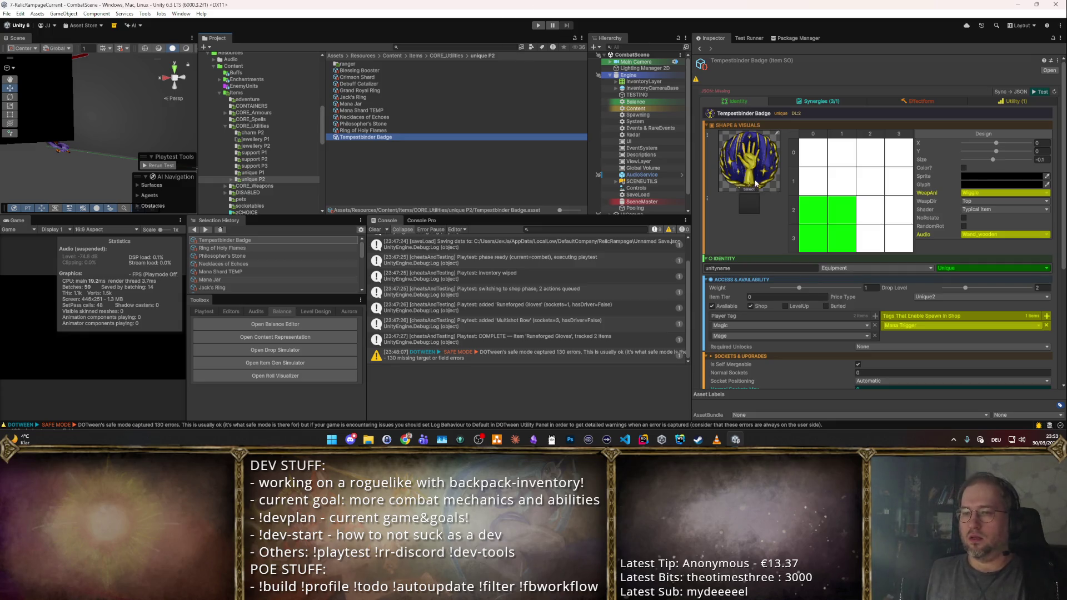
click(749, 190)
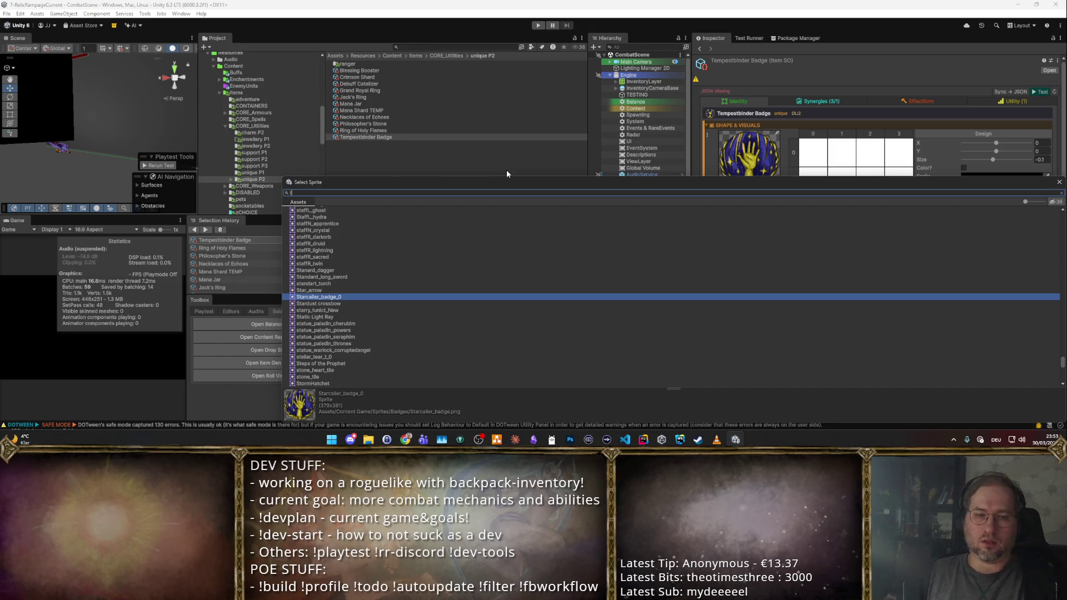
text(tempes)
click(330, 222)
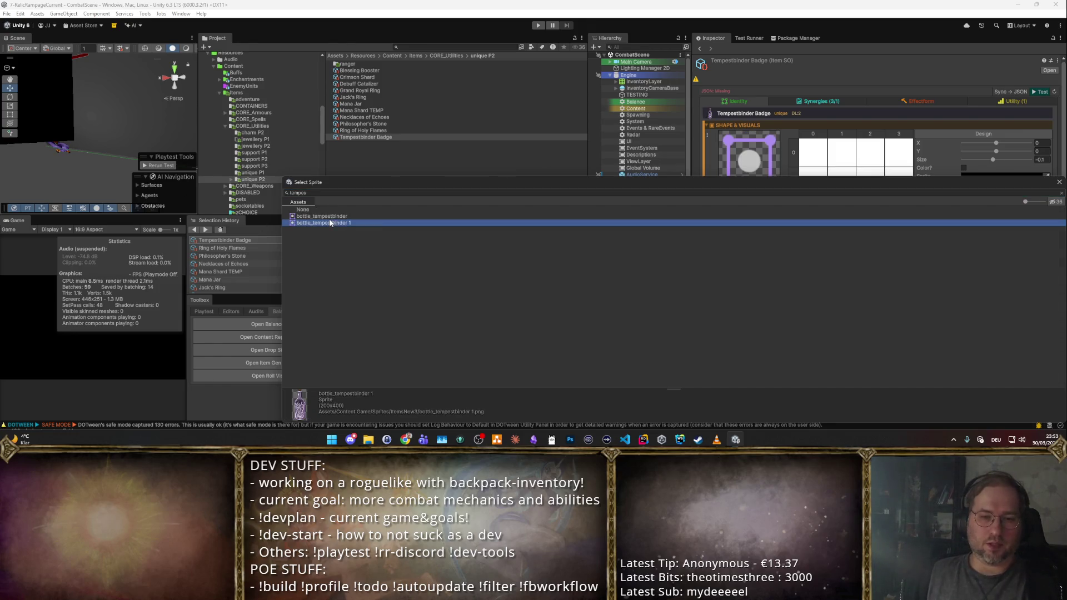
key(Up)
key(Down)
key(Up)
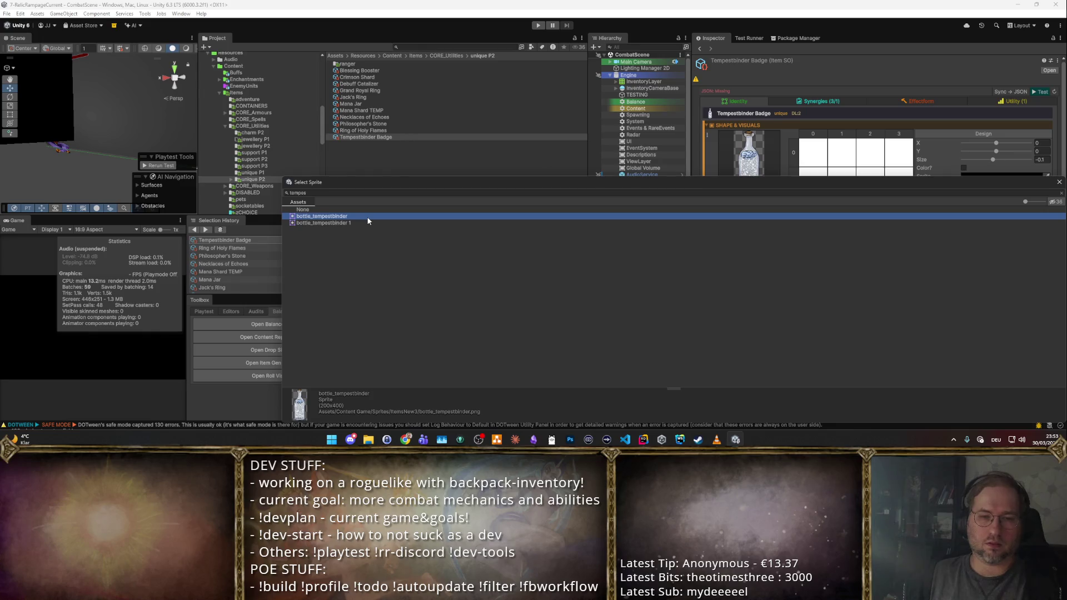
click(332, 193)
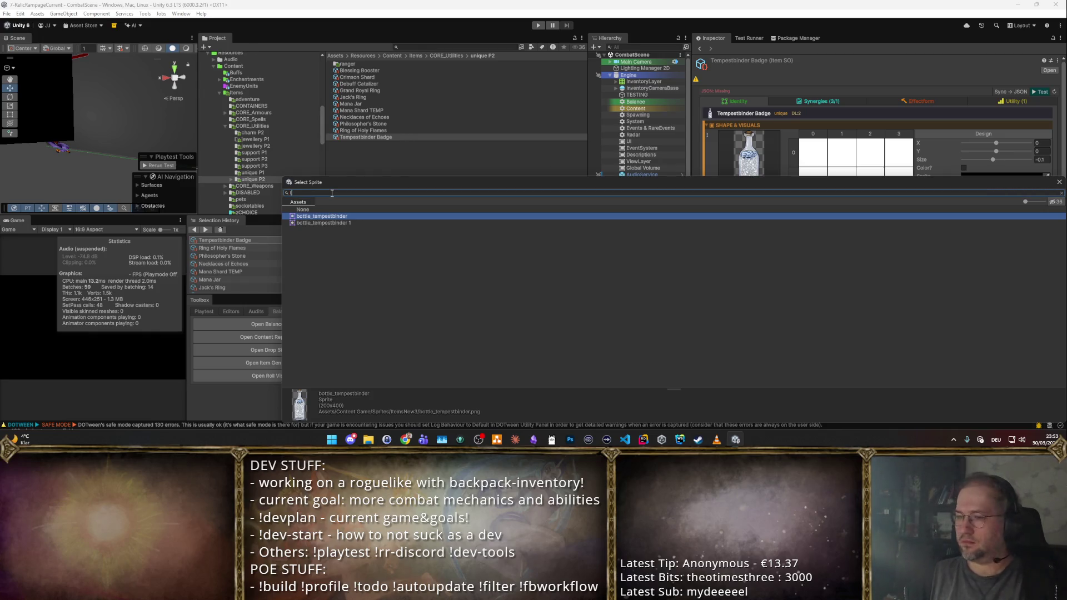
key(BackSpace)
key(BackSpace)
key(BackSpace)
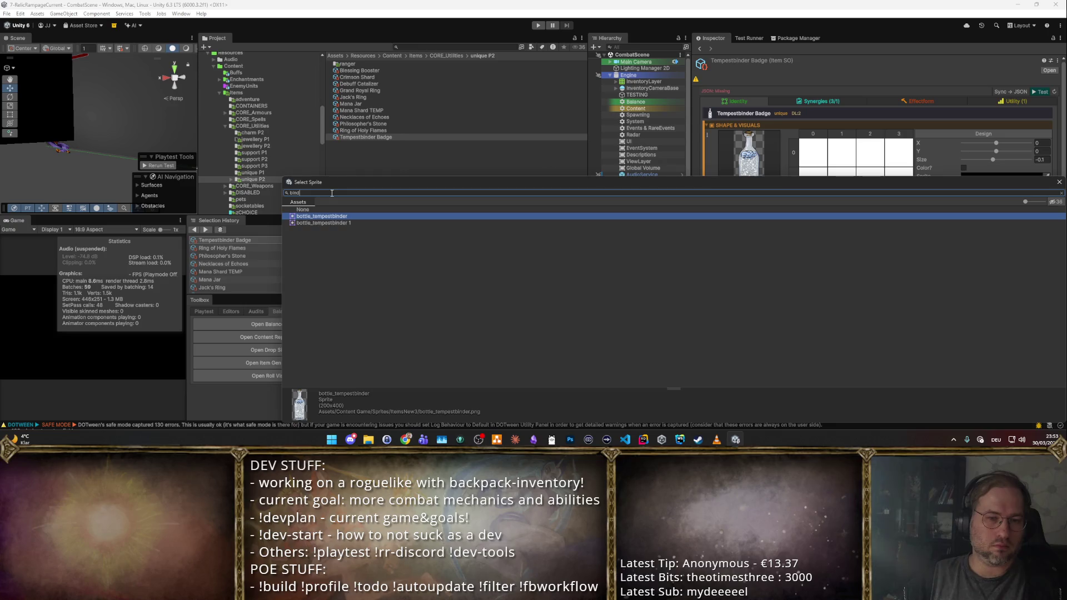
key(BackSpace)
key(BackSpace)
key(BackSpace)
text(temp)
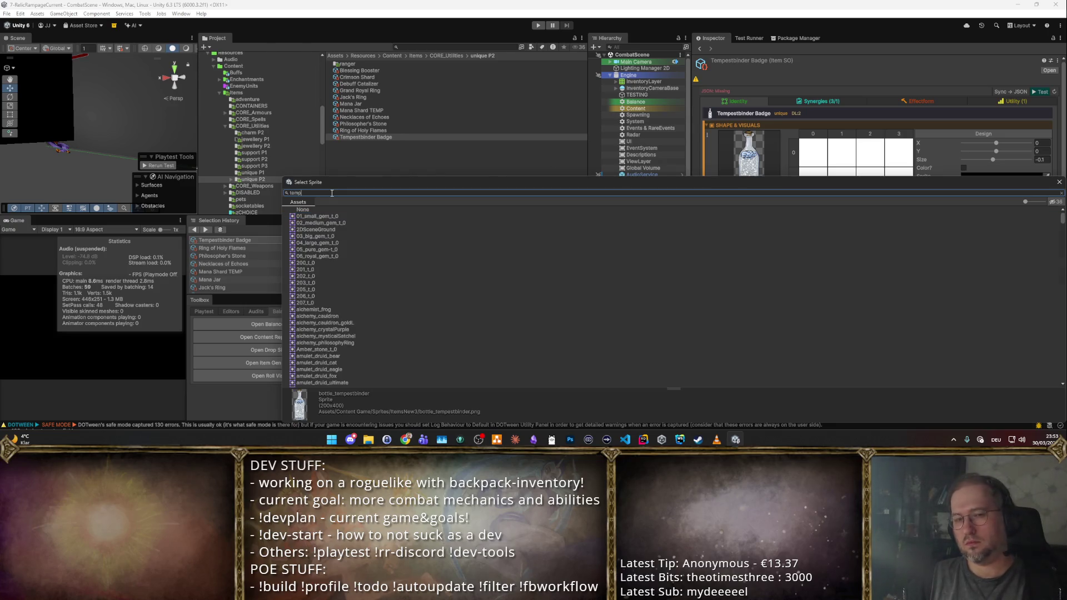
key(BackSpace)
key(BackSpace)
key(BackSpace)
text(bot)
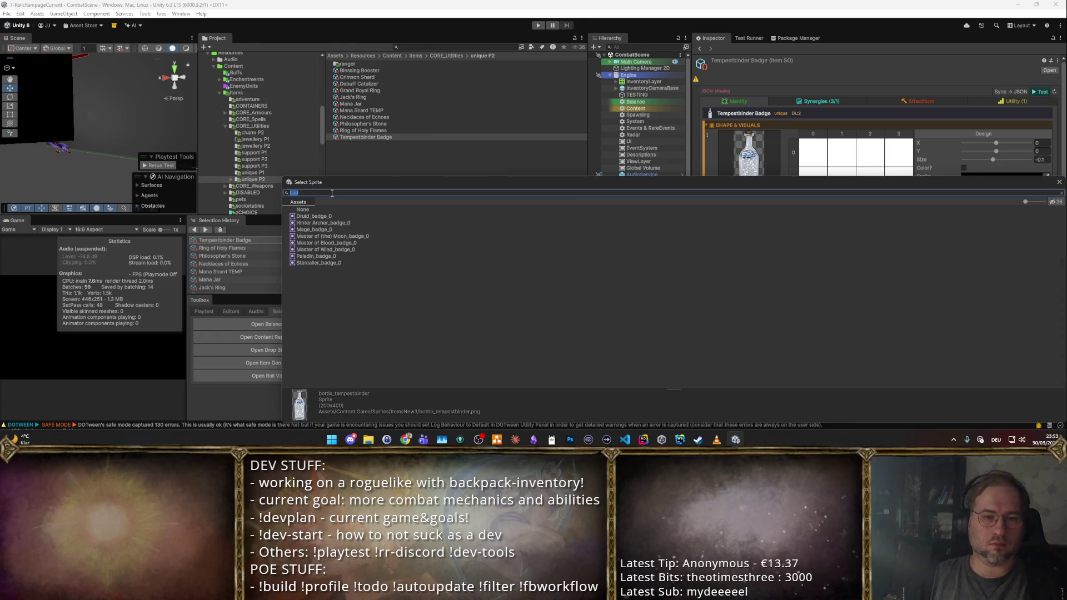
click(355, 262)
key(Up)
key(Up)
key(Up)
key(Up)
key(Up)
key(Up)
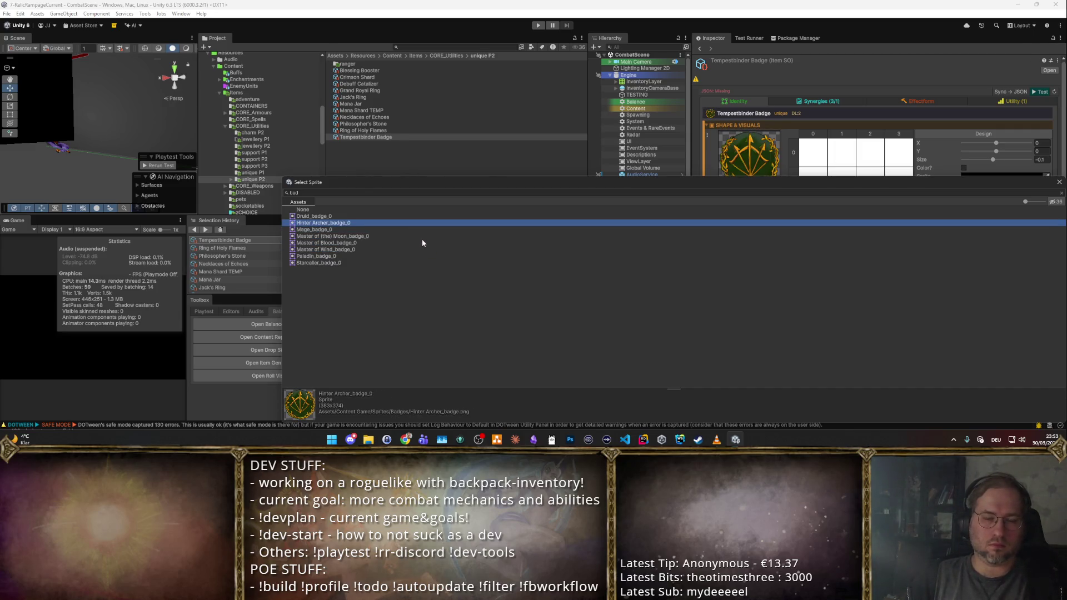
key(Return)
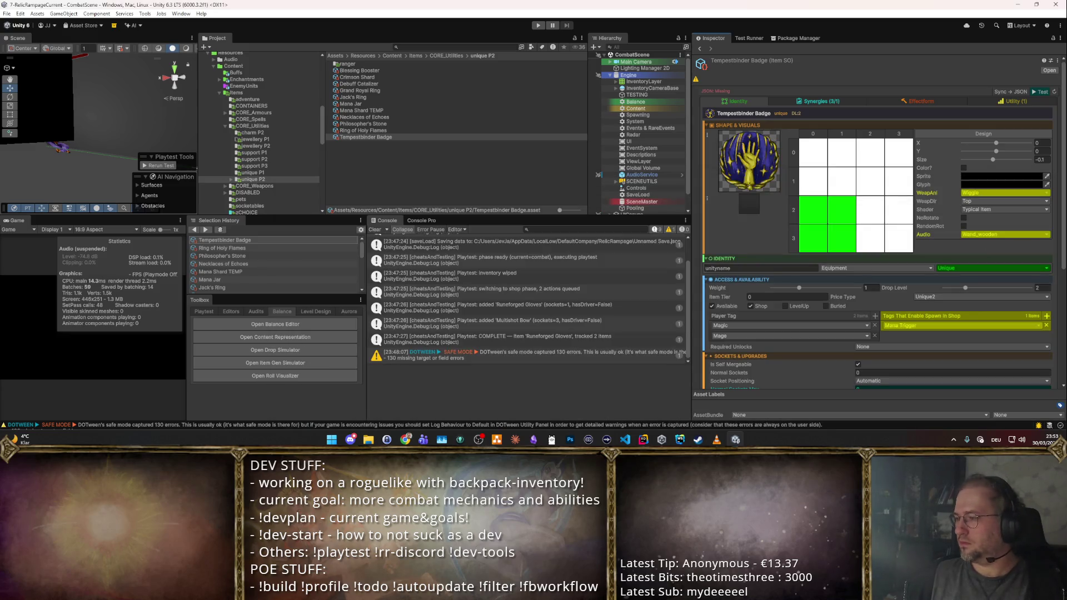
mouse_move(750, 156)
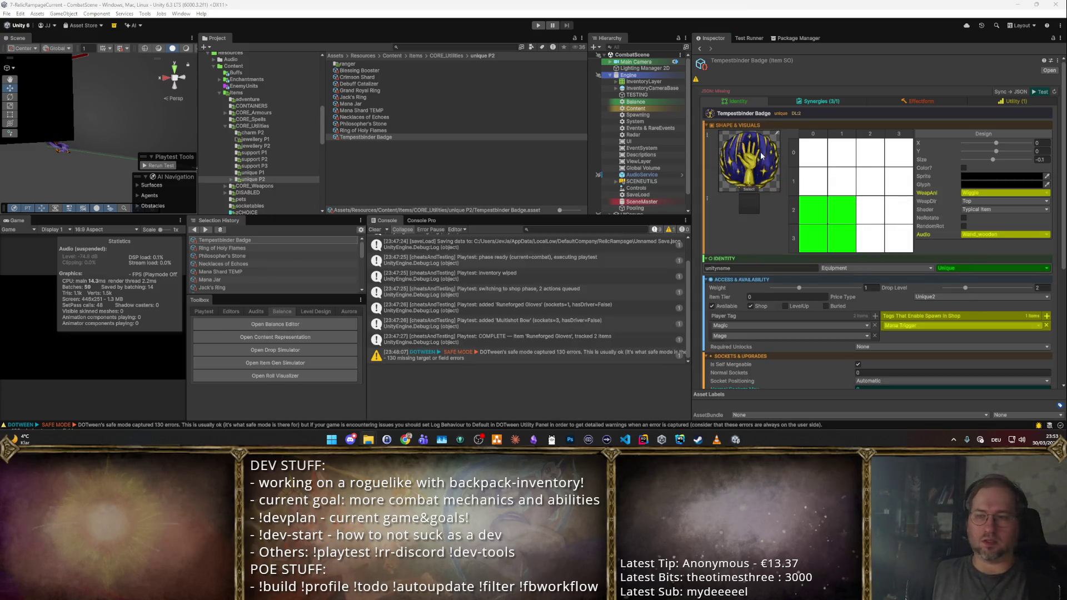
- Ping the item's icon sprite and navigate from Sprites into the Badges folder
click(772, 159)
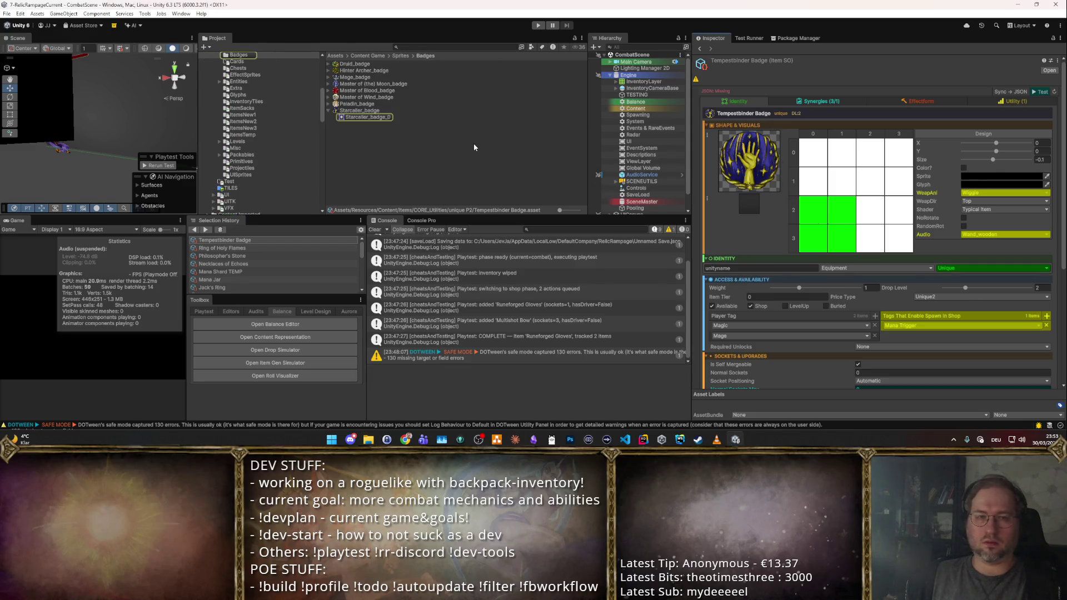
click(474, 144)
click(400, 55)
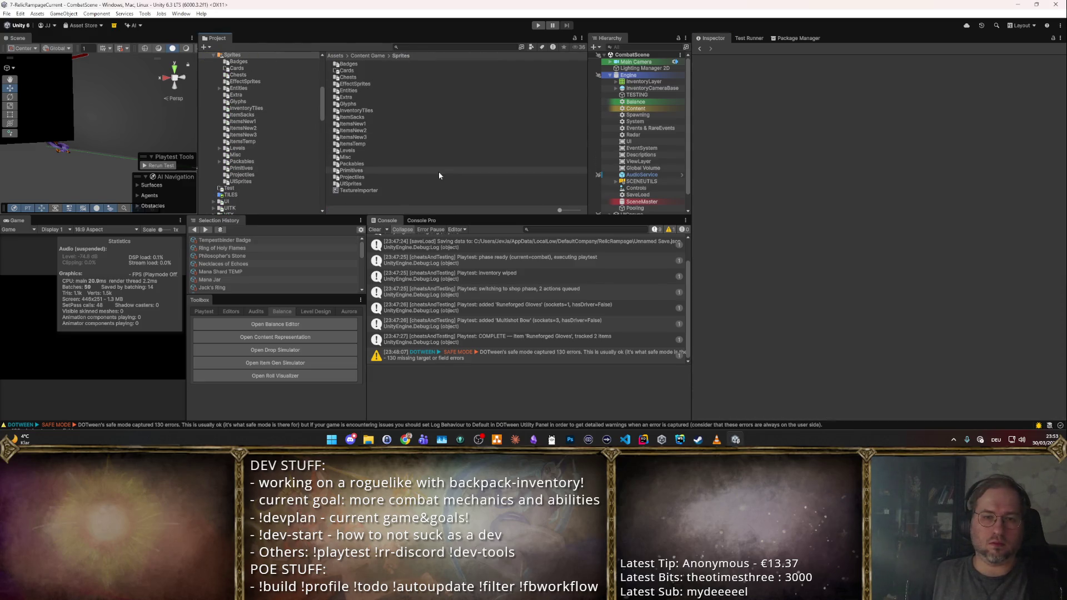
right_click(356, 61)
click(700, 168)
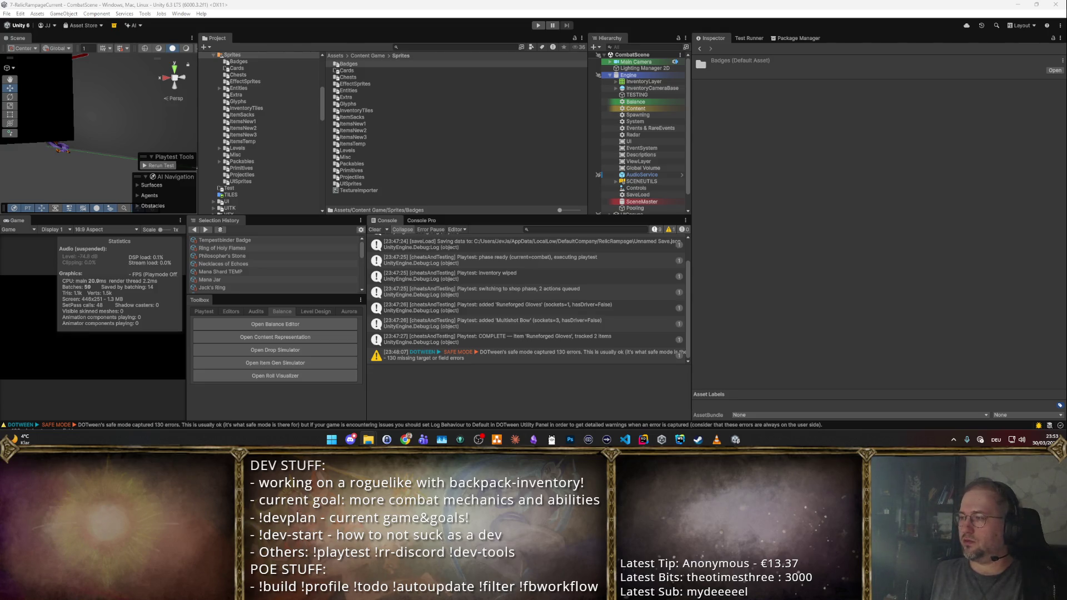
drag(358, 172, 359, 64)
double_click(359, 63)
- Select all 27 badge textures and set their shared Pixels Per Unit to 100, not yet applied
click(360, 64)
scroll(375, 88, down, 3)
shift+click(359, 202)
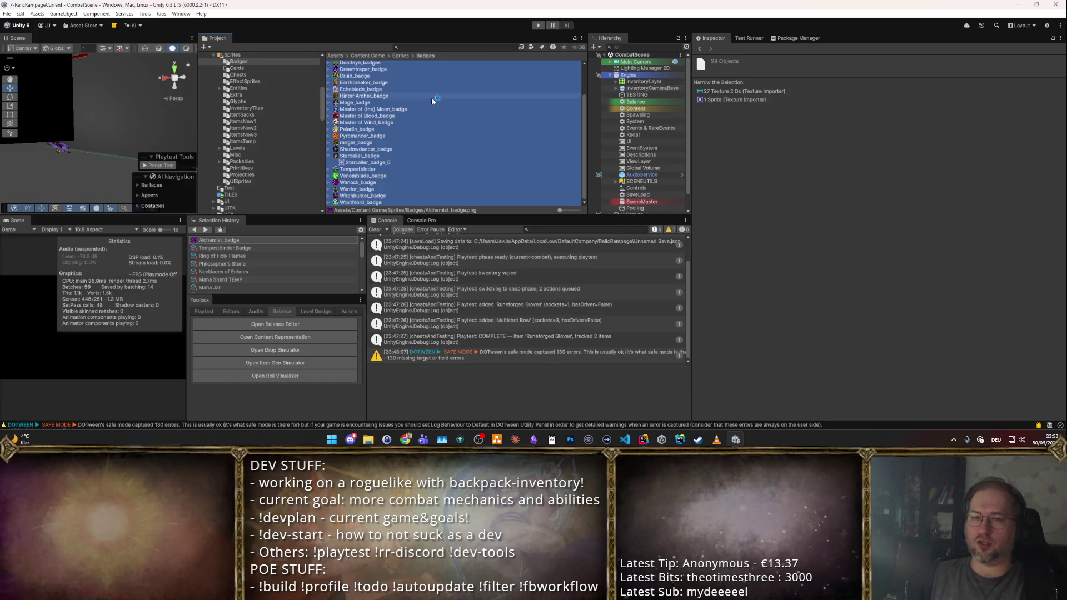
click(371, 160)
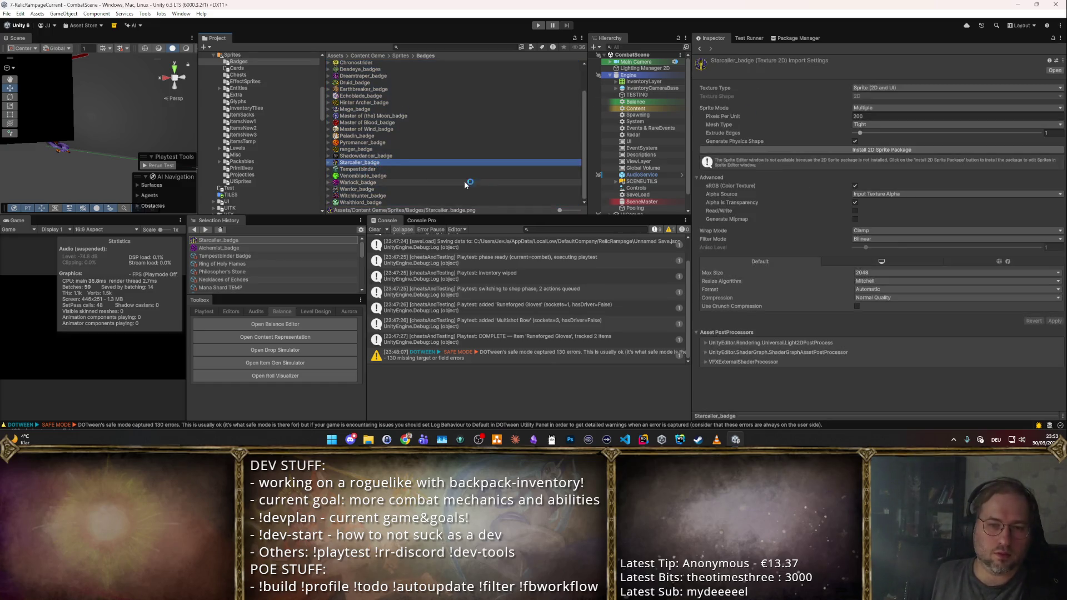
key(Down)
key(Down)
key(Down)
scroll(366, 125, up, 5)
click(358, 63)
key(ctrl+a)
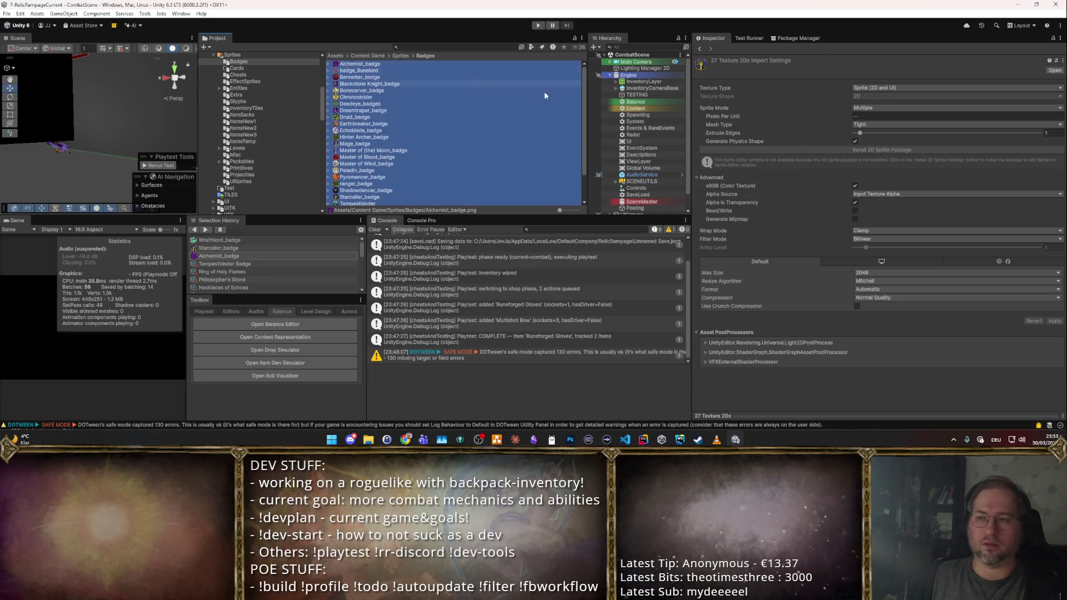
click(883, 117)
text(100)
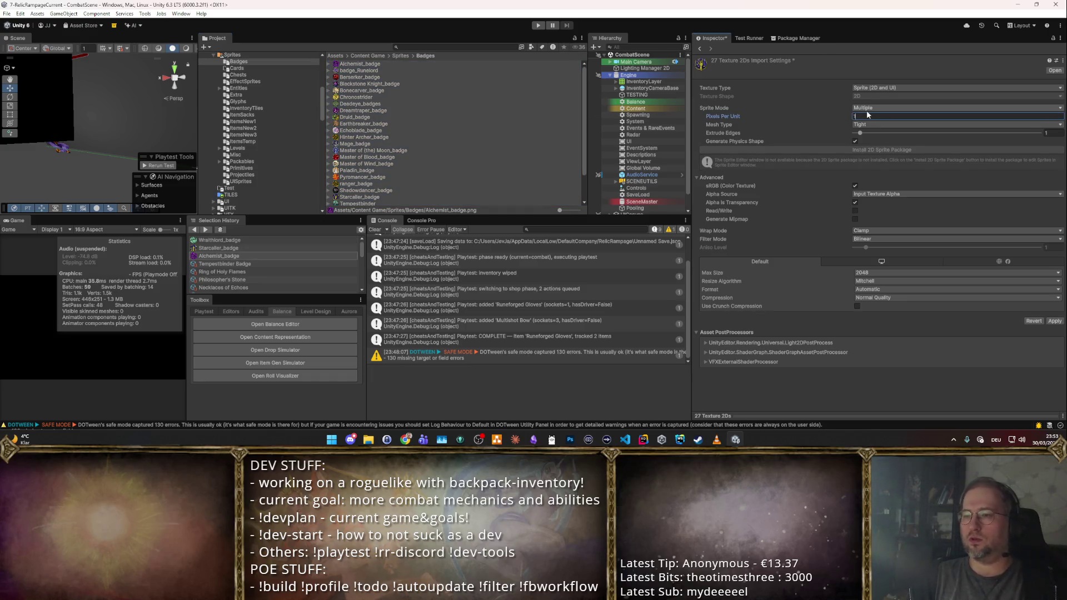